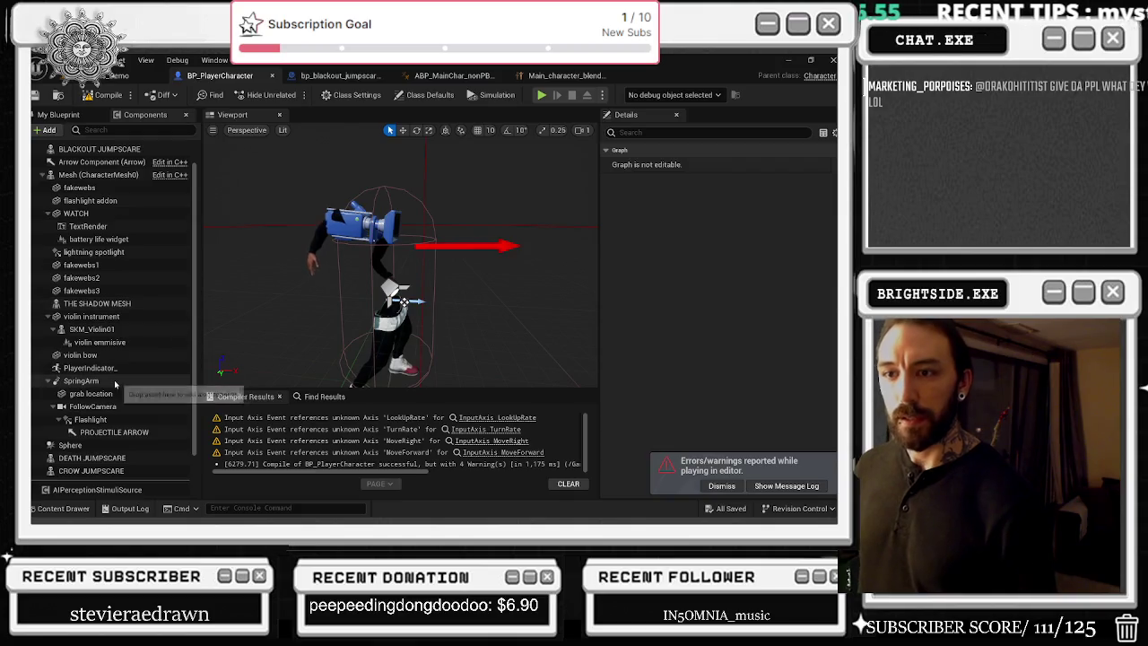
# Step: Set the SpringArm's Camera Rotation Lag Speed from 6.0 to 10
pyautogui.click(89, 406)
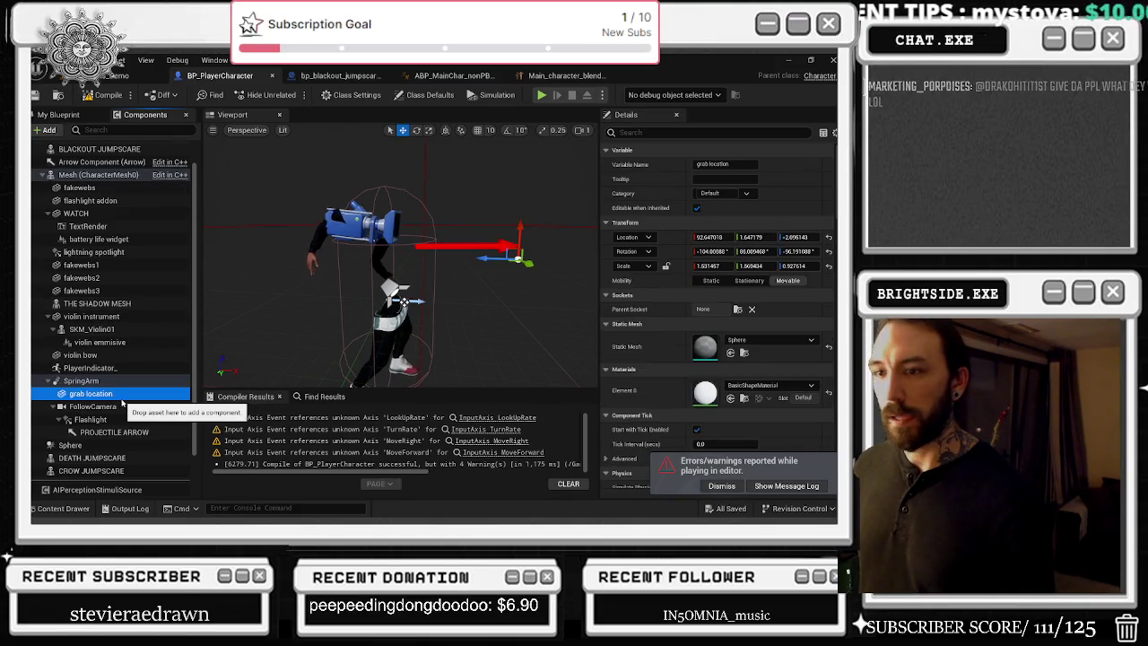
pyautogui.scroll(-2, 743, 367)
pyautogui.scroll(-5, 744, 368)
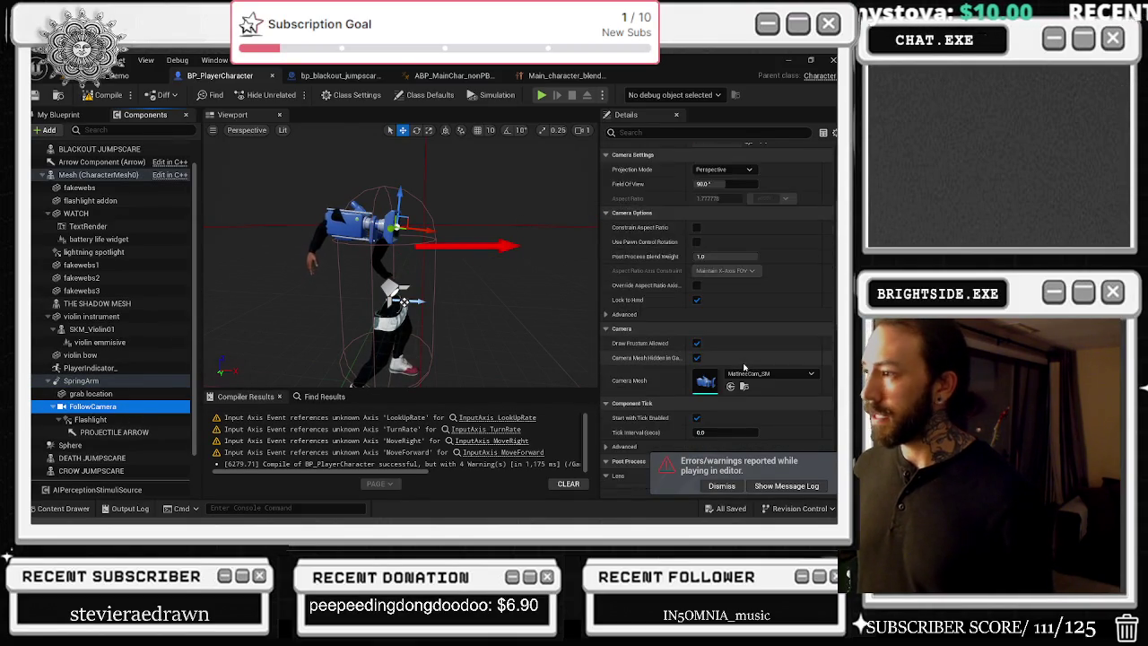
pyautogui.click(122, 382)
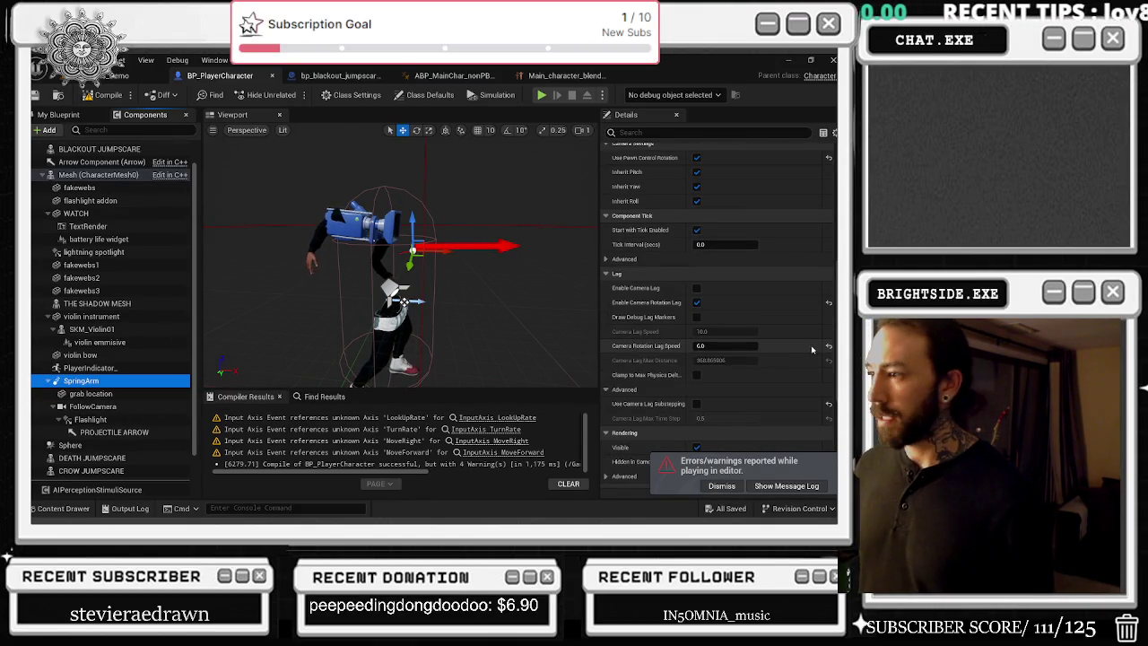
pyautogui.click(719, 345)
pyautogui.write('10')
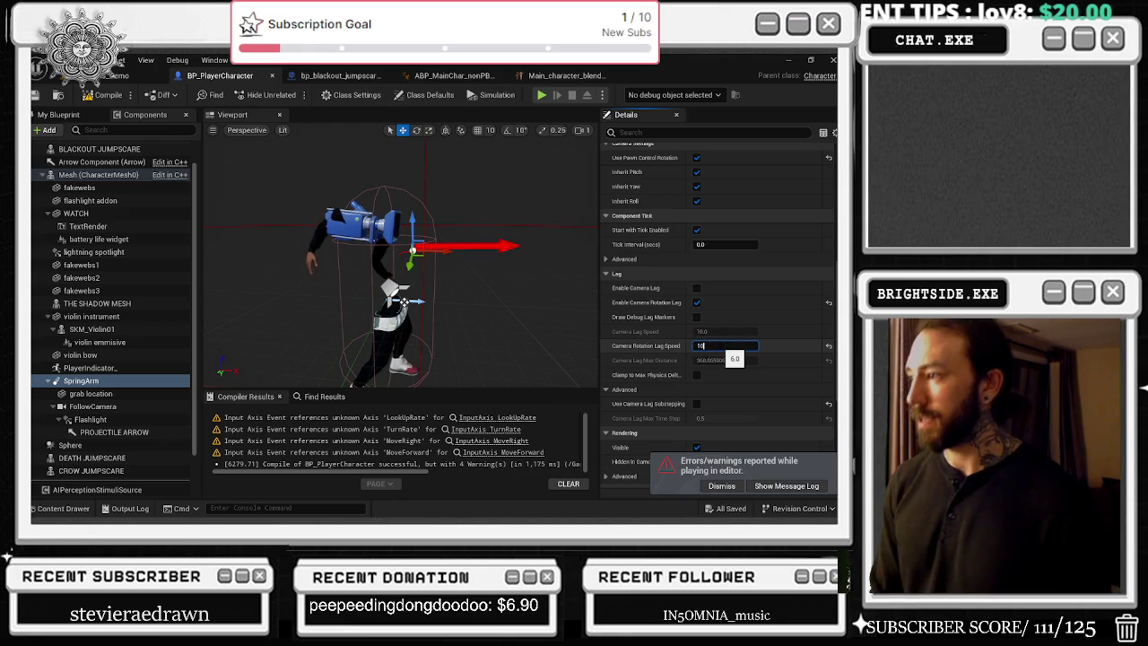
# Step: Save BP_PlayerCharacter via Save Selected and return to the level tab
pyautogui.click(725, 509)
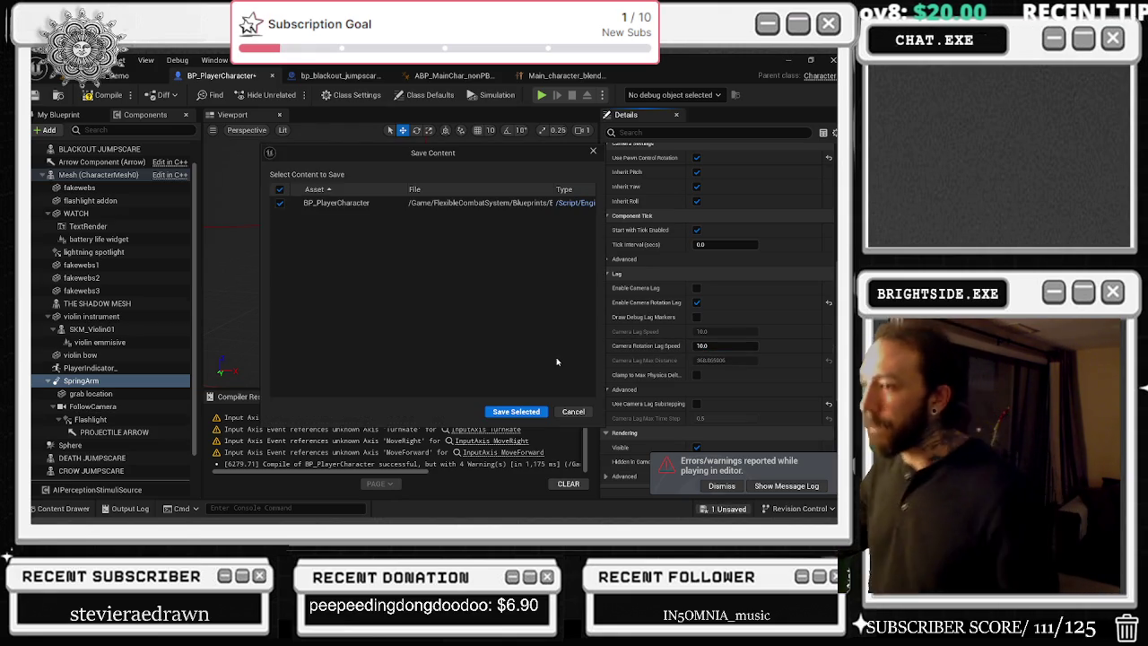
pyautogui.click(511, 412)
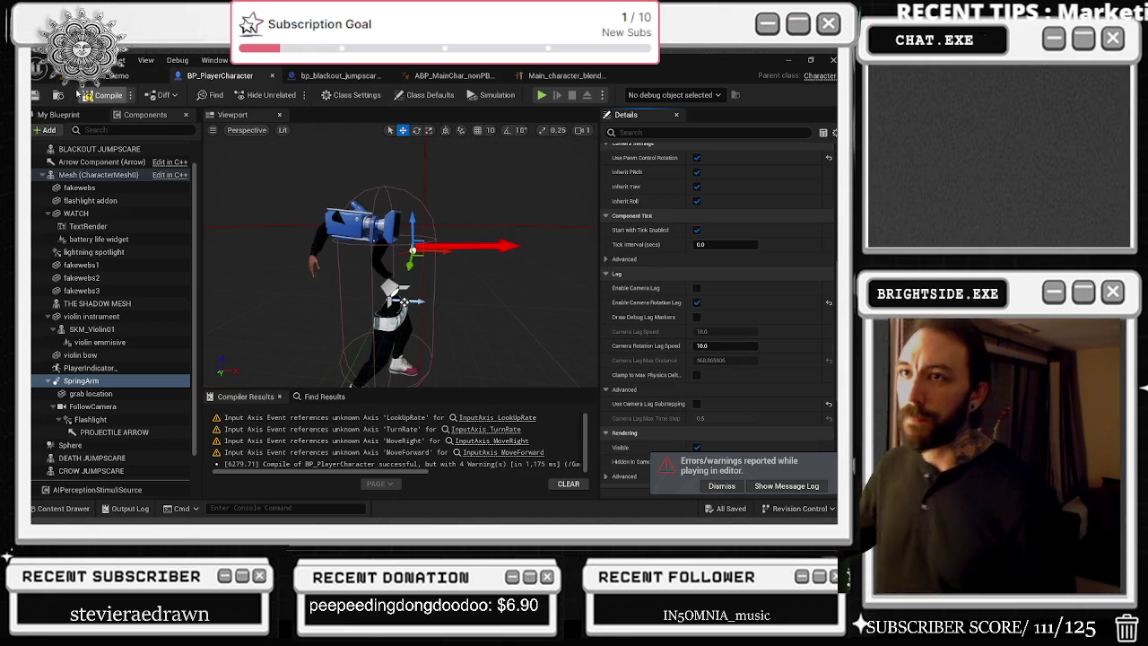
pyautogui.click(108, 76)
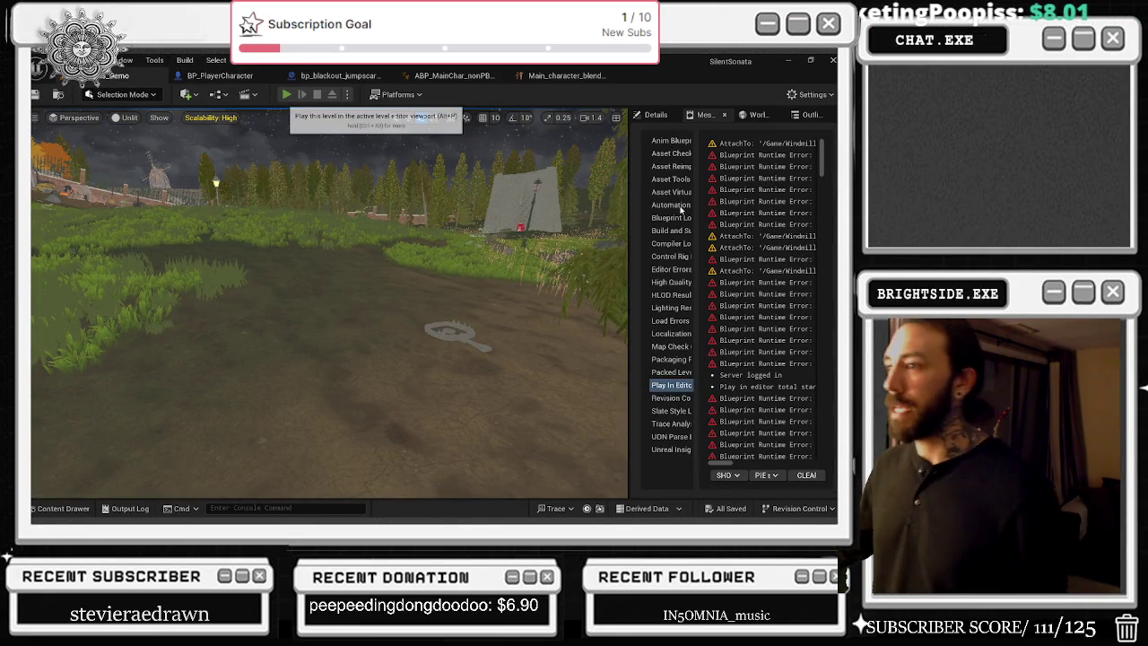
# Step: Play-test the level, walk the player into the barn, then stop the session
pyautogui.click(286, 94)
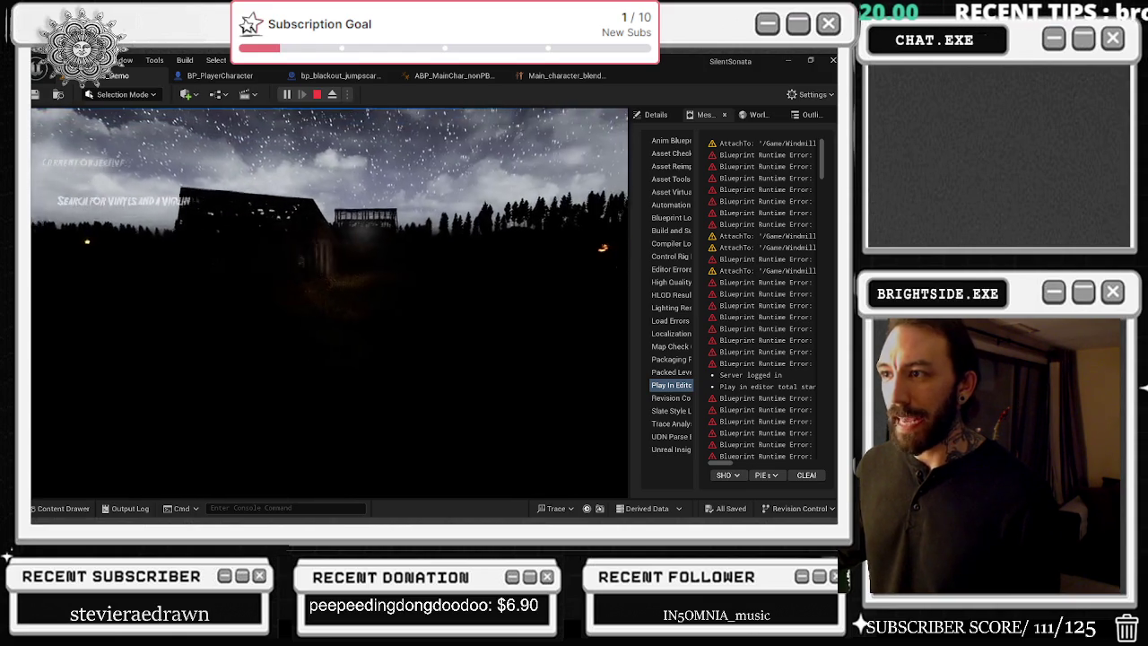
pyautogui.press('w')
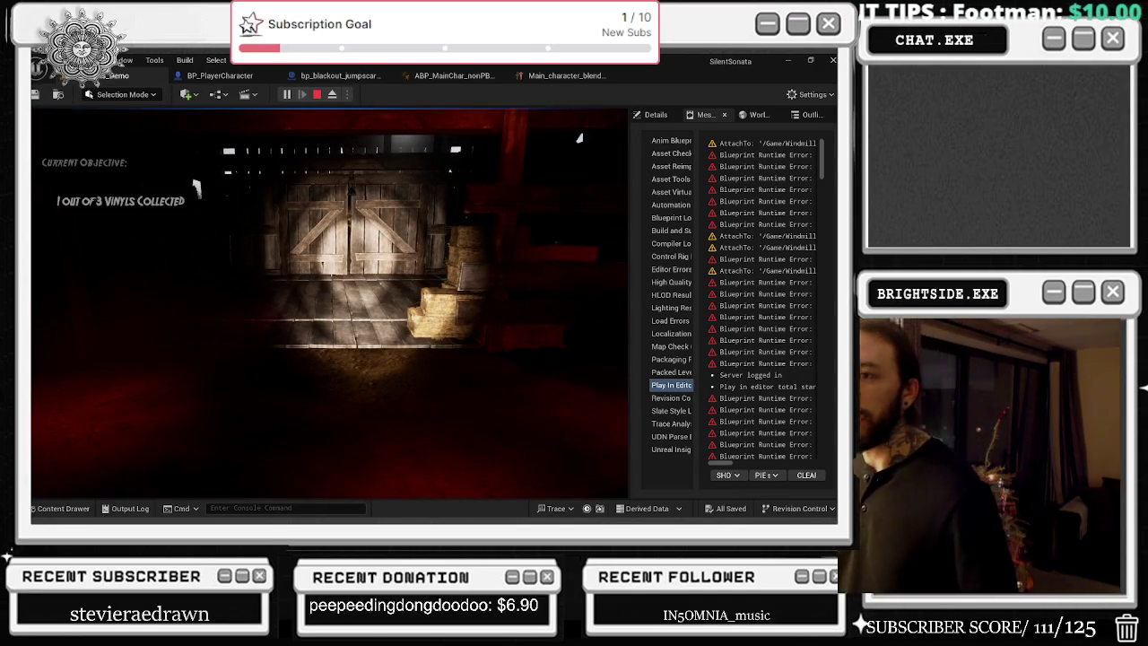
pyautogui.press('Escape')
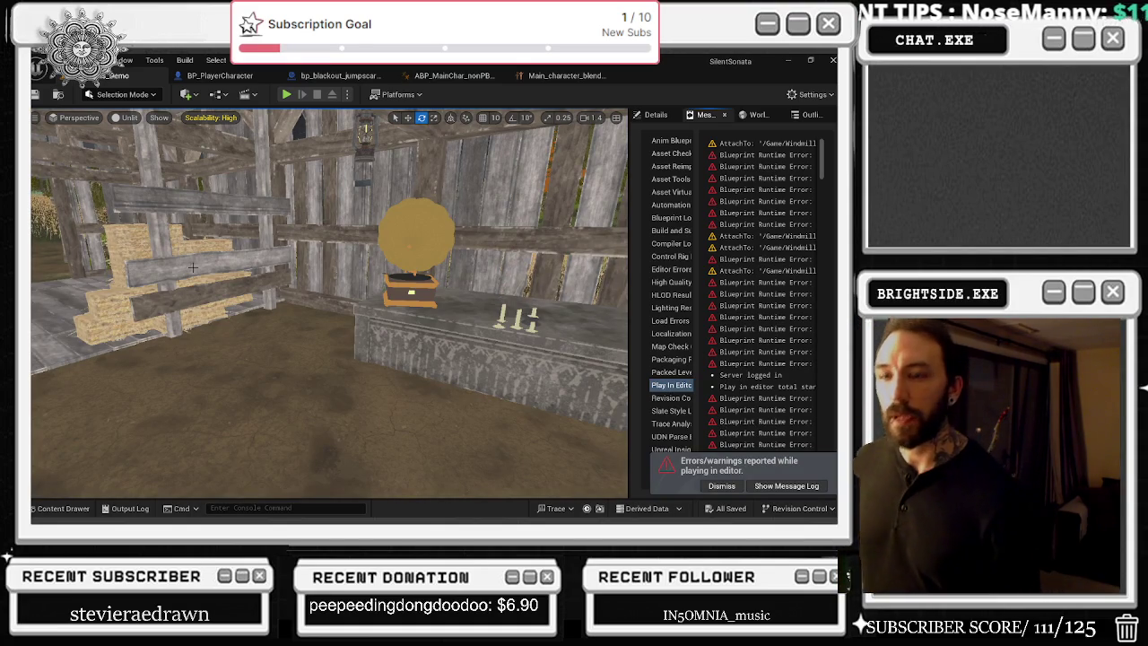
# Step: Search YouTube for 'tim reaper' and open the Tim Reaper | Mixmag Lab London video
pyautogui.hotkey('alt', 'Tab')
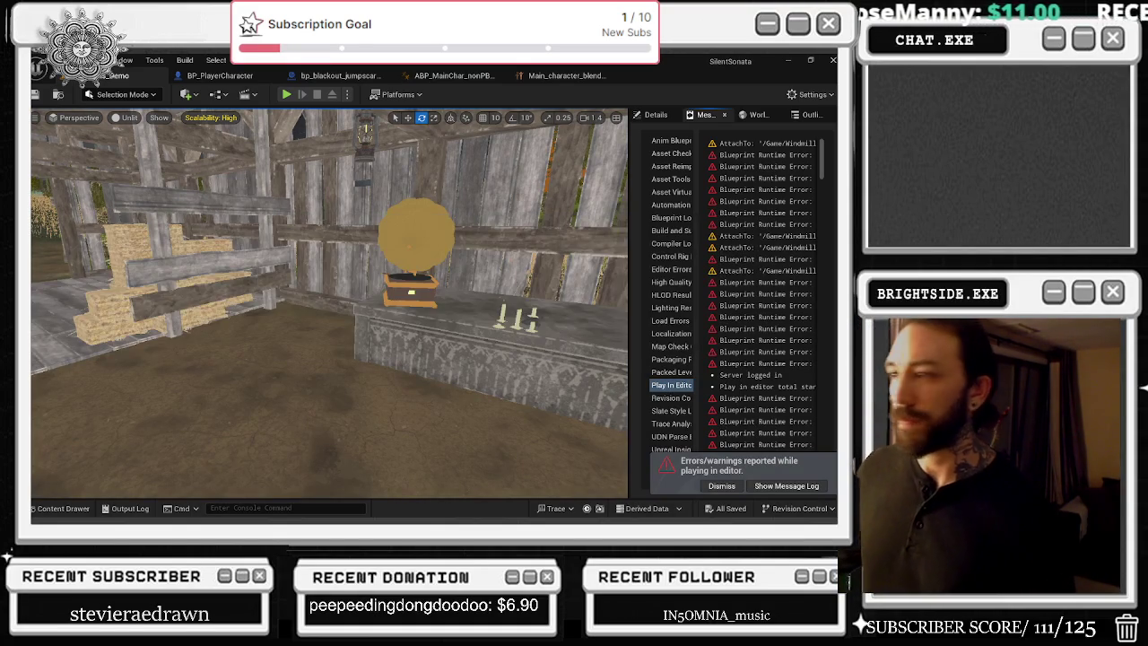
pyautogui.hotkey('alt', 'Tab')
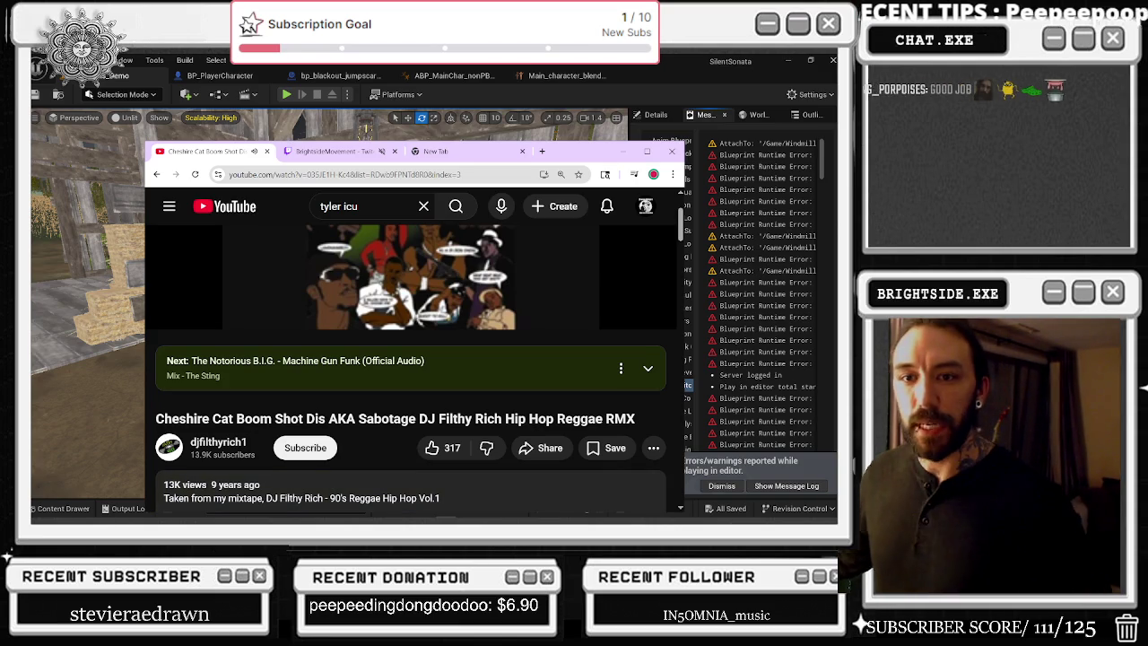
pyautogui.moveTo(209, 261)
pyautogui.click(359, 207)
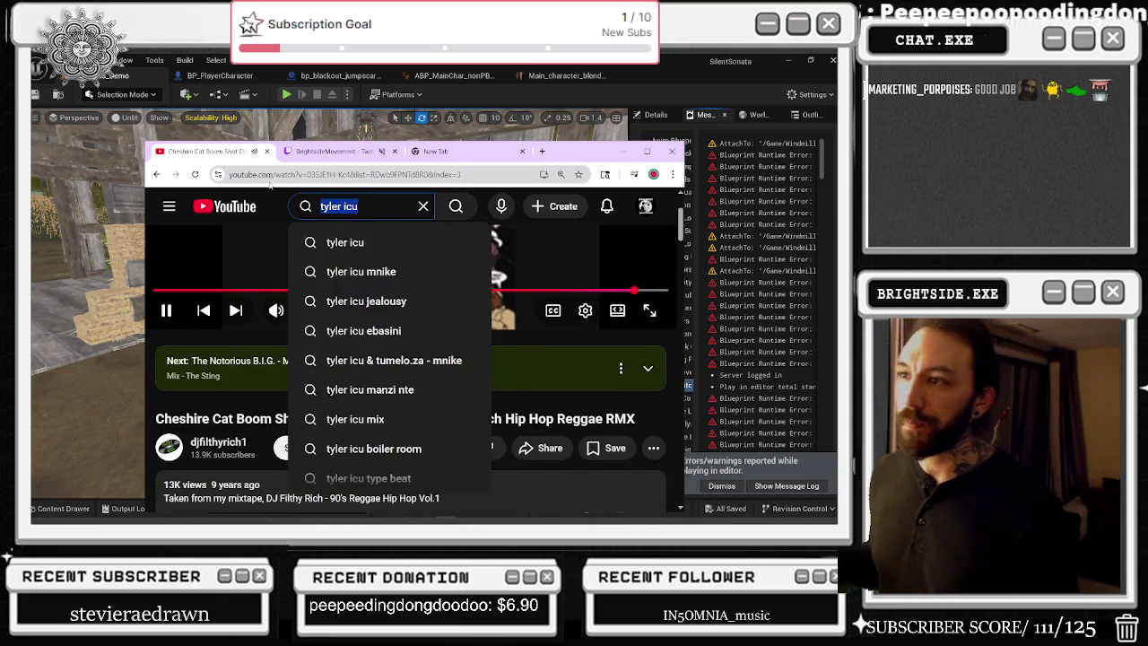
pyautogui.write('tim reaper')
pyautogui.press('Return')
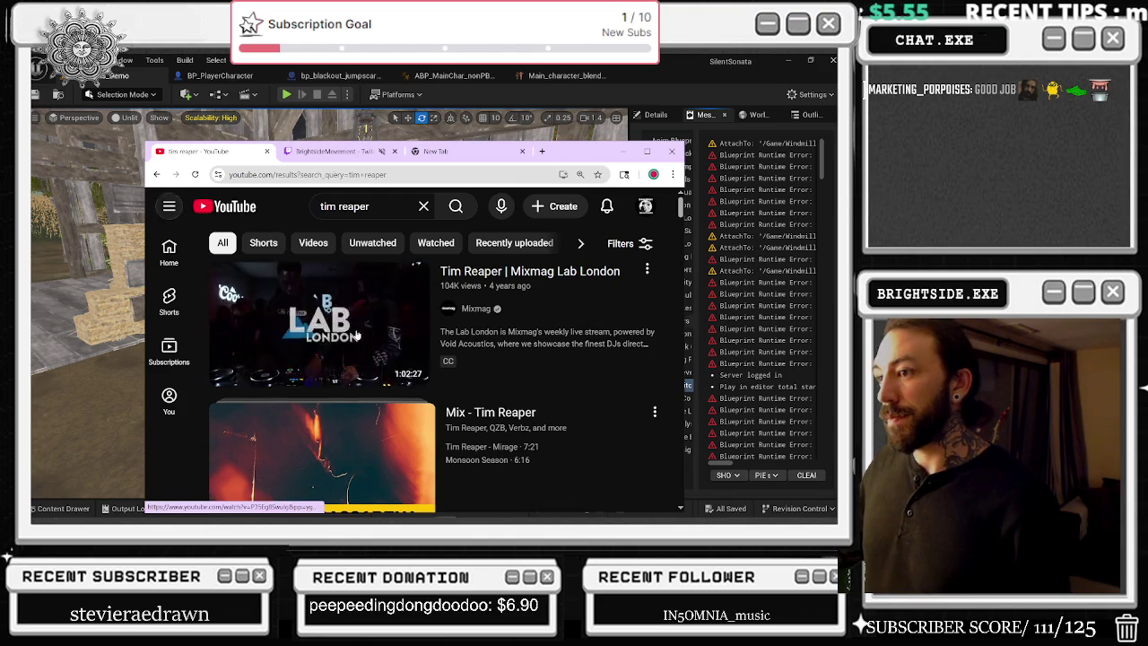
pyautogui.click(598, 314)
# Step: Close the empty new browser tab and minimize Chrome to return to Unreal
pyautogui.click(332, 151)
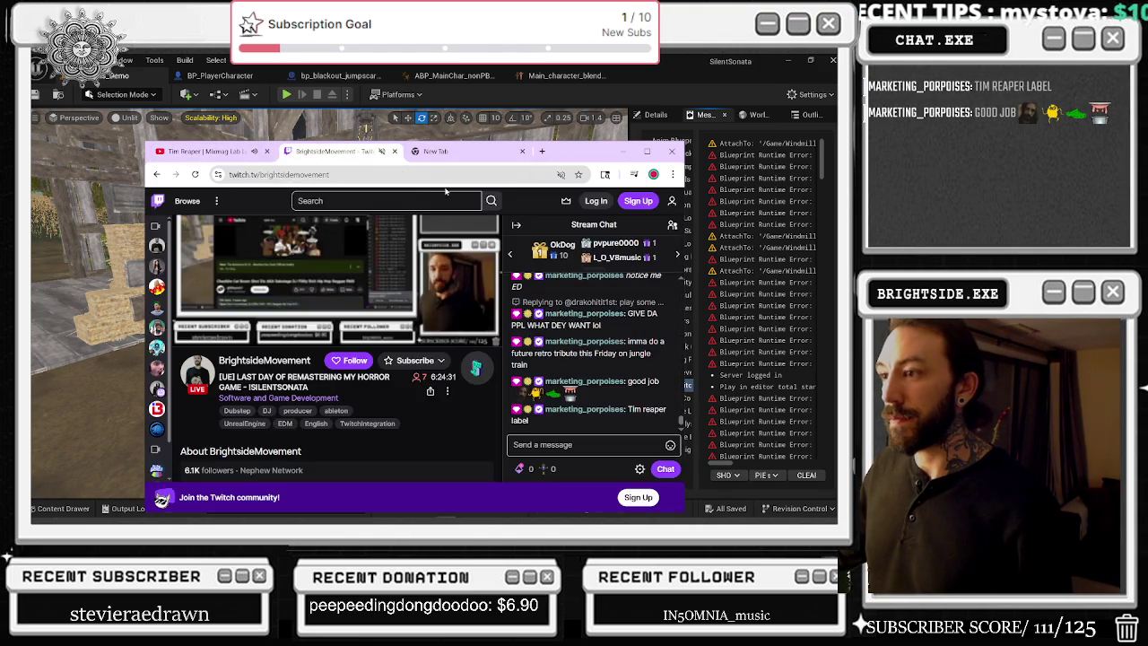
pyautogui.click(440, 150)
pyautogui.hotkey('ctrl', 'w')
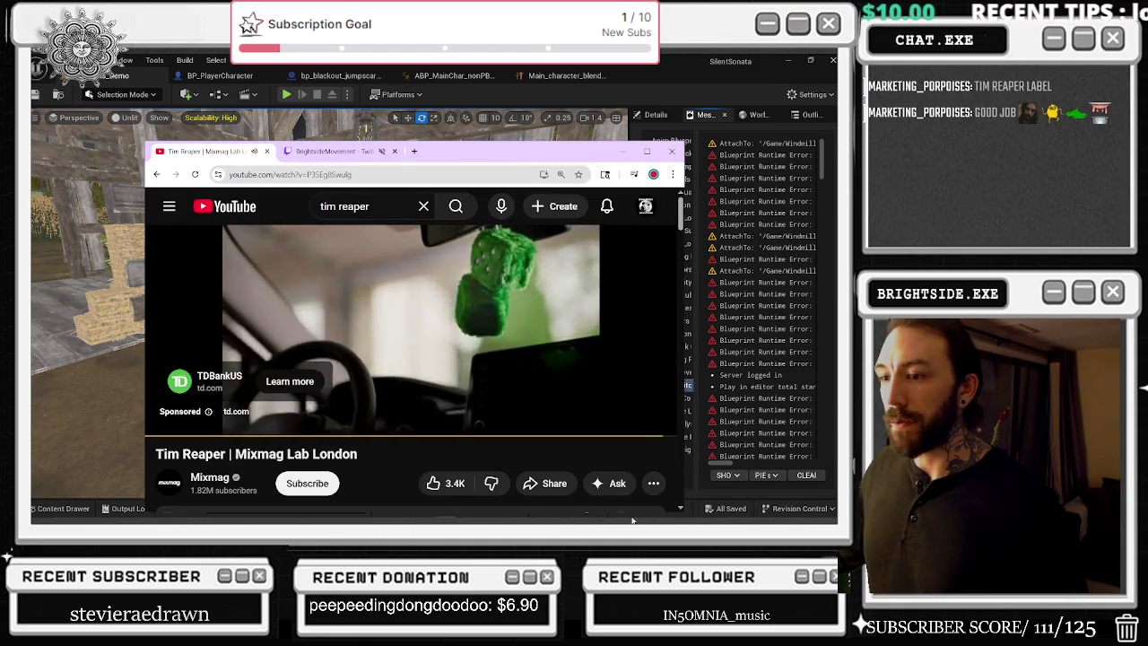
pyautogui.moveTo(330, 510)
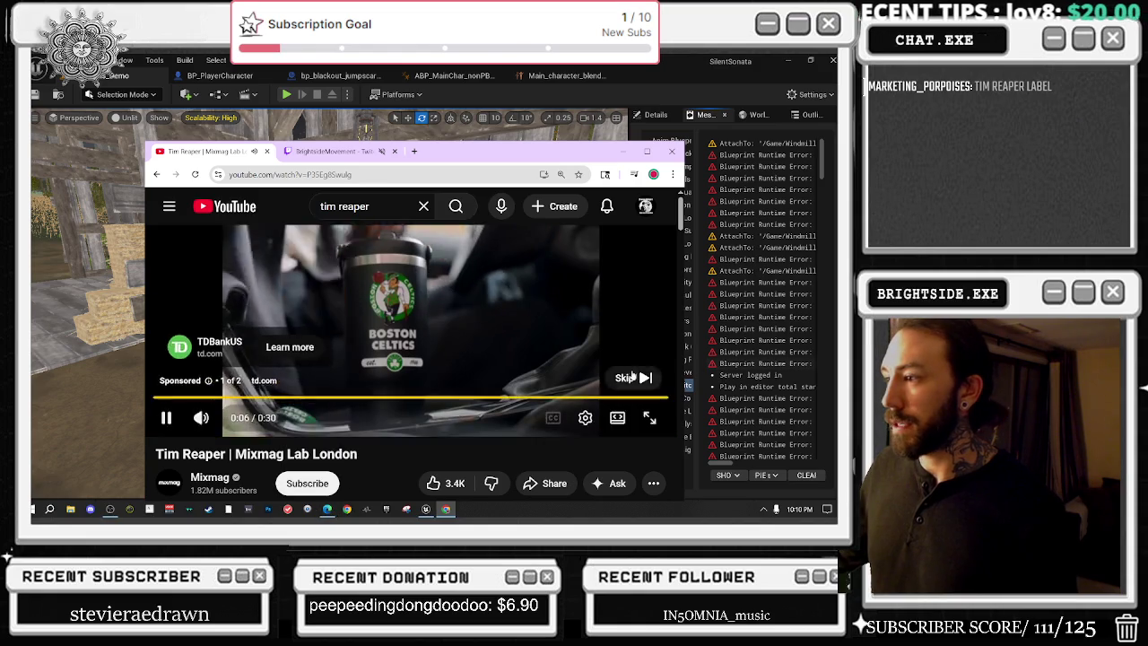
pyautogui.click(646, 151)
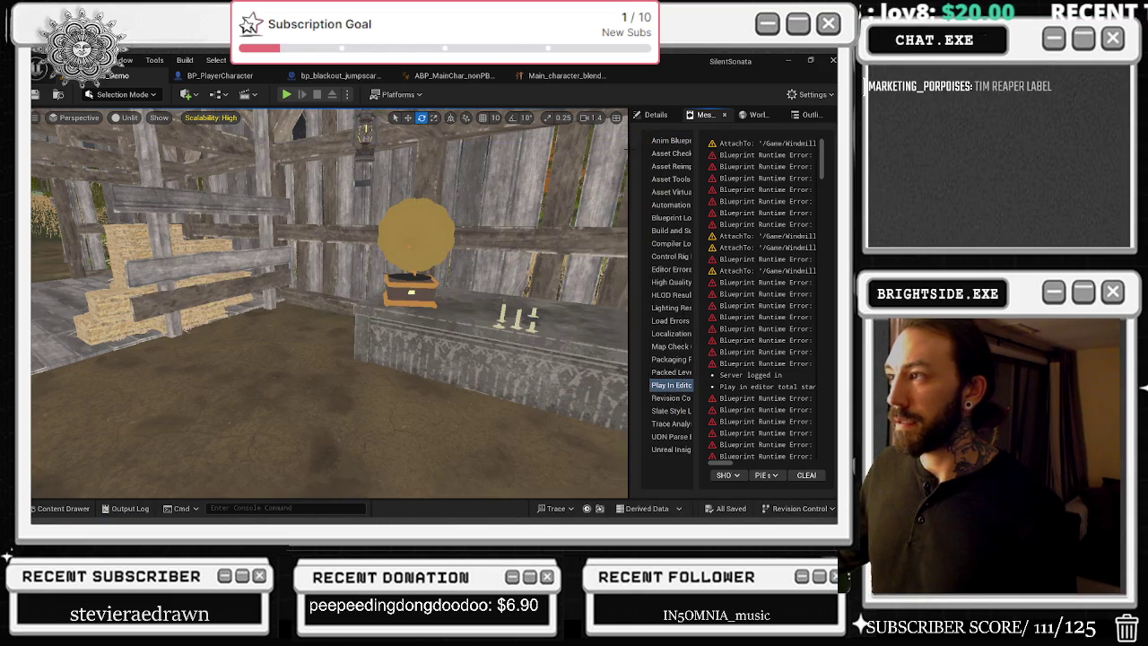
# Step: Orbit around the gramophone, save the Windmills_Demo map, and open the Main_character_blend tab
pyautogui.hotkey('alt', 'Tab')
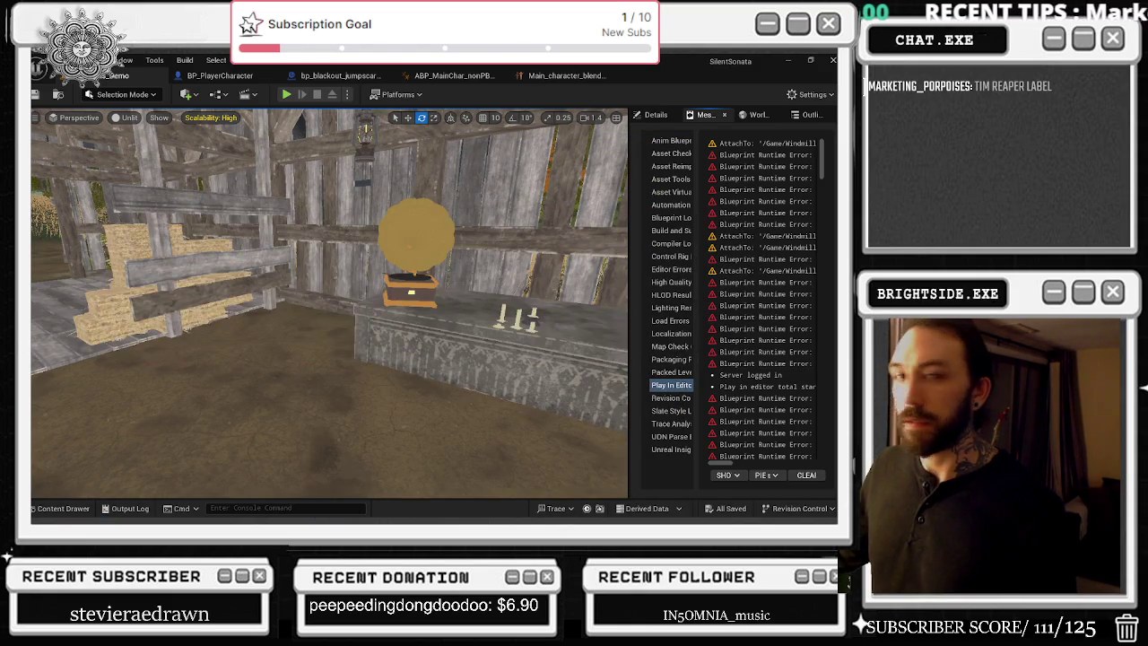
pyautogui.moveTo(285, 257)
pyautogui.mouseDown()
pyautogui.moveTo(328, 268)
pyautogui.moveTo(242, 264)
pyautogui.mouseUp()
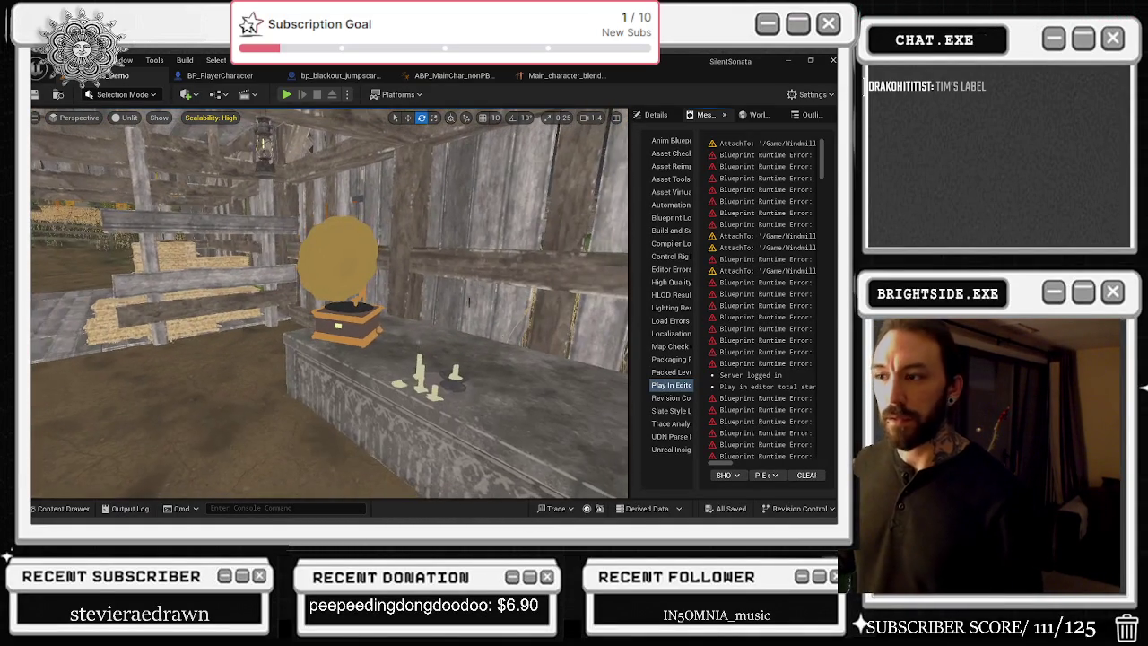
pyautogui.click(37, 94)
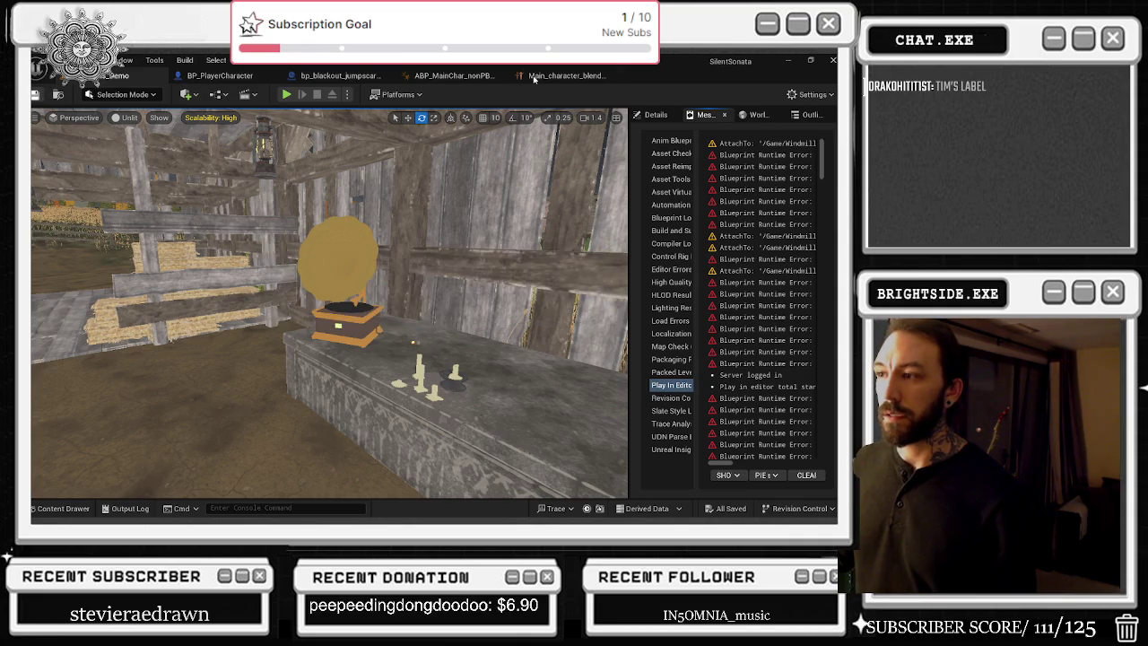
pyautogui.click(537, 76)
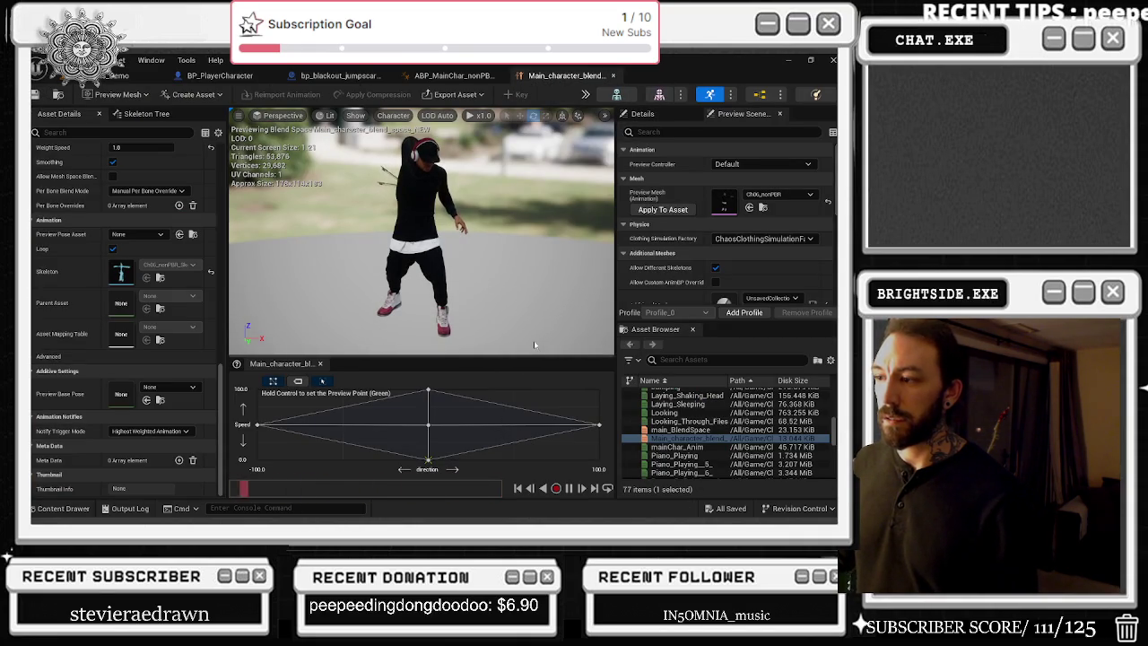
# Step: Close the blend space editor and briefly bring up the YouTube browser before hiding it
pyautogui.click(613, 78)
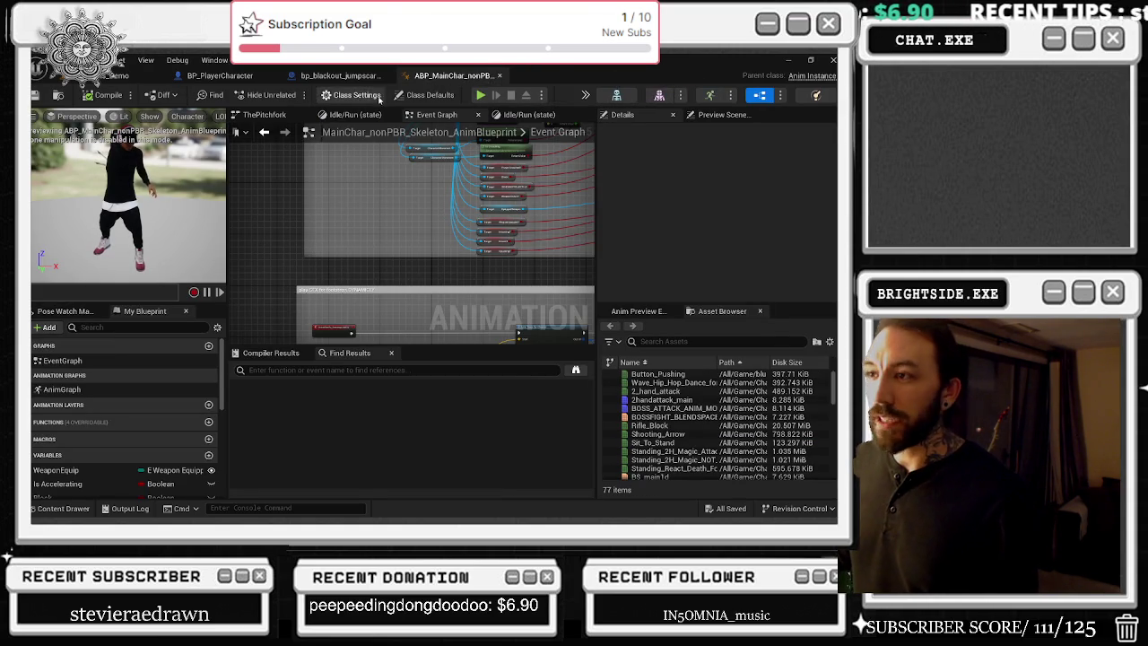
pyautogui.hotkey('alt', 'Tab')
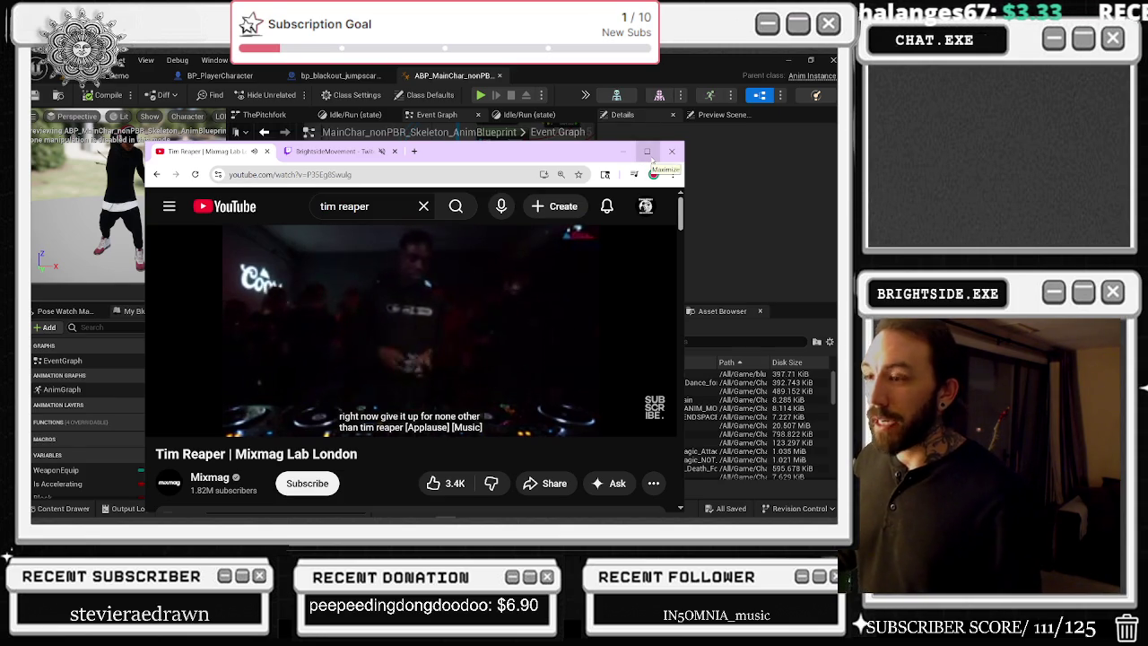
pyautogui.click(650, 153)
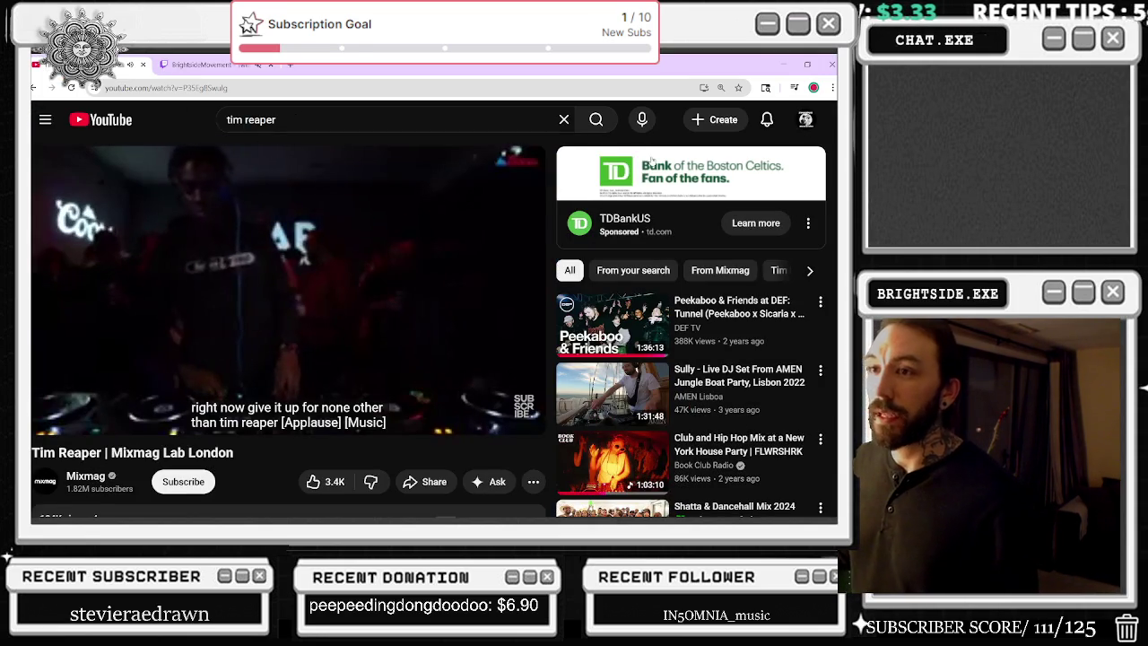
pyautogui.click(779, 62)
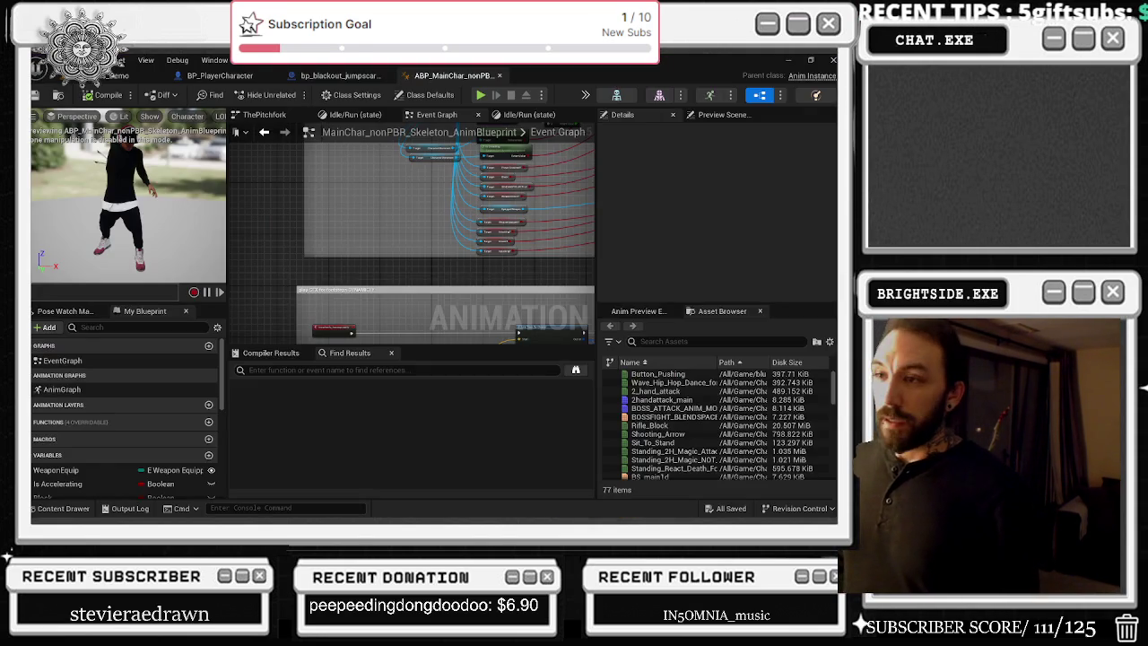
# Step: Zoom around the ABP_MainChar Event Graph, then switch to the bp_blackout_jumpscare_JUST_FLASHLIGHT_OPERA blueprint
pyautogui.scroll(-3, 462, 242)
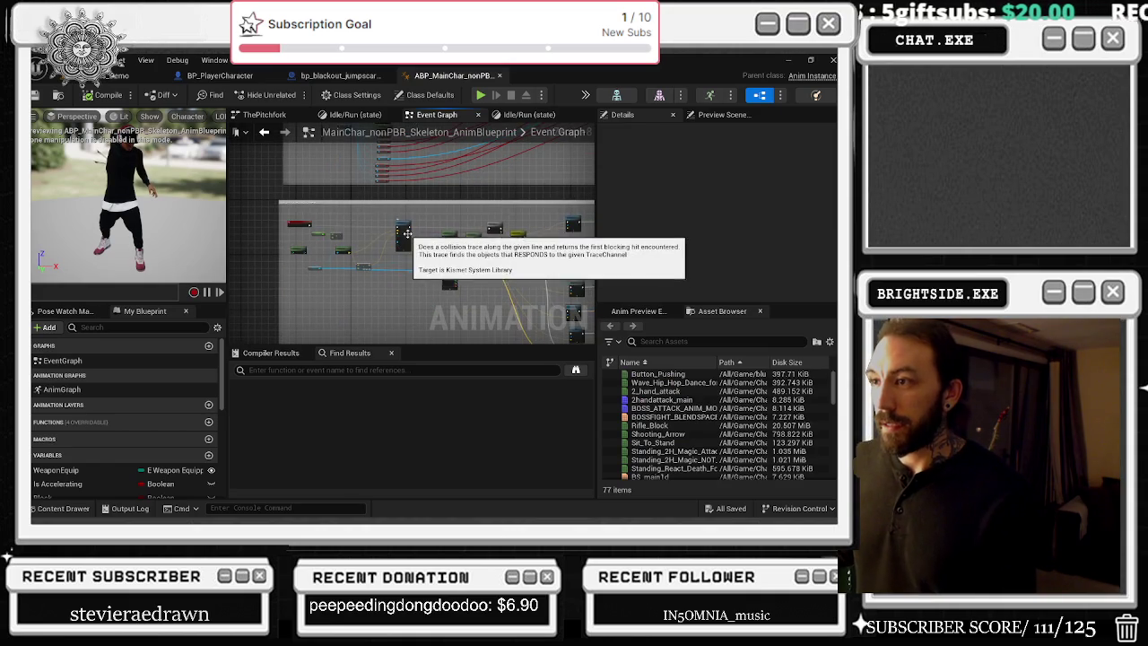
pyautogui.scroll(5, 431, 221)
pyautogui.scroll(-3, 431, 220)
pyautogui.scroll(3, 500, 222)
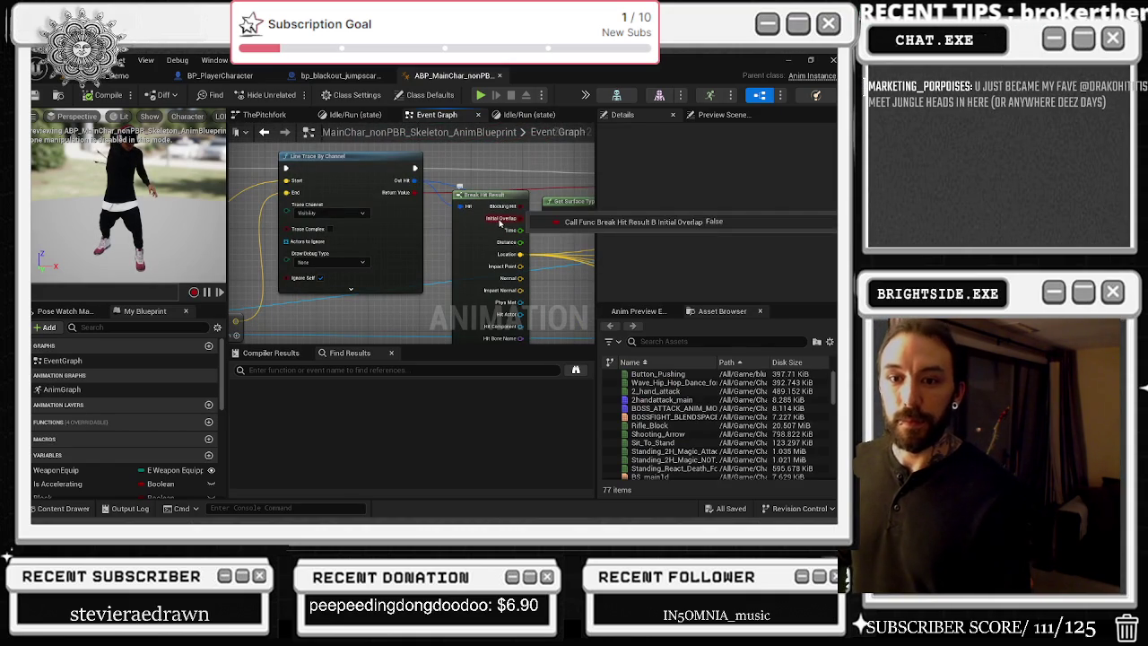
pyautogui.click(338, 76)
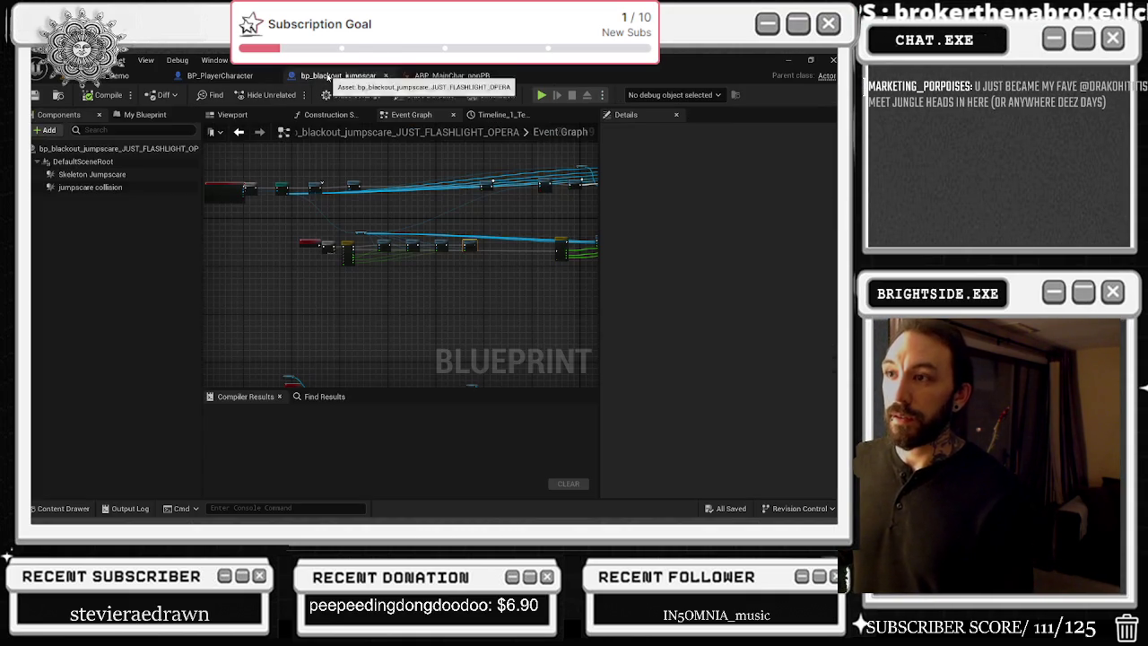
# Step: Save all changed blueprints, then fly the Windmills_Demo view toward the barn and pond
pyautogui.click(236, 78)
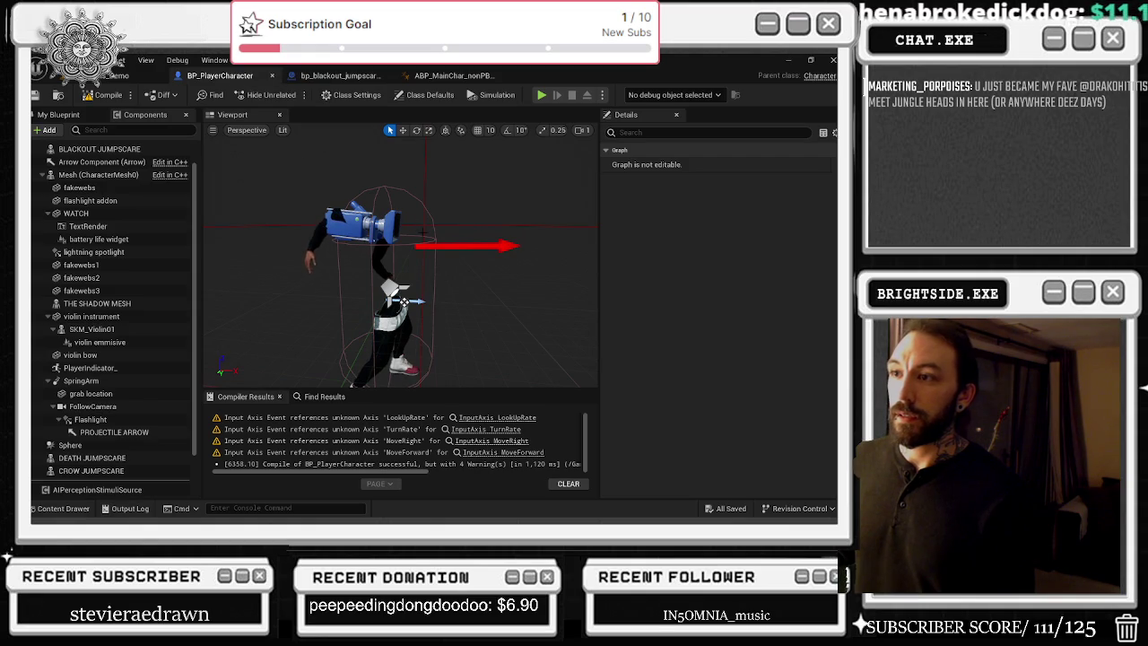
pyautogui.click(35, 94)
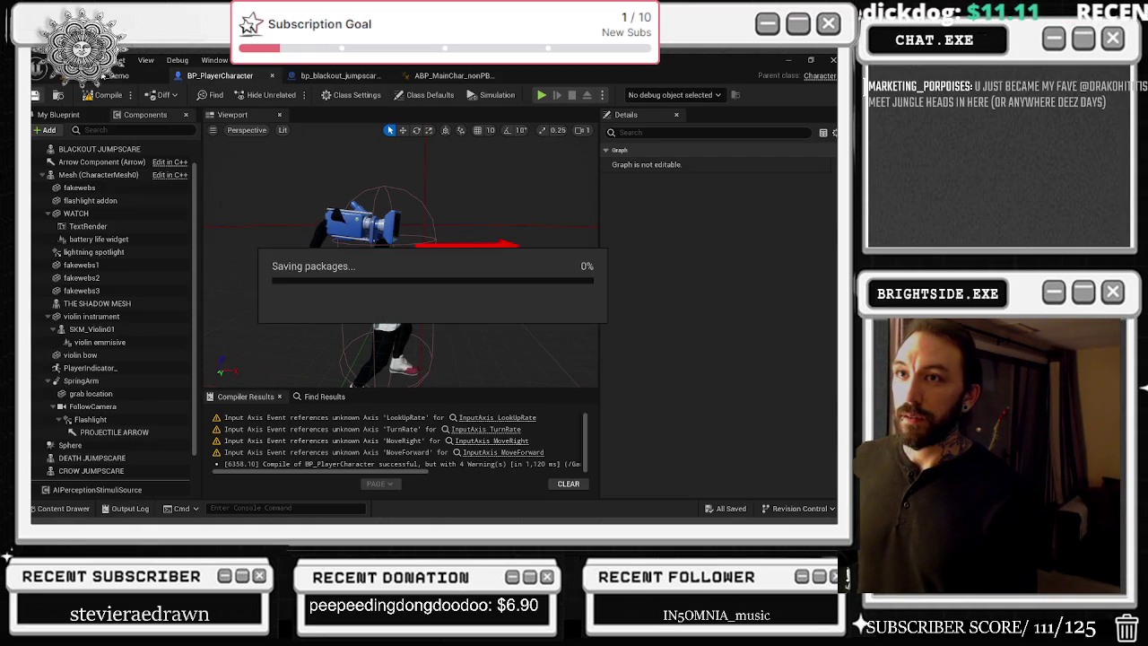
pyautogui.click(115, 75)
pyautogui.moveTo(341, 121); pyautogui.dragTo(340, 121)
pyautogui.moveTo(259, 353); pyautogui.dragTo(259, 353)
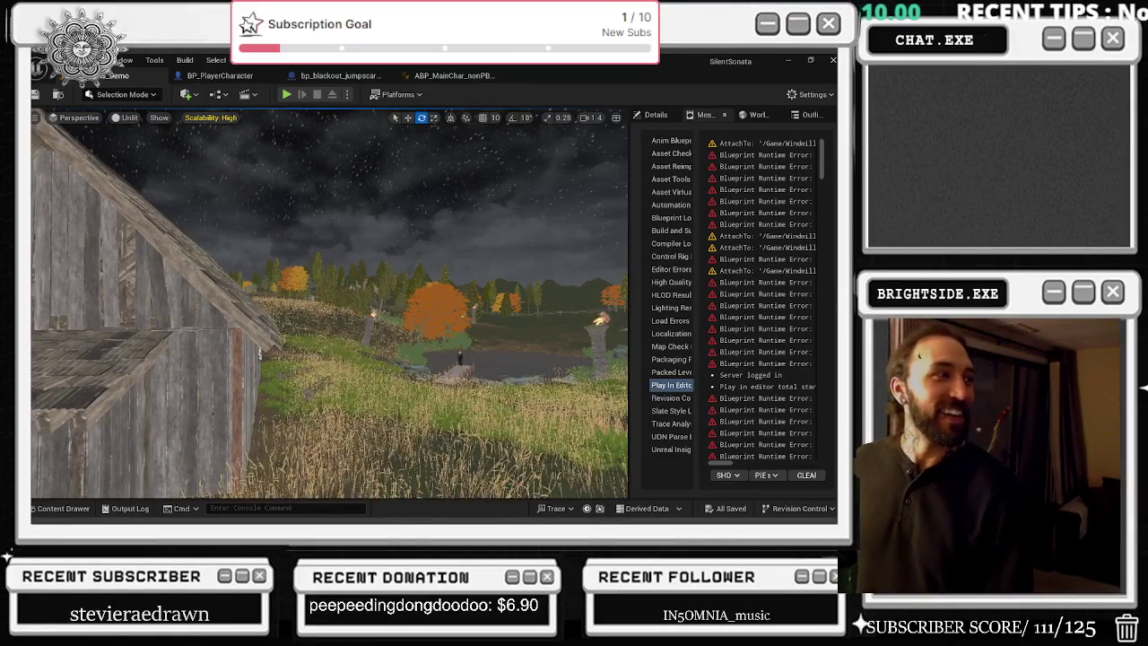
# Step: Fly over the field to the pond, then browse OperaHouse, Windmills Maps and Victorian_House in the Content Drawer
pyautogui.moveTo(259, 353); pyautogui.dragTo(259, 352)
pyautogui.scroll(2, 259, 352)
pyautogui.click(63, 508)
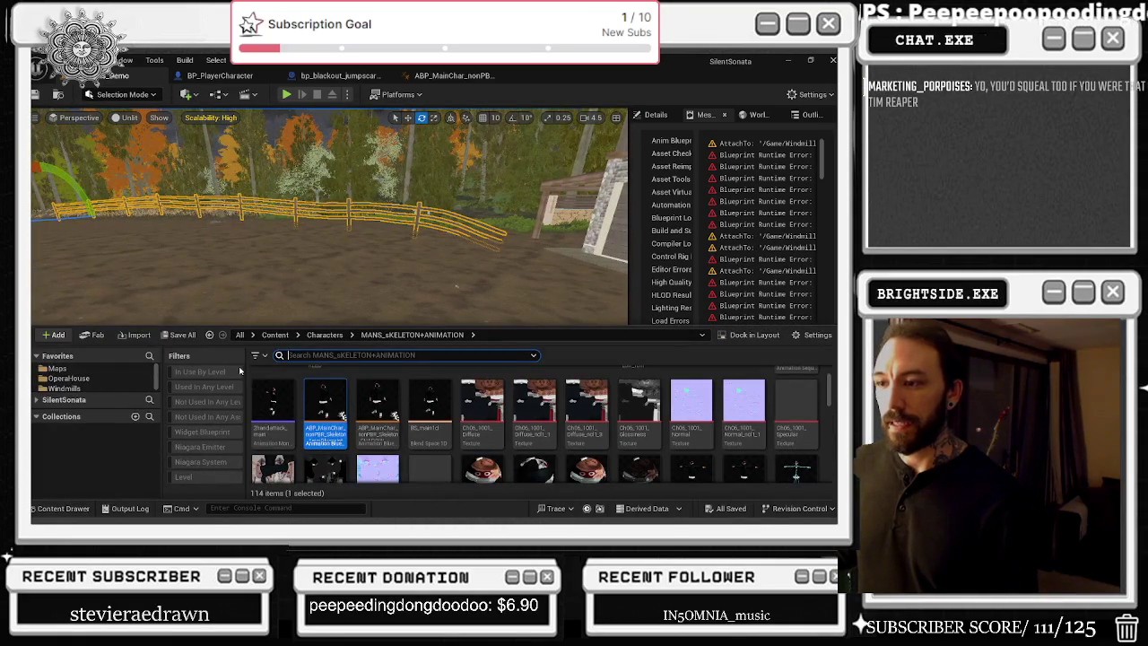
pyautogui.click(68, 377)
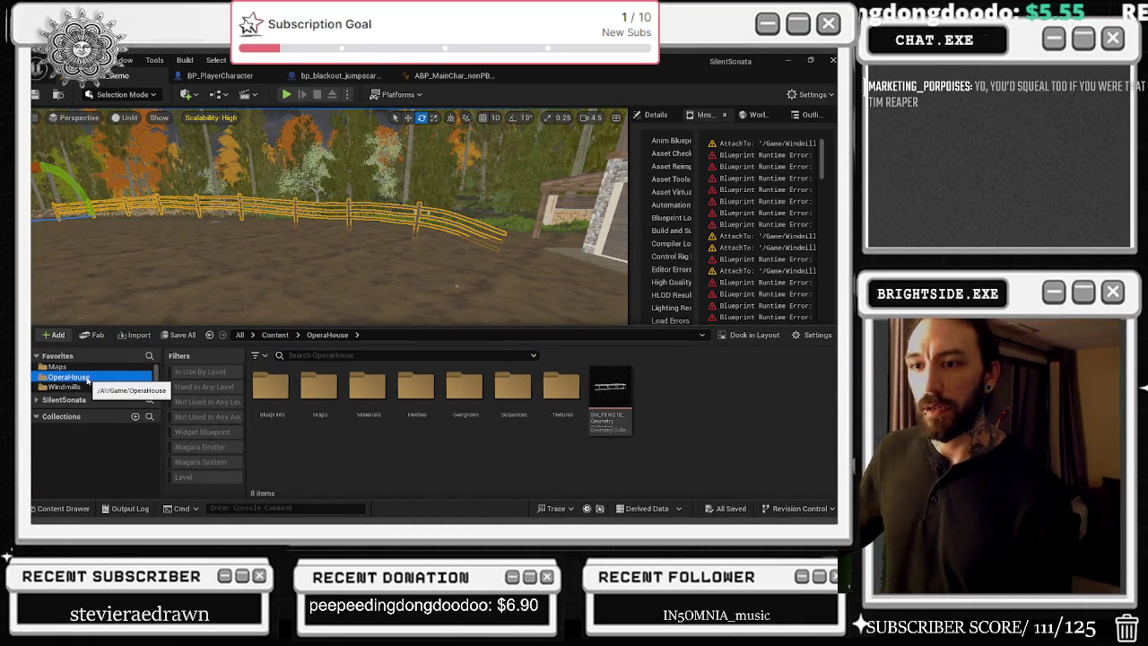
pyautogui.click(57, 367)
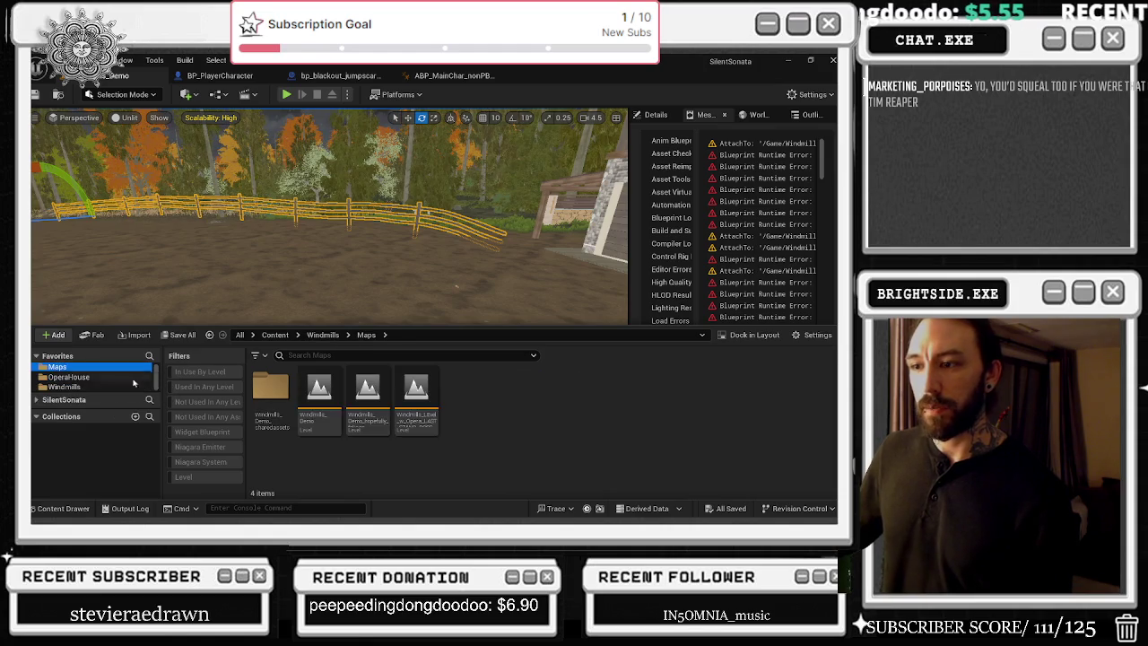
pyautogui.click(39, 401)
pyautogui.click(89, 390)
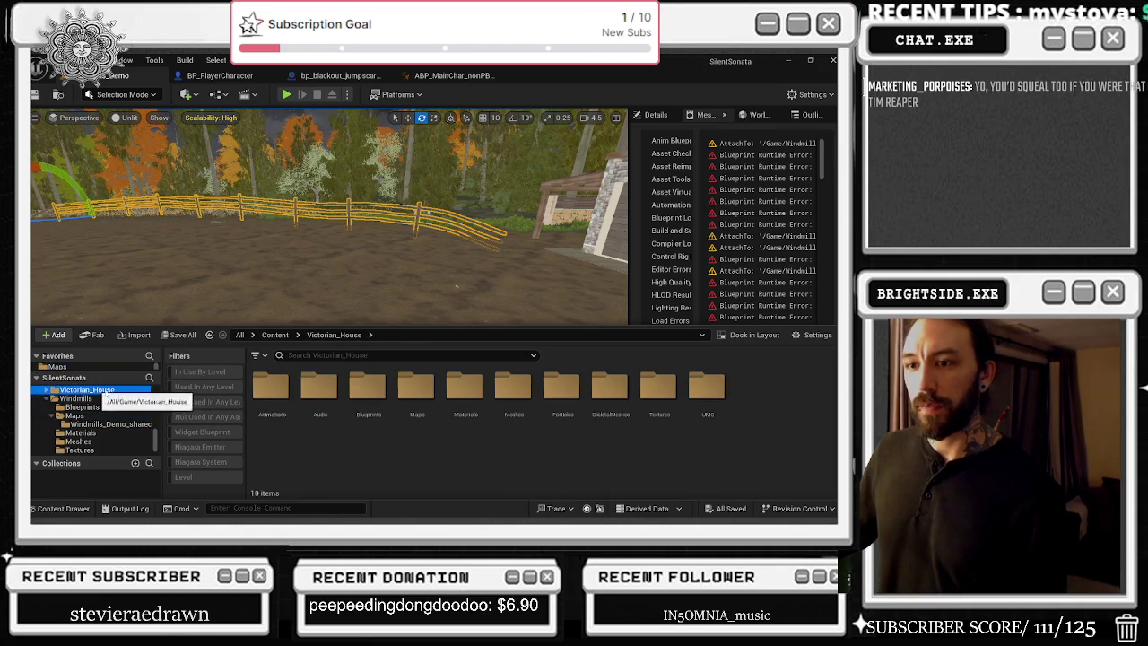
# Step: Open the Victorian_House Maps folder, then collapse back to Victorian_House's top-level folders
pyautogui.doubleClick(418, 388)
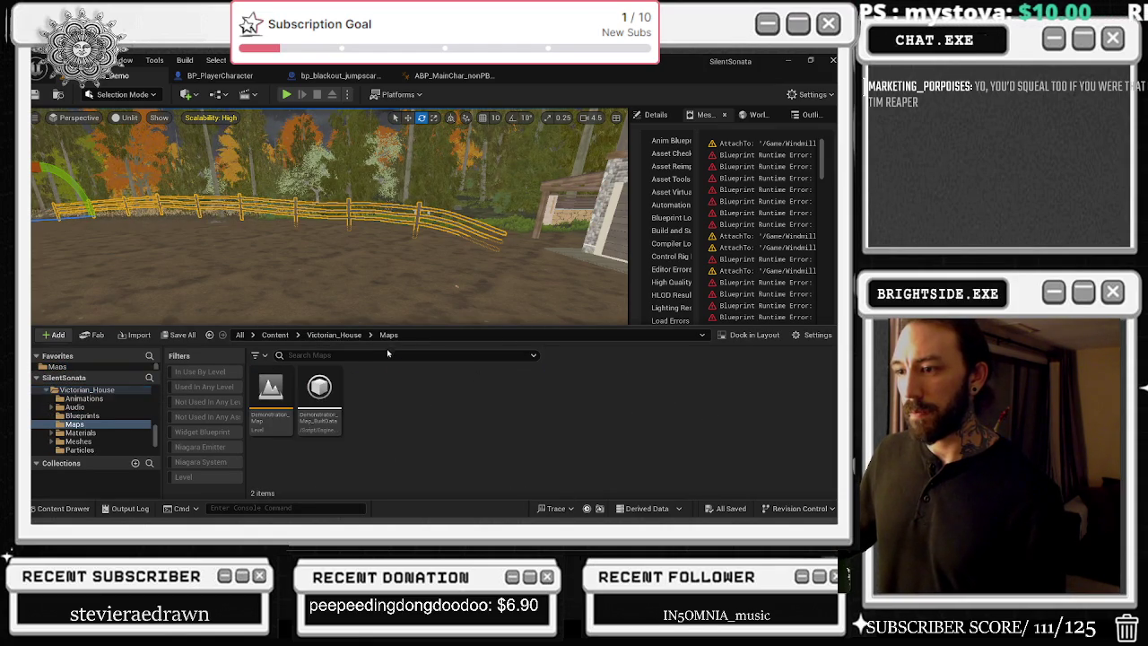
pyautogui.scroll(1, 52, 408)
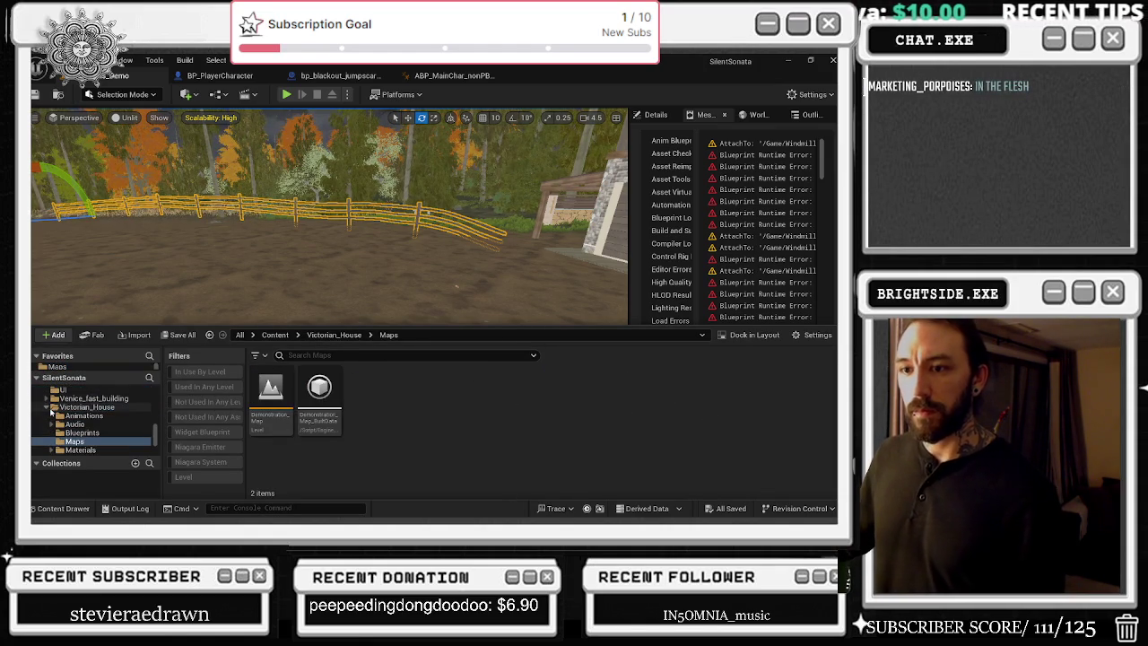
pyautogui.click(49, 408)
pyautogui.click(141, 410)
# Step: Scroll the folder tree up to HouseProject and bring up its folder options
pyautogui.scroll(-2, 113, 422)
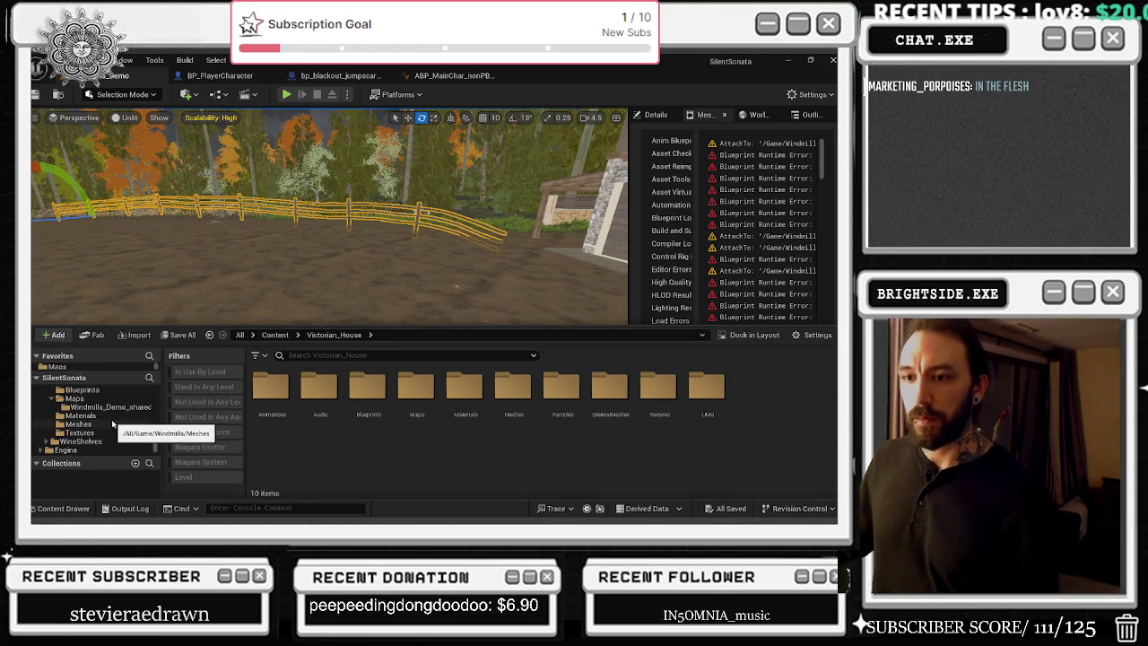
pyautogui.scroll(4, 113, 421)
pyautogui.scroll(1, 85, 426)
pyautogui.scroll(3, 94, 422)
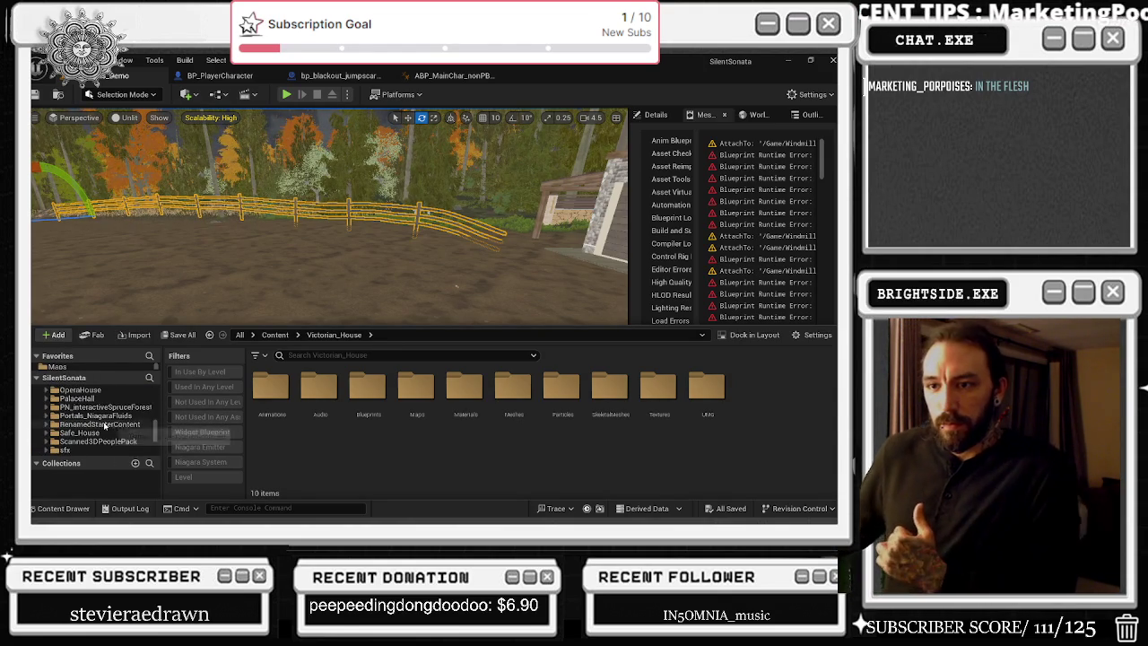
pyautogui.scroll(5, 128, 427)
pyautogui.scroll(4, 126, 429)
pyautogui.rightClick(114, 400)
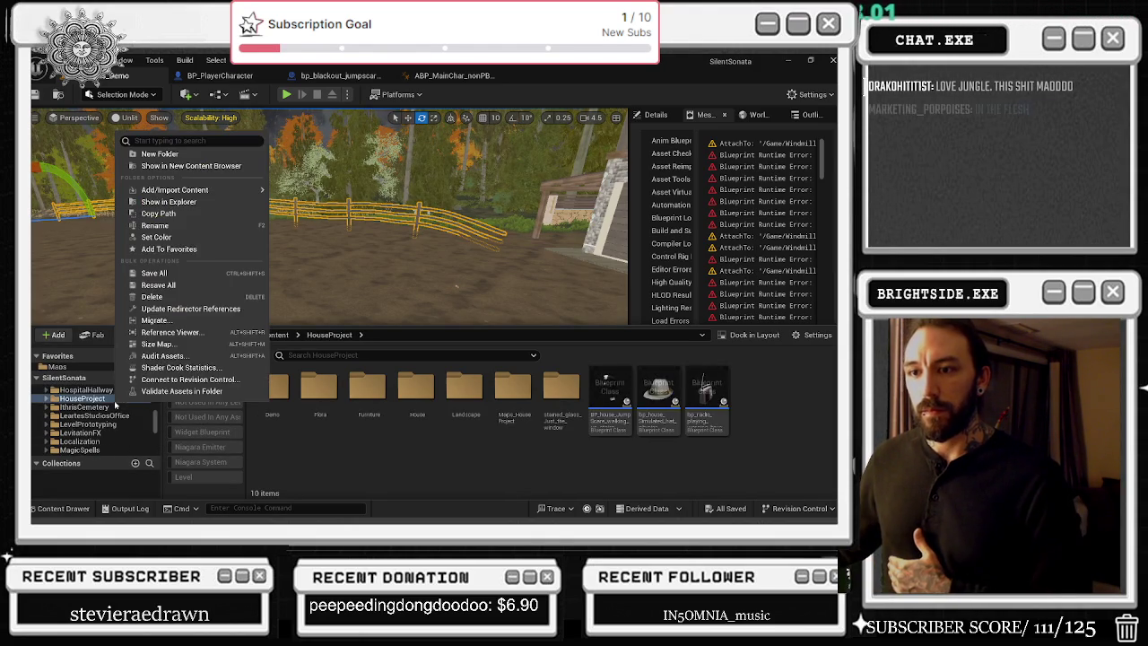
# Step: Add HouseProject to favourites, then open Maps_HouseProject and its Maps_HouseProject_BASIC level
pyautogui.click(215, 249)
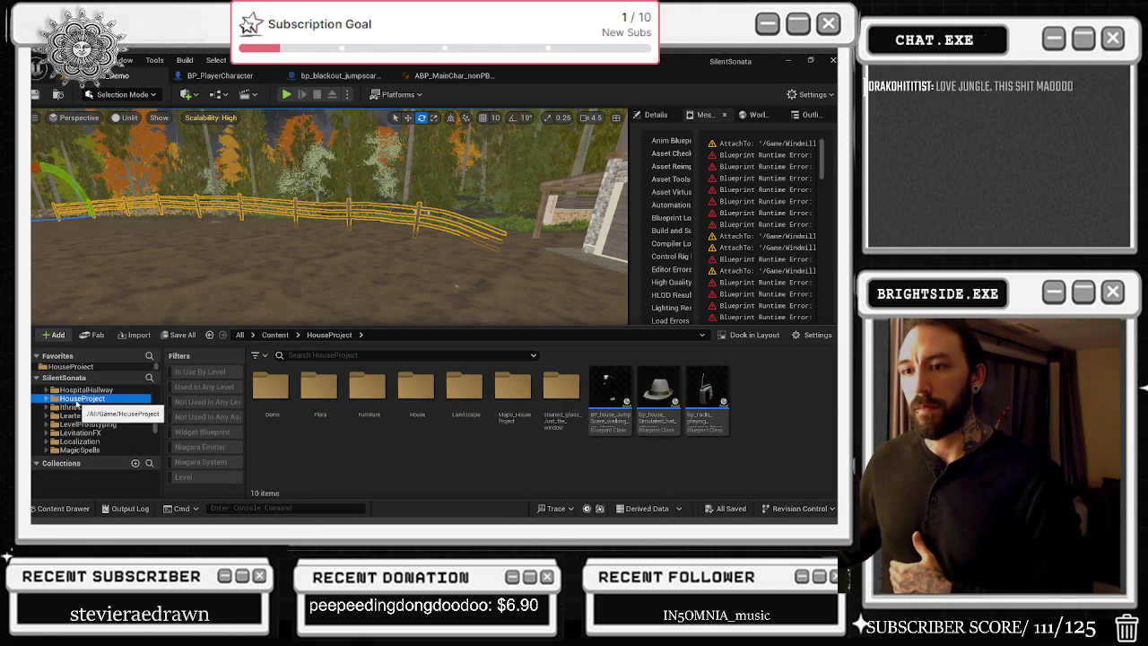
pyautogui.click(46, 398)
pyautogui.doubleClick(417, 388)
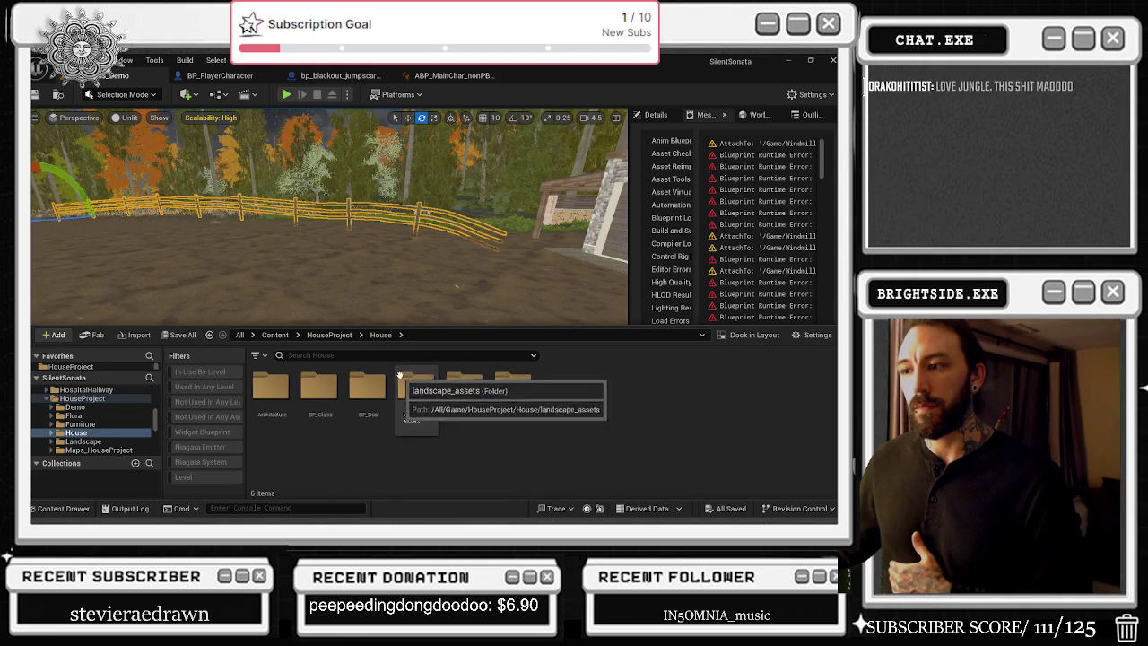
pyautogui.click(329, 335)
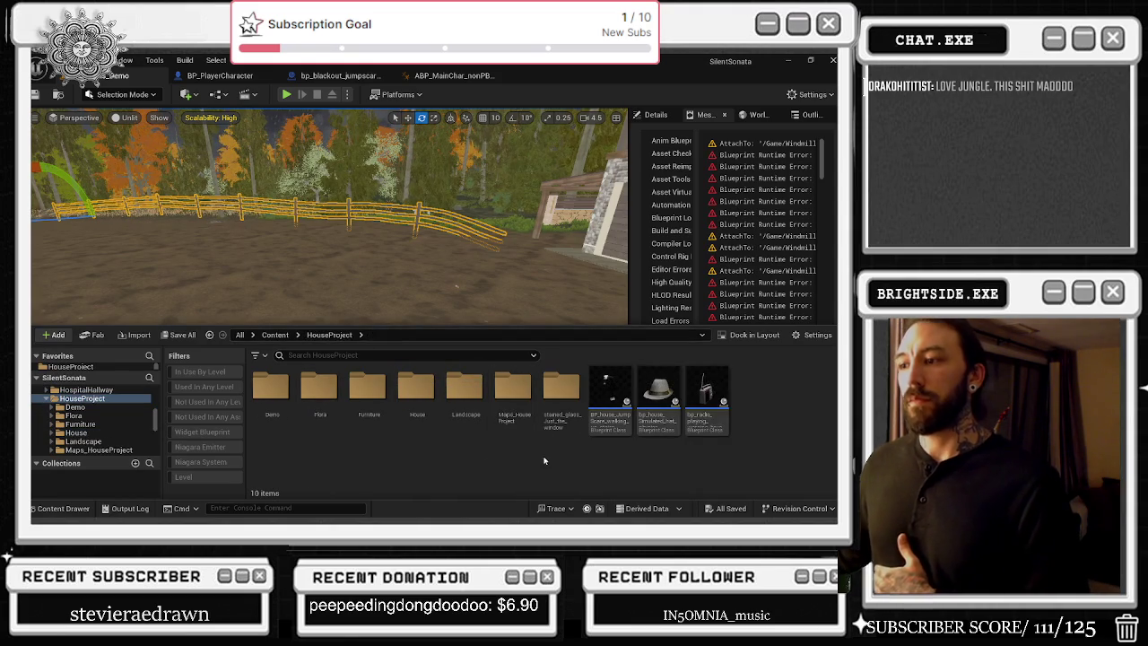
pyautogui.doubleClick(508, 408)
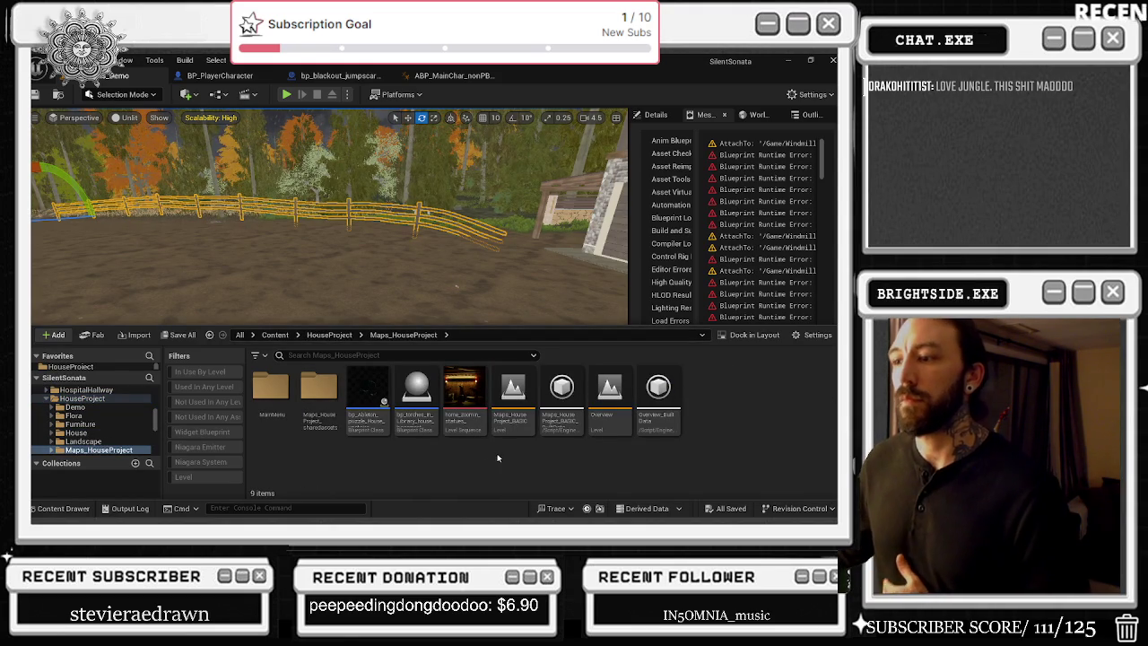
pyautogui.doubleClick(513, 395)
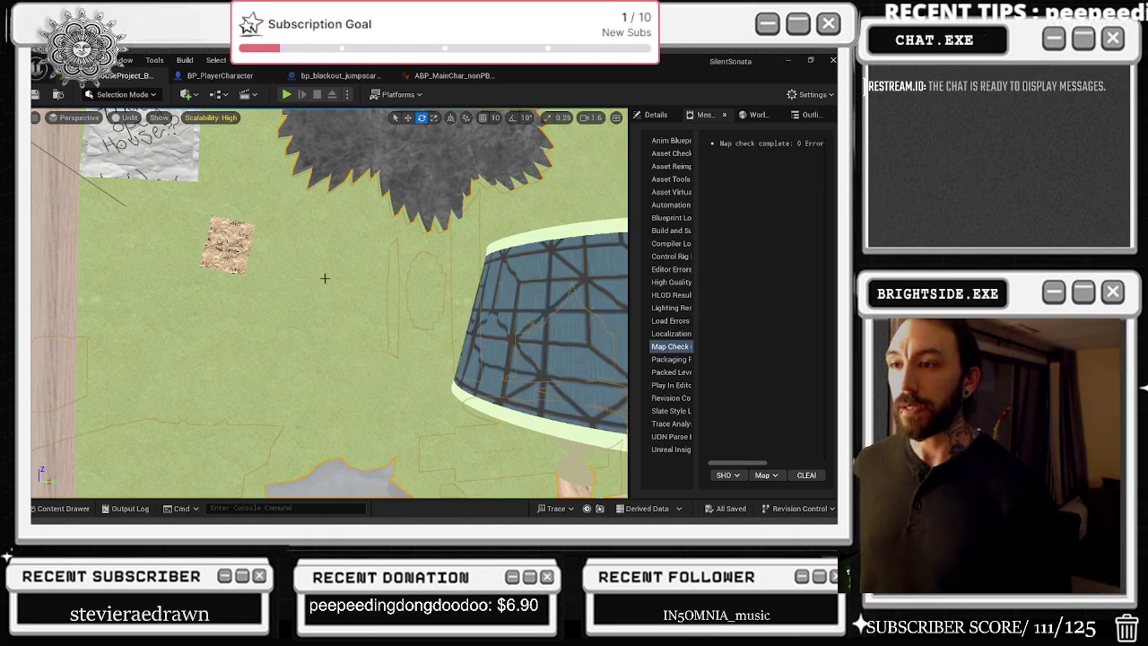
# Step: Swing the view toward the windowed wall and launch Play In Editor
pyautogui.moveTo(332, 305)
pyautogui.mouseDown()
pyautogui.moveTo(269, 305)
pyautogui.moveTo(314, 305)
pyautogui.moveTo(269, 309)
pyautogui.moveTo(269, 350)
pyautogui.mouseUp()
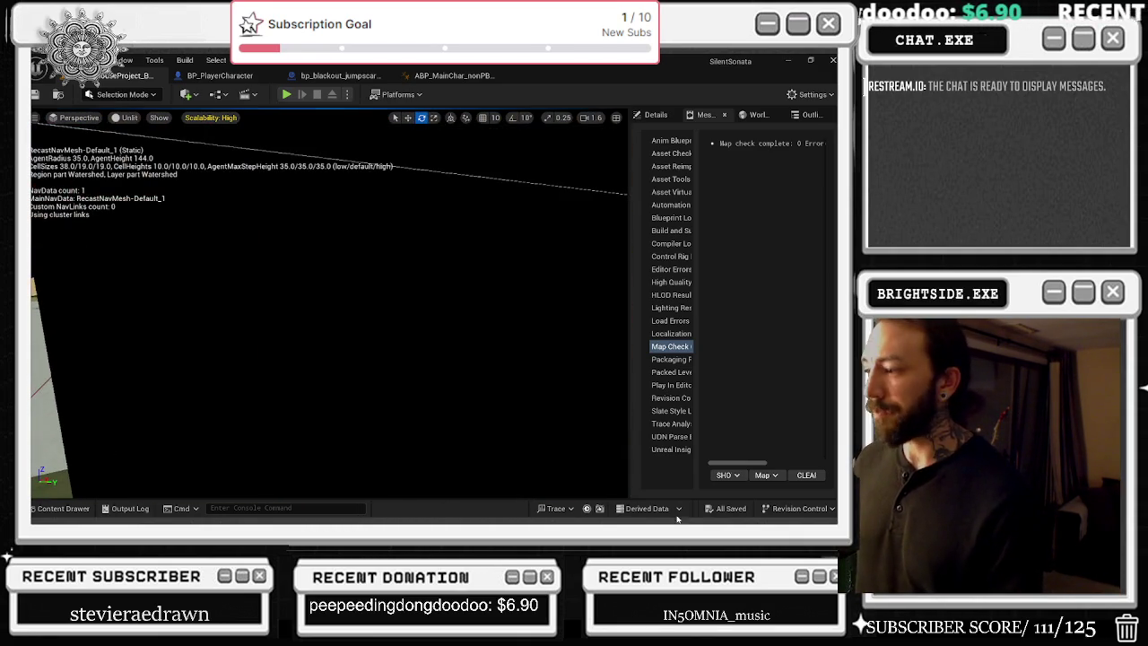
pyautogui.click(287, 95)
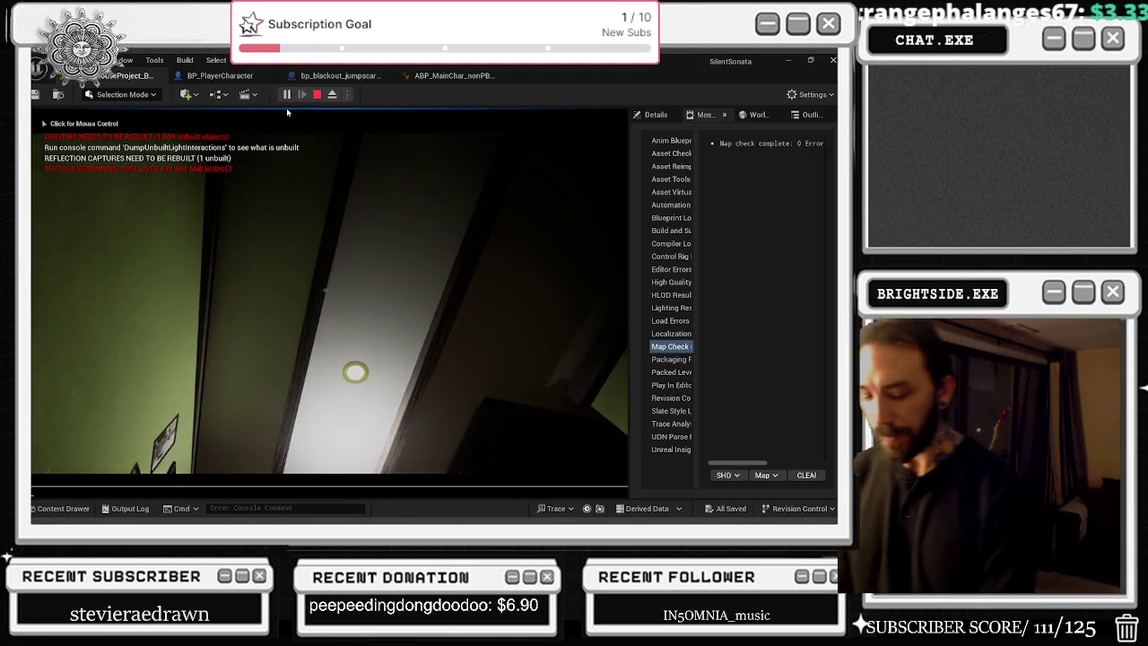
# Step: Show the FPS readout with the 'stat fps' console command
pyautogui.press('`')
pyautogui.write('stat fps')
pyautogui.press('Return')
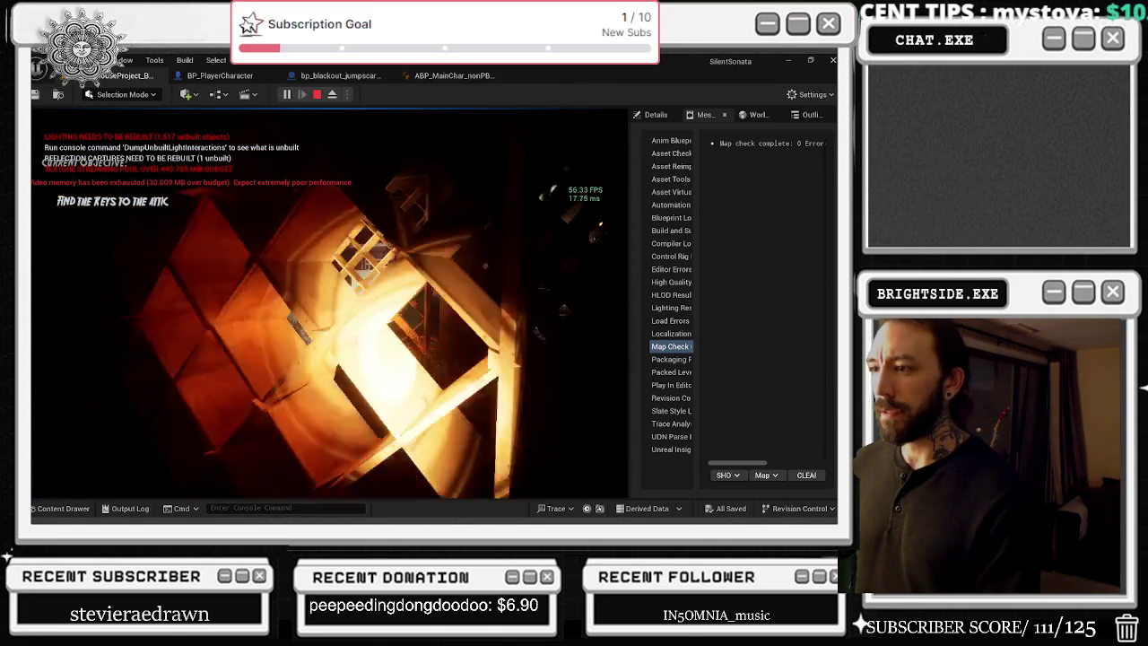
# Step: Walk past the attic ladder and through the shelving rooms, then stop the playtest
pyautogui.press('w')
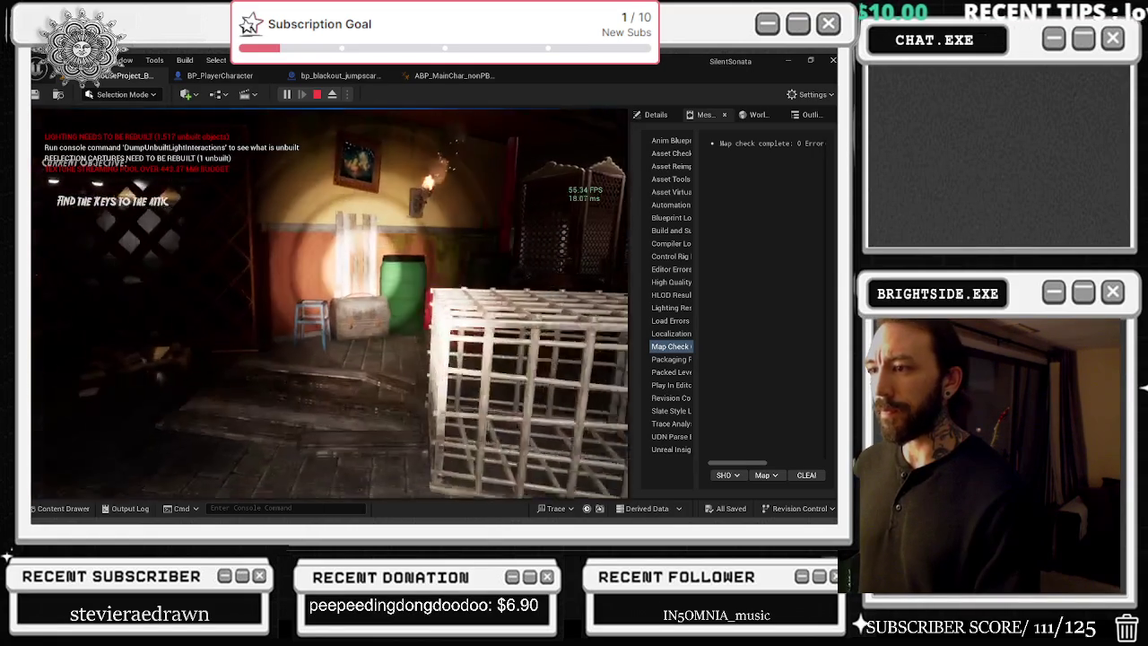
pyautogui.press('w')
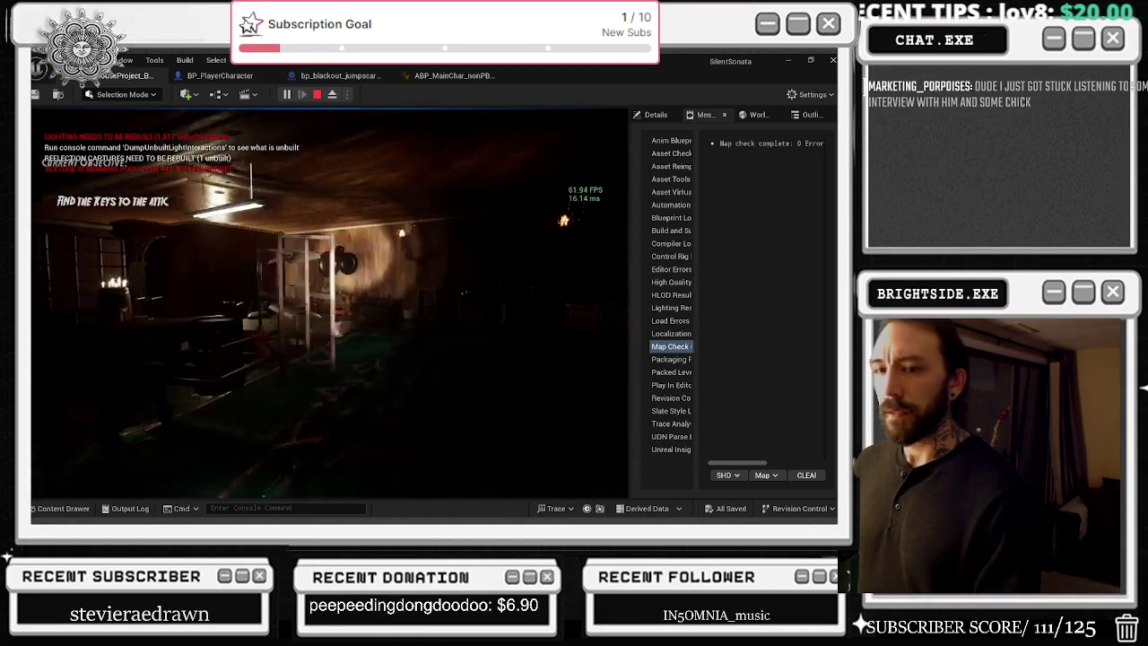
pyautogui.press('w')
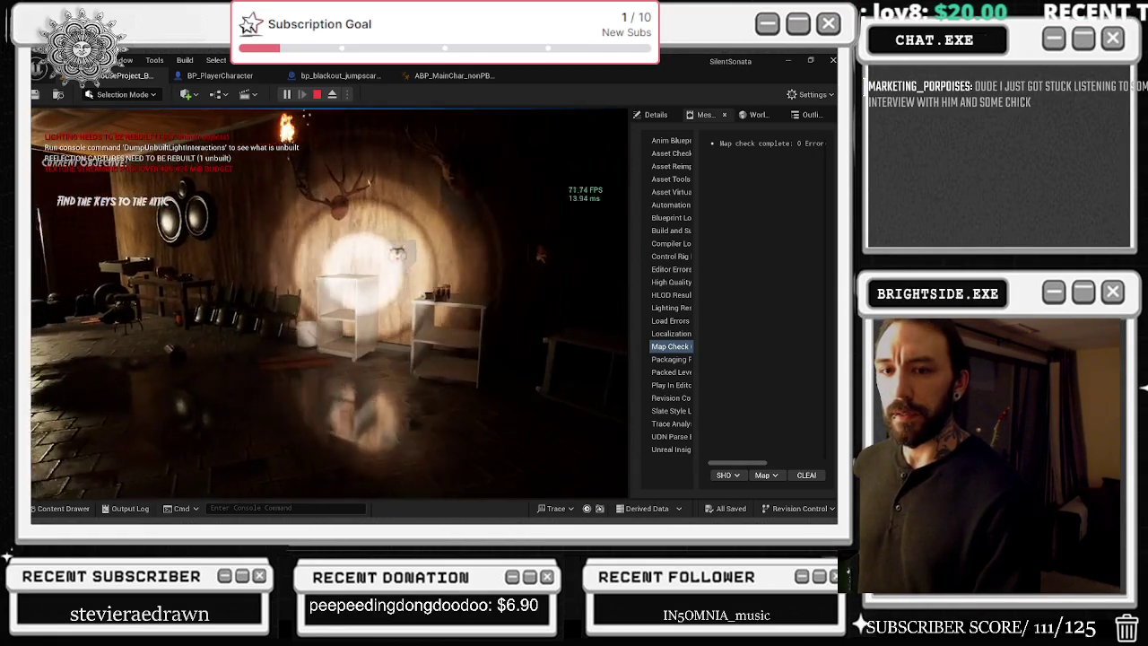
pyautogui.press('w')
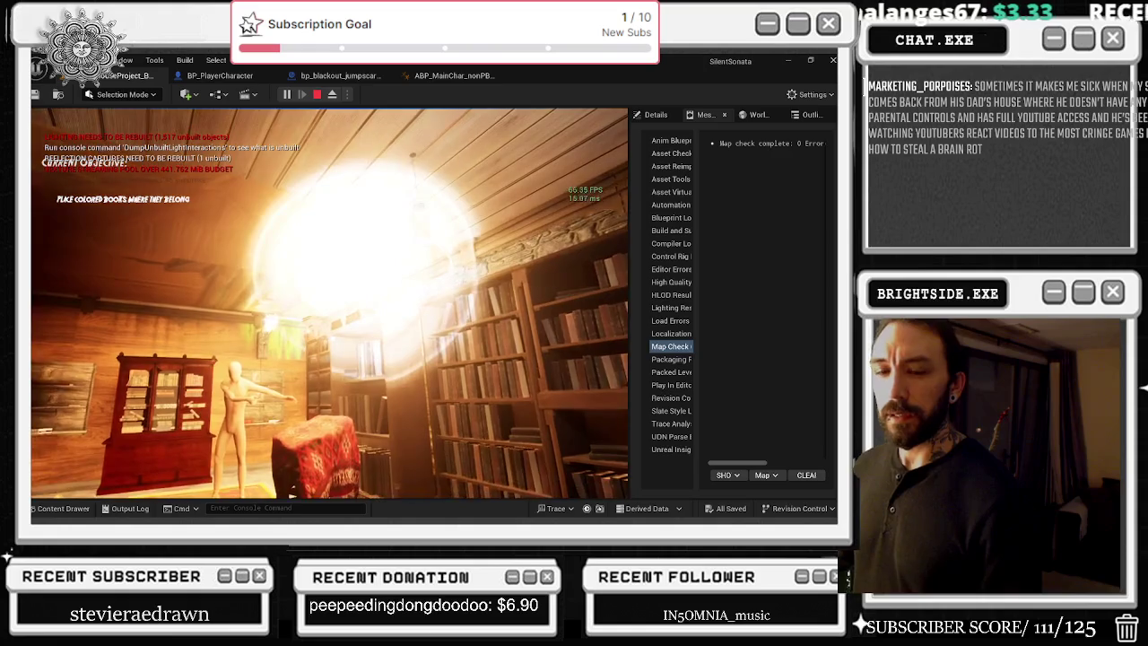
pyautogui.press('Escape')
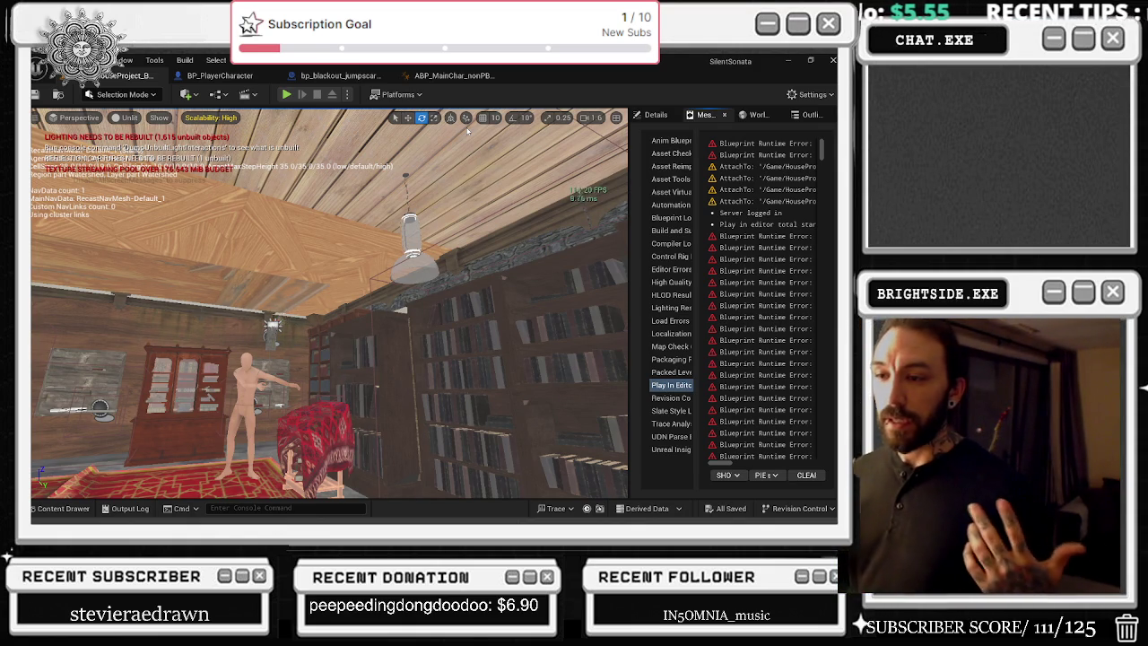
# Step: Level the viewport camera to look across the room with the teal rug
pyautogui.moveTo(466, 130)
pyautogui.mouseDown()
pyautogui.moveTo(377, 207)
pyautogui.moveTo(434, 260)
pyautogui.mouseUp()
# Step: Cycle through viewport bookmarks 1–4 to find the bedroom, then bring up the BP_PlayerCharacter blueprint
pyautogui.press('2')
pyautogui.press('3')
pyautogui.press('4')
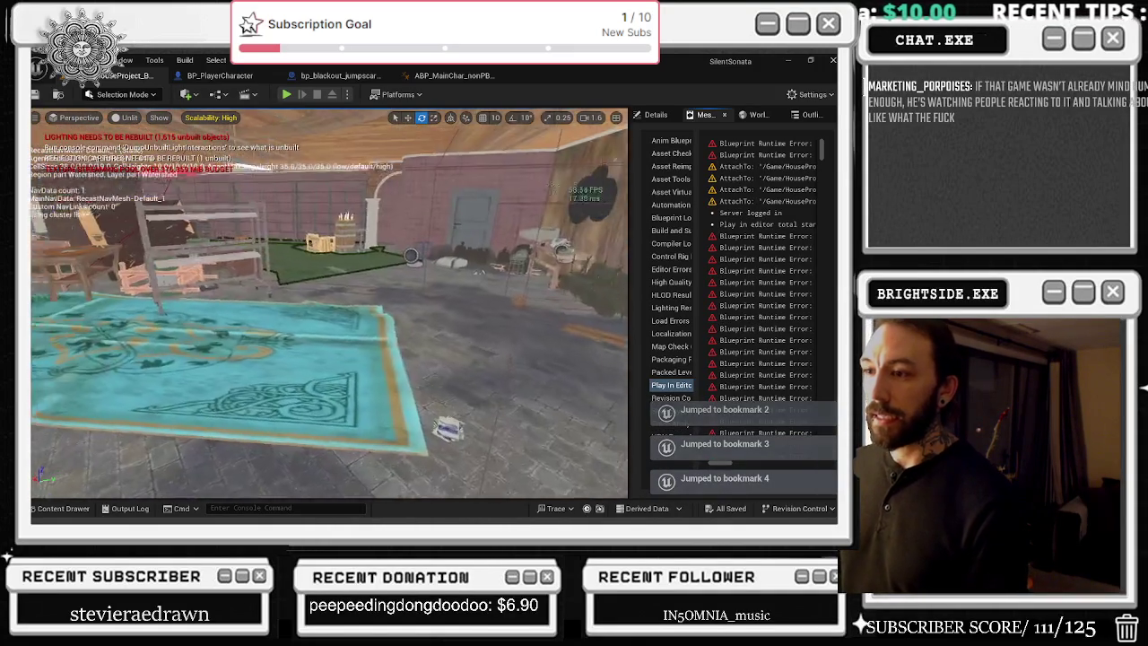
pyautogui.moveTo(586, 354)
pyautogui.mouseDown()
pyautogui.moveTo(493, 354)
pyautogui.moveTo(496, 397)
pyautogui.moveTo(422, 361)
pyautogui.mouseUp()
pyautogui.press('1')
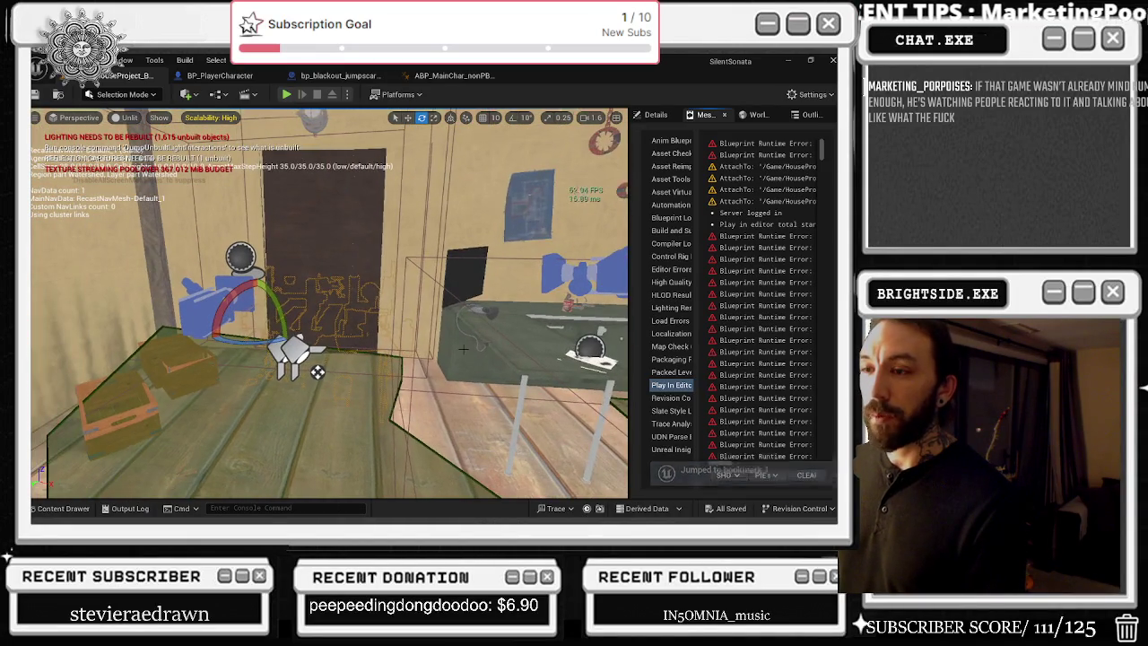
pyautogui.press('2')
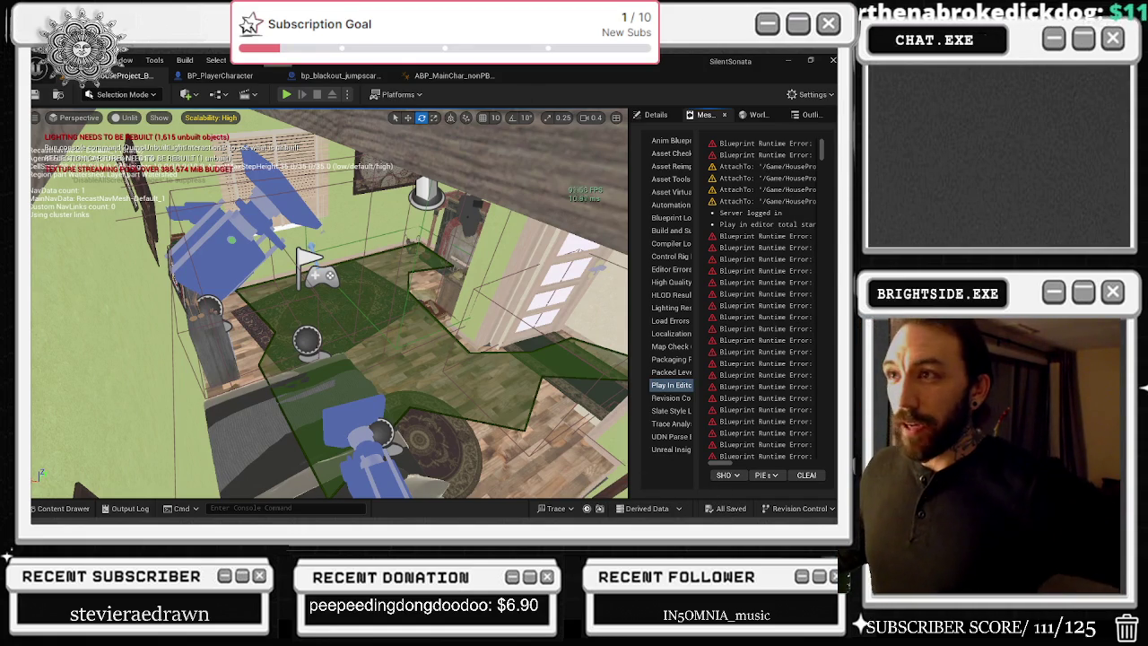
pyautogui.click(219, 75)
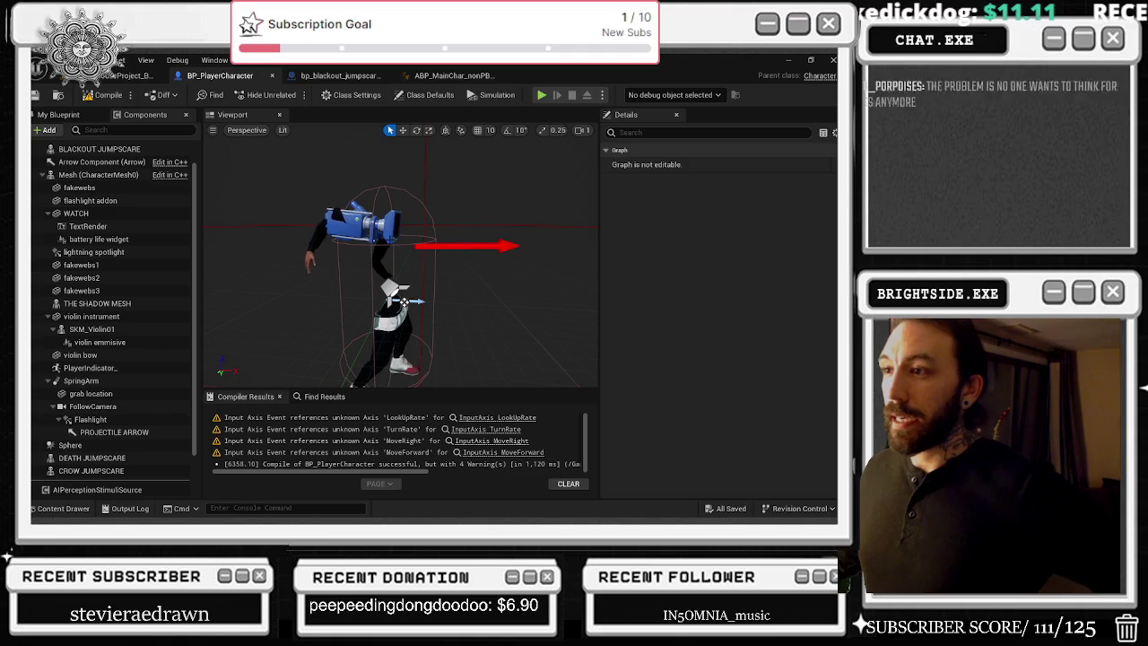
# Step: Show the FollowCamera component's camera settings in BP_PlayerCharacter, then switch to the YouTube window
pyautogui.click(428, 217)
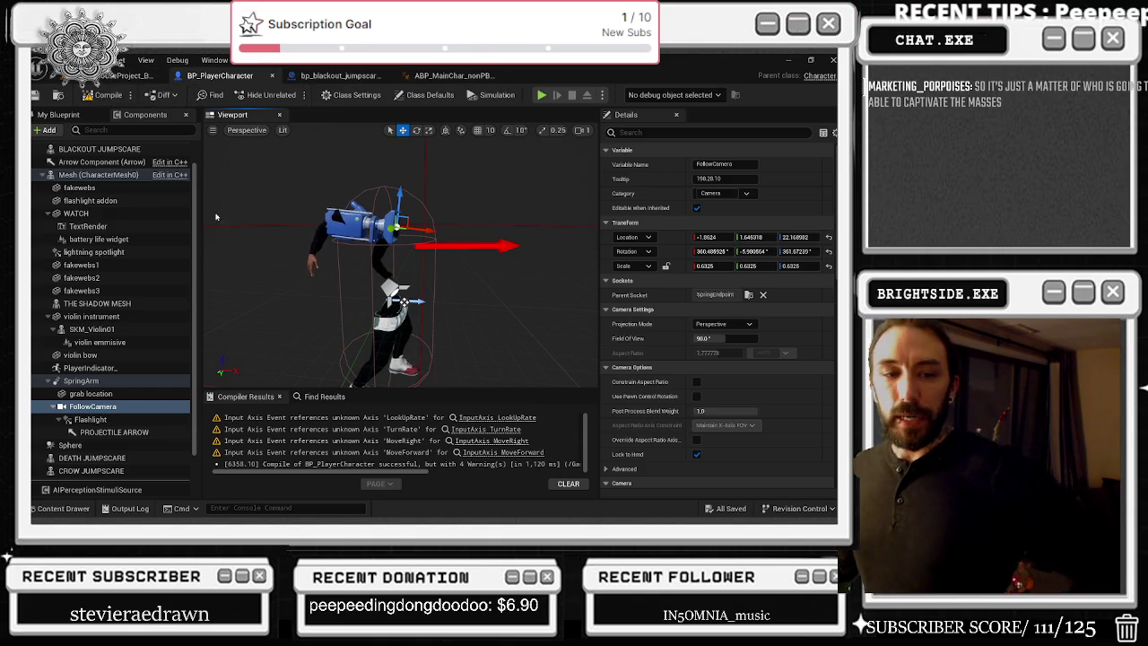
pyautogui.hotkey('alt', 'Tab')
pyautogui.hotkey('alt', 'Tab')
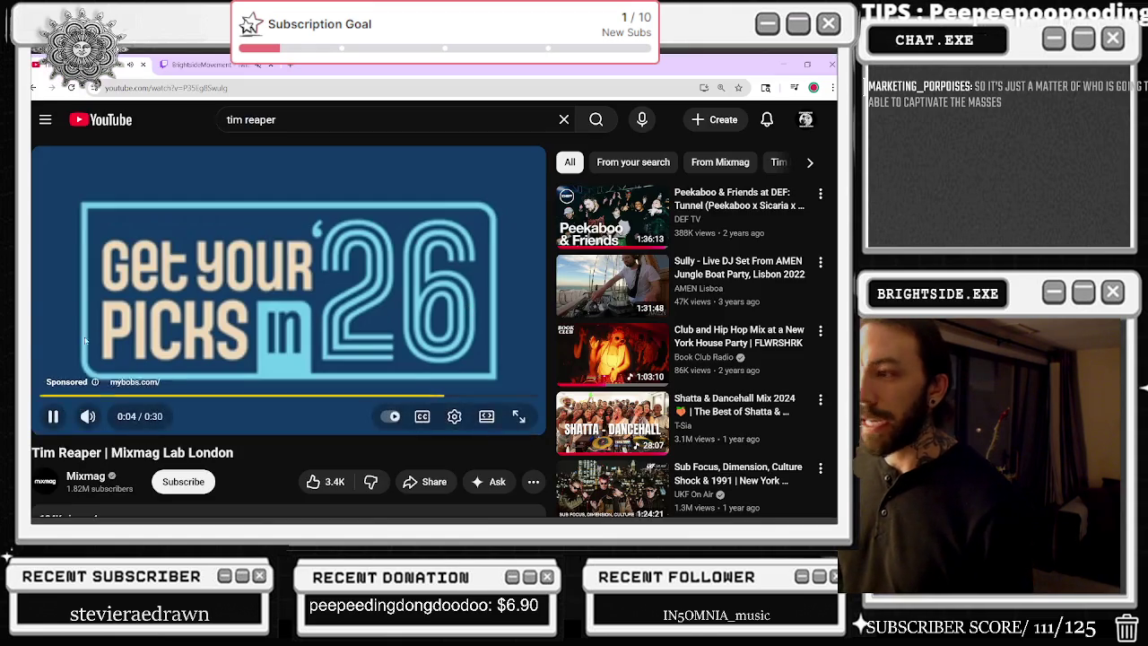
# Step: Raise the Tim Reaper video's volume slightly and minimize the browser to return to Unreal
pyautogui.moveTo(90, 422)
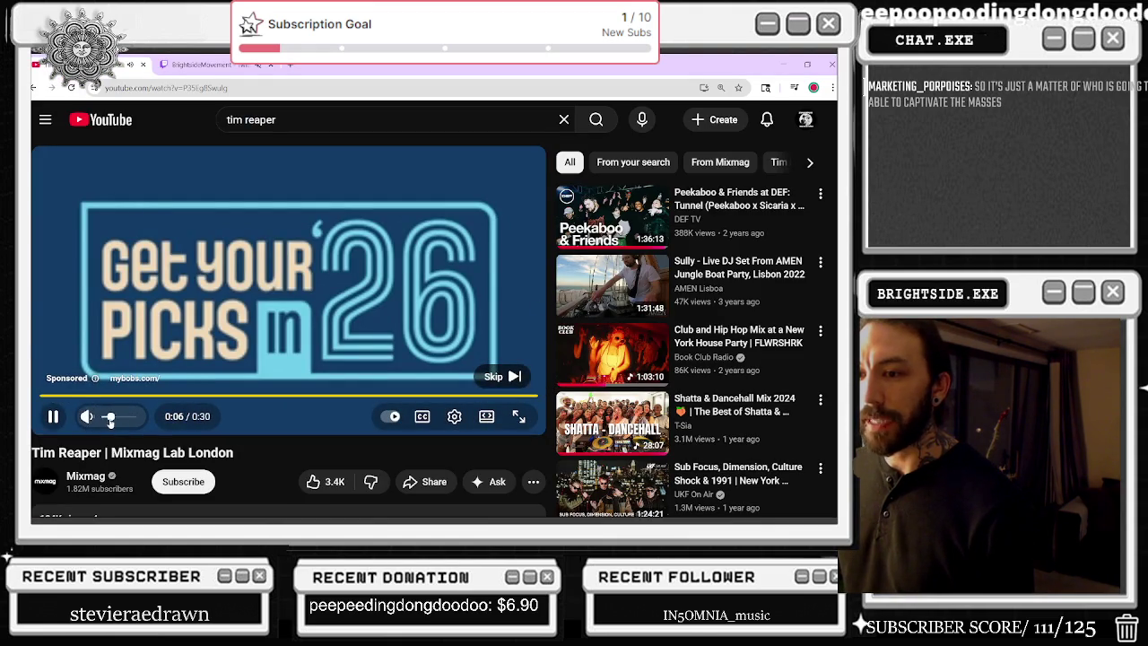
pyautogui.moveTo(109, 419); pyautogui.dragTo(119, 422)
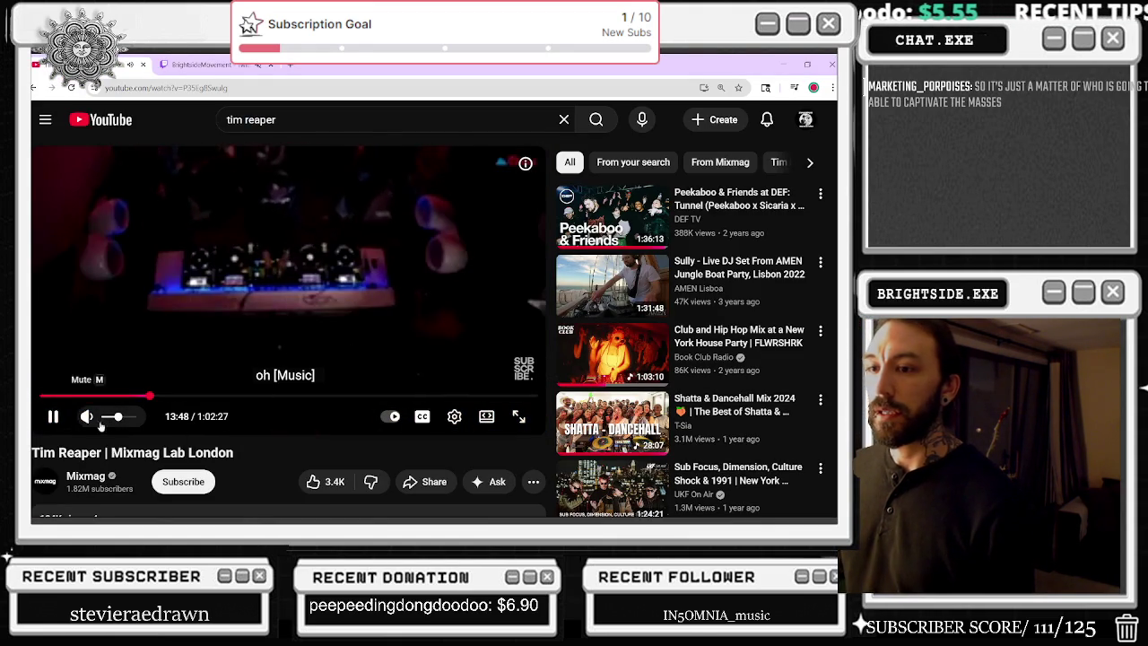
pyautogui.click(784, 65)
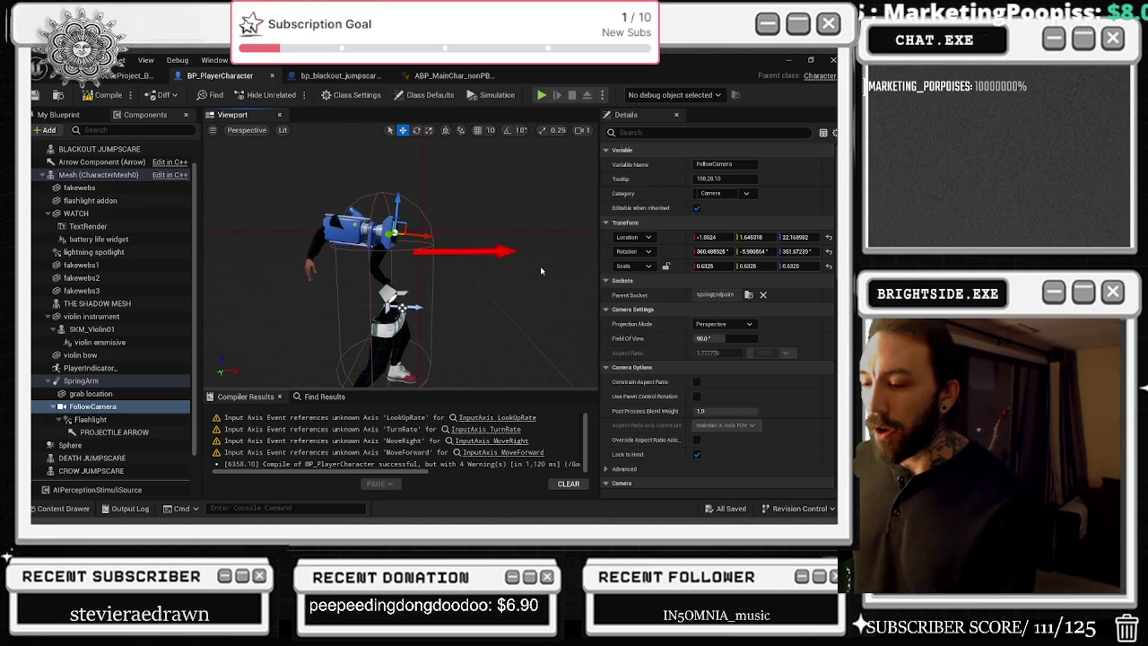
pyautogui.moveTo(543, 272)
pyautogui.mouseDown()
pyautogui.moveTo(592, 272)
pyautogui.moveTo(543, 278)
pyautogui.moveTo(542, 293)
pyautogui.moveTo(543, 274)
pyautogui.mouseUp()
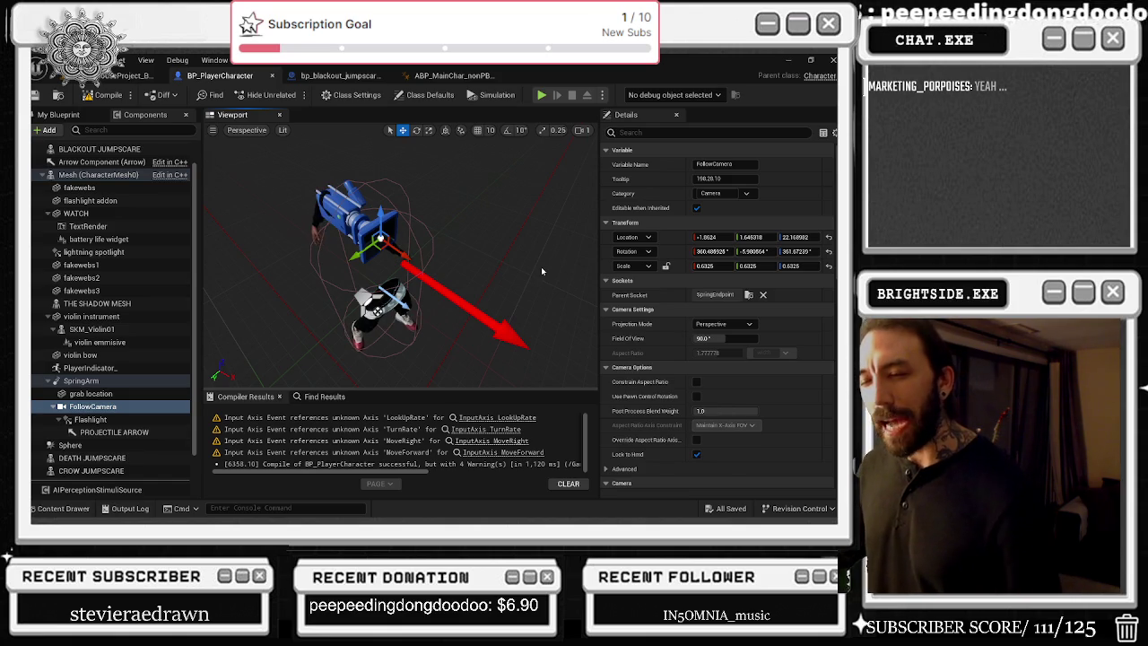
pyautogui.moveTo(541, 267); pyautogui.dragTo(544, 245)
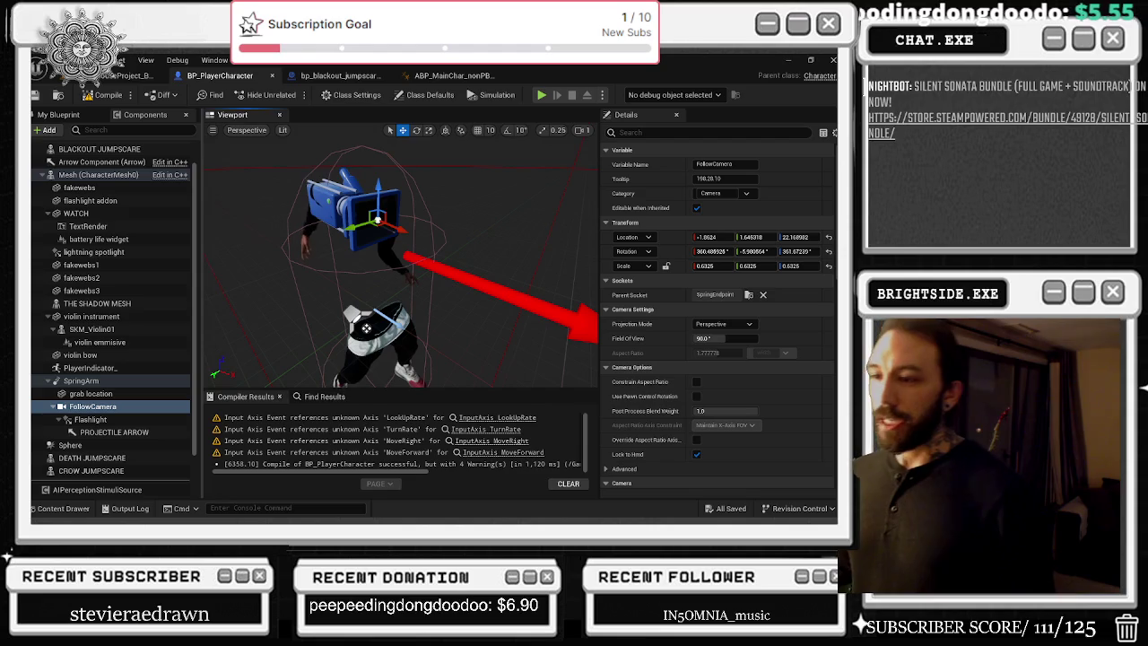
pyautogui.click(323, 396)
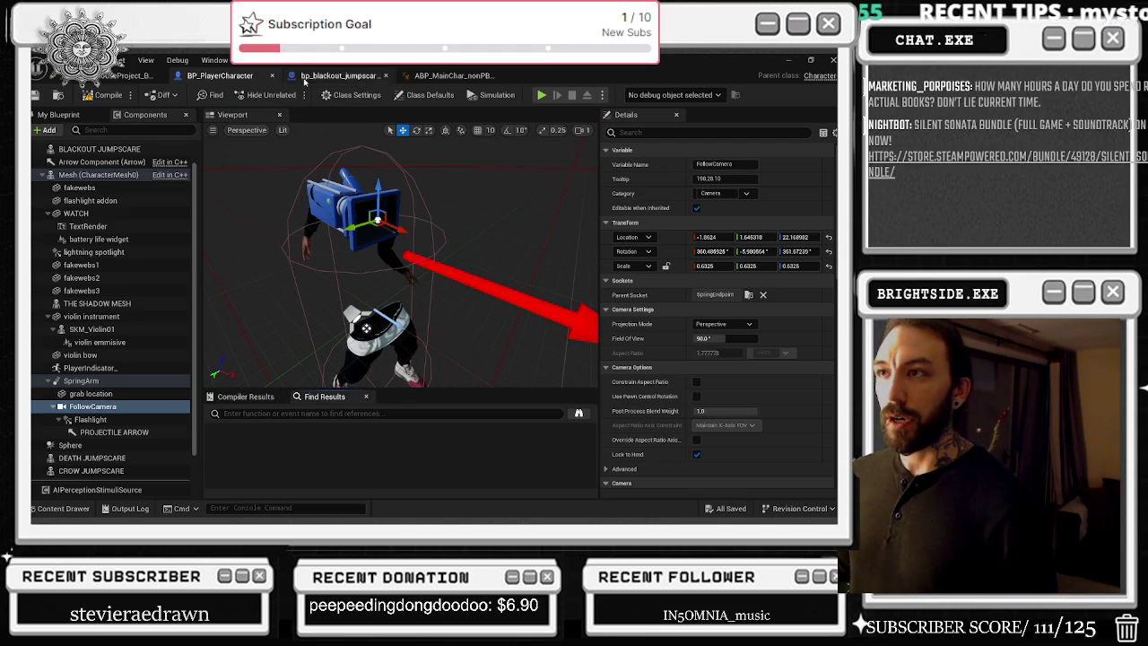
pyautogui.click(449, 76)
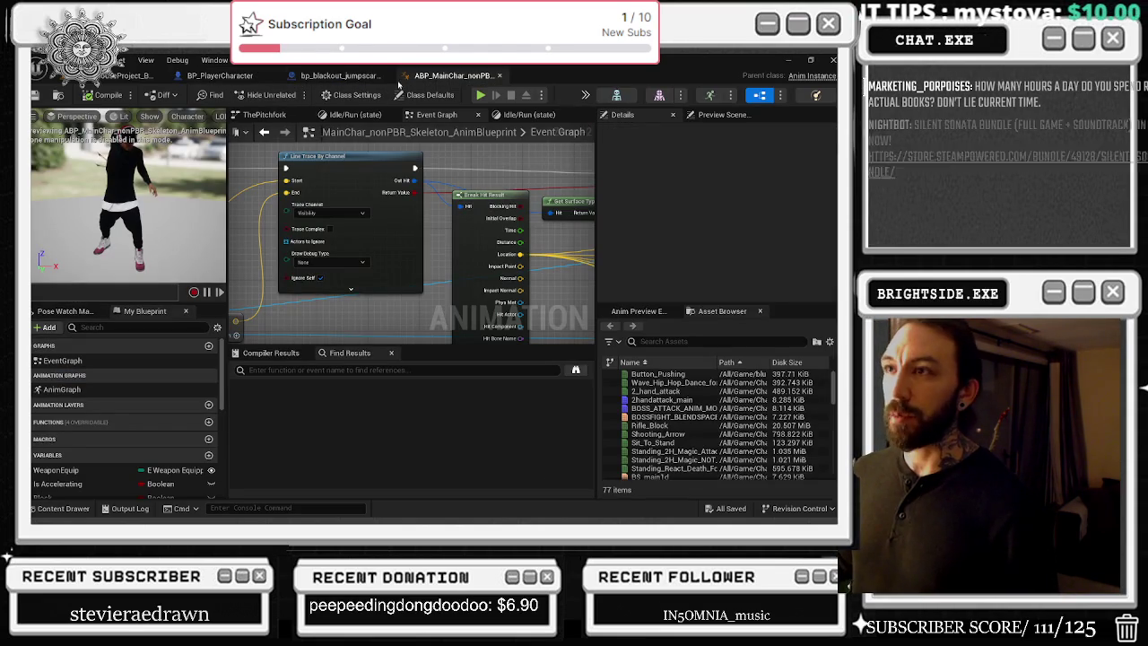
pyautogui.click(339, 75)
pyautogui.click(219, 77)
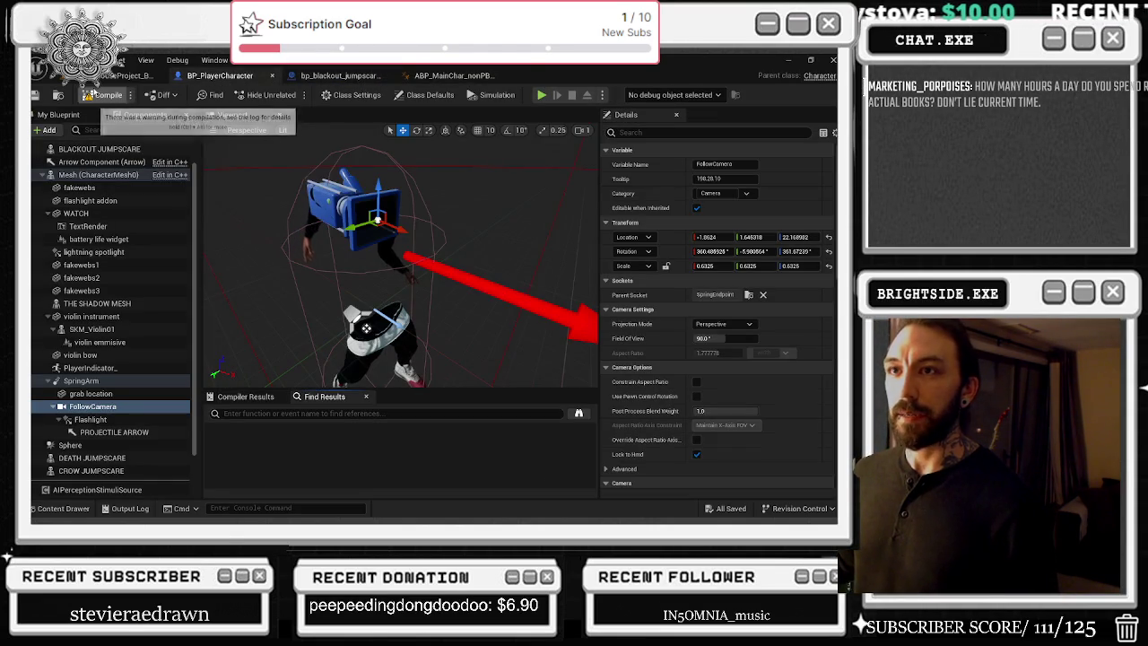
# Step: Compile BP_PlayerCharacter, then run a brief playtest from the bedroom and stop it
pyautogui.press('F7')
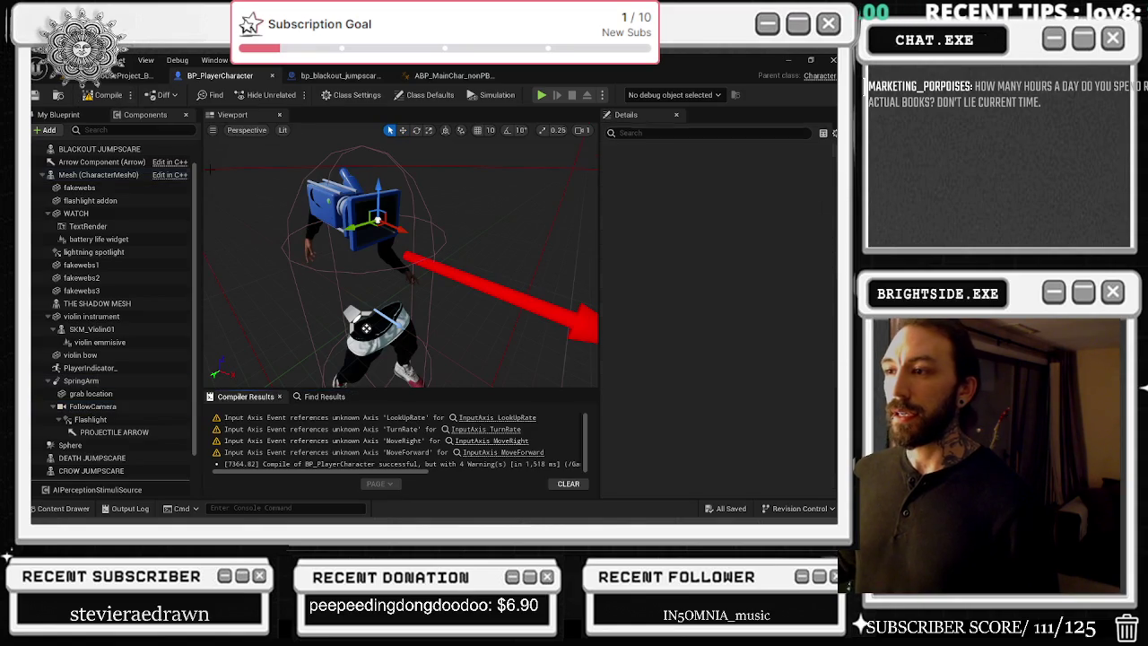
pyautogui.click(135, 75)
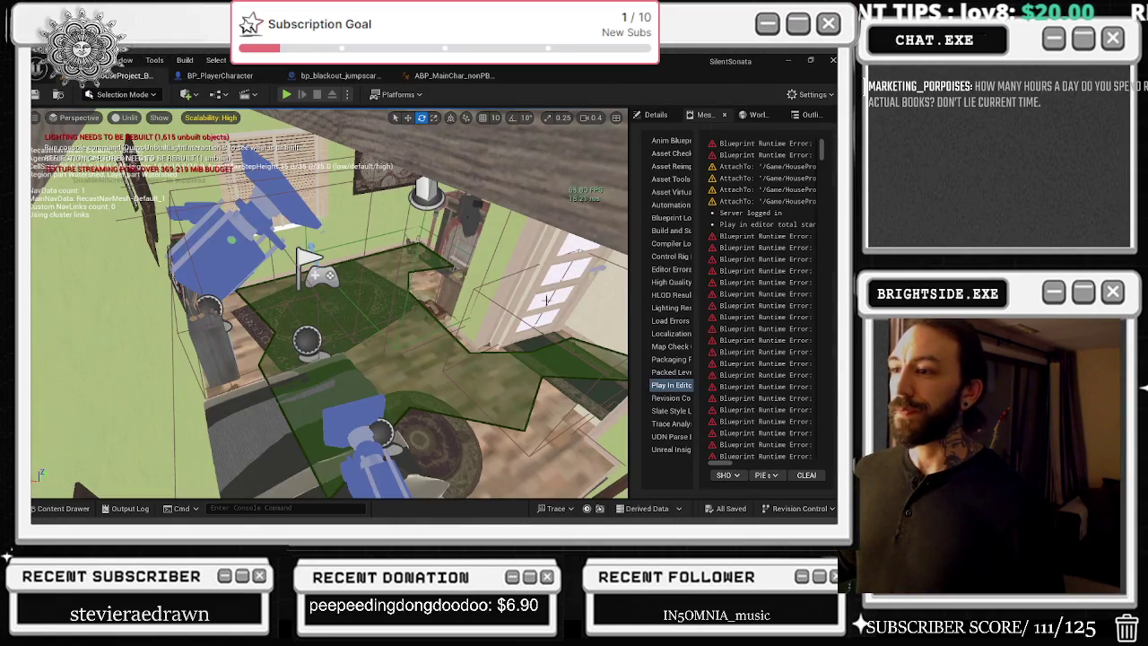
pyautogui.moveTo(597, 332); pyautogui.dragTo(316, 99)
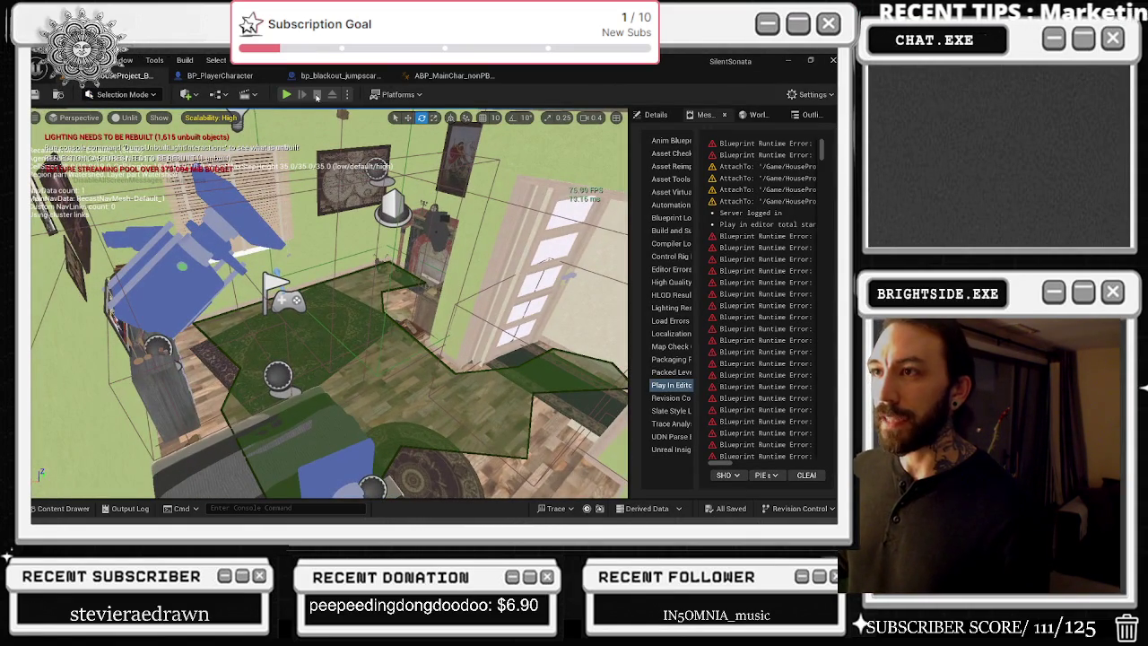
pyautogui.click(287, 94)
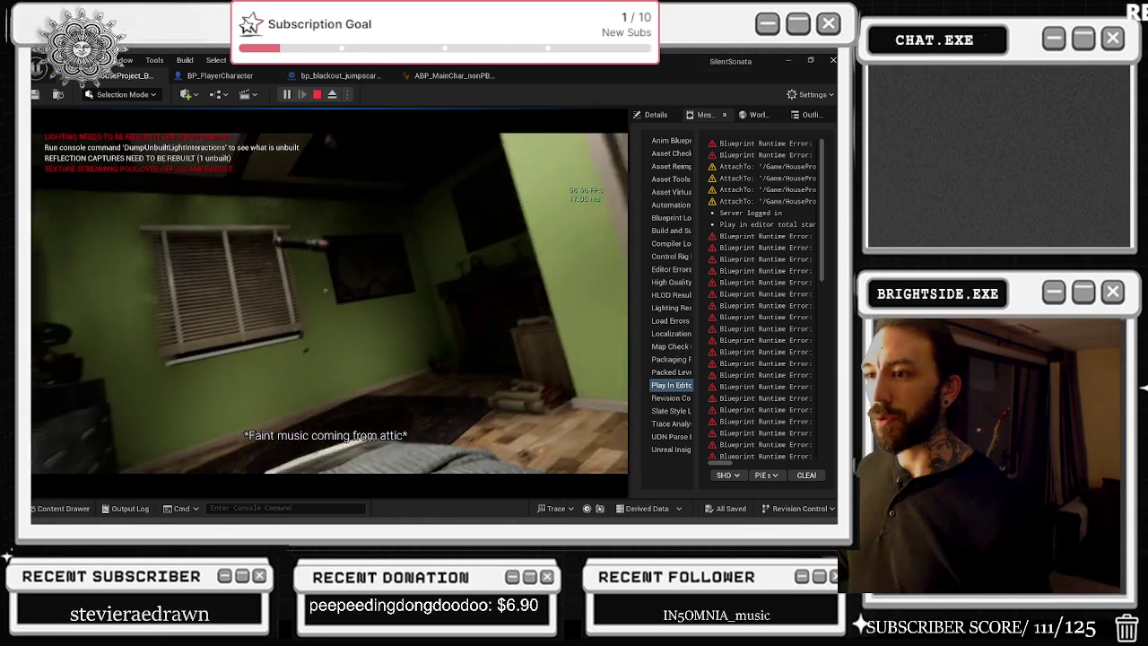
pyautogui.press('Escape')
pyautogui.click(216, 94)
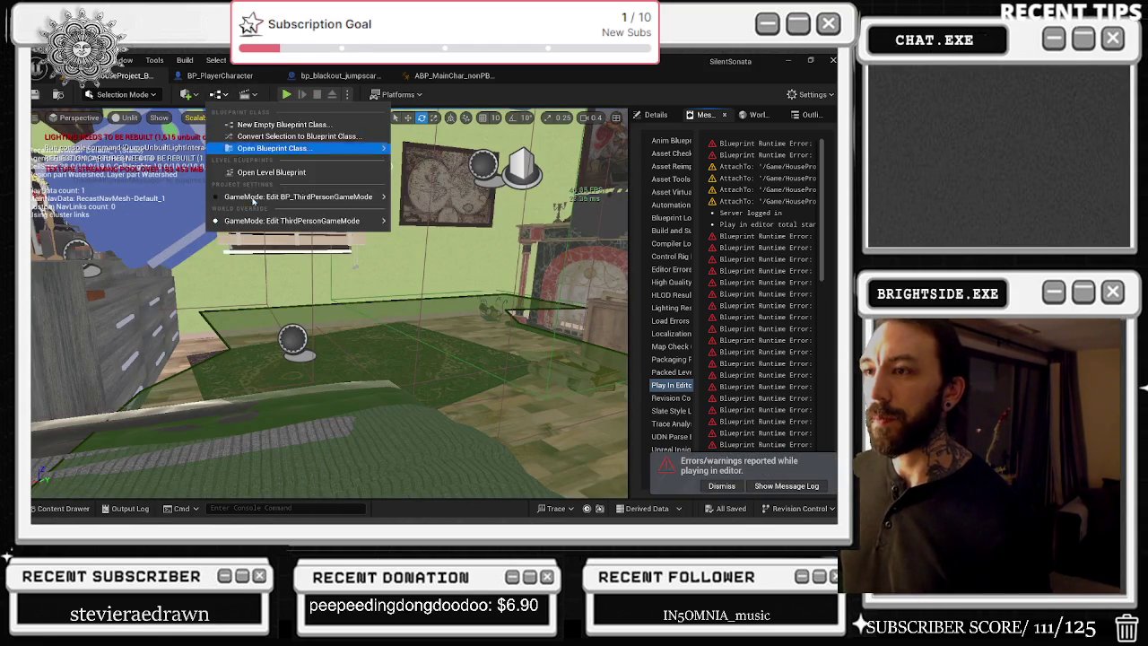
# Step: In the HouseProject level blueprint, add a Get Flashlight Addon node and delete Get Mass
pyautogui.click(254, 175)
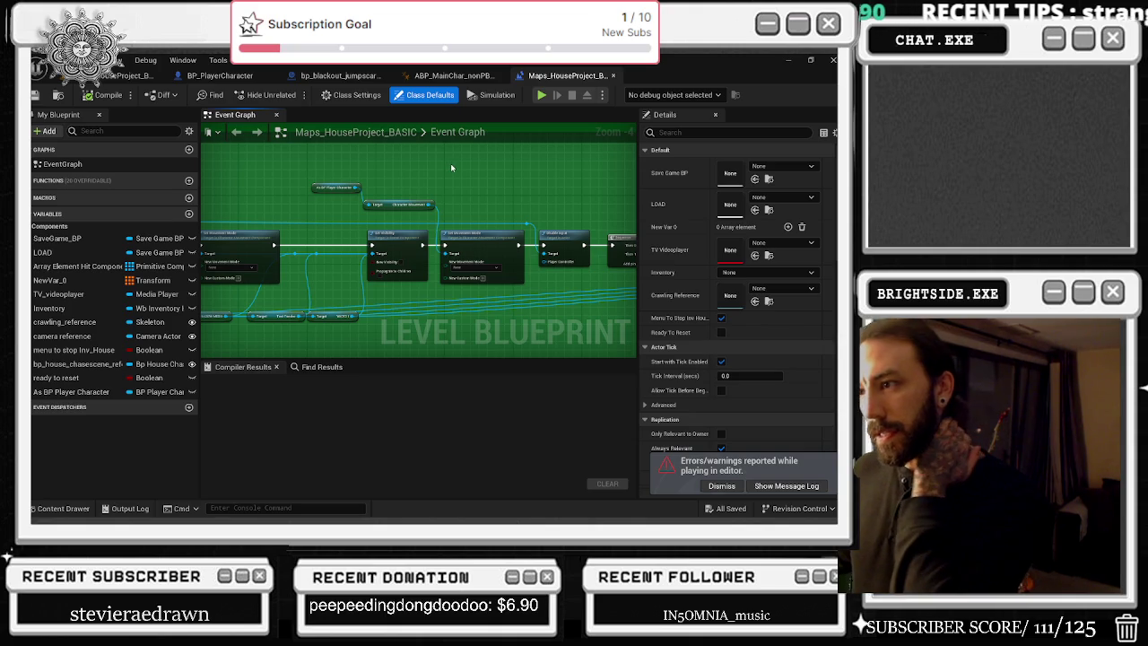
pyautogui.moveTo(307, 311); pyautogui.dragTo(400, 288)
pyautogui.moveTo(303, 270); pyautogui.dragTo(399, 314)
pyautogui.write('get flashligh')
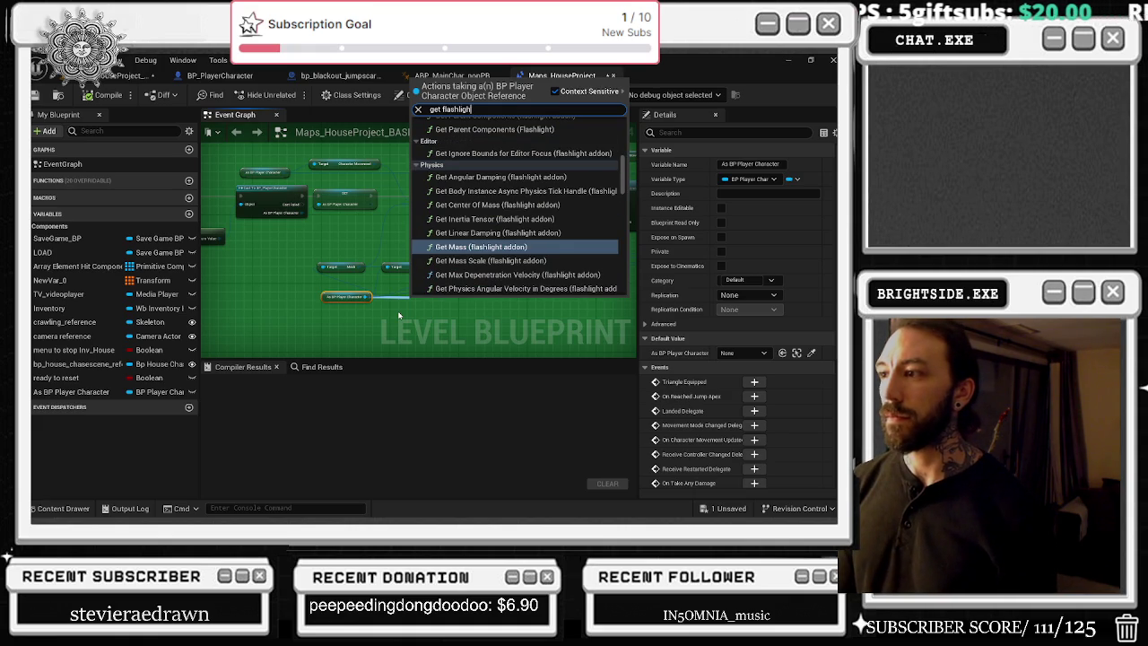
pyautogui.press('Return')
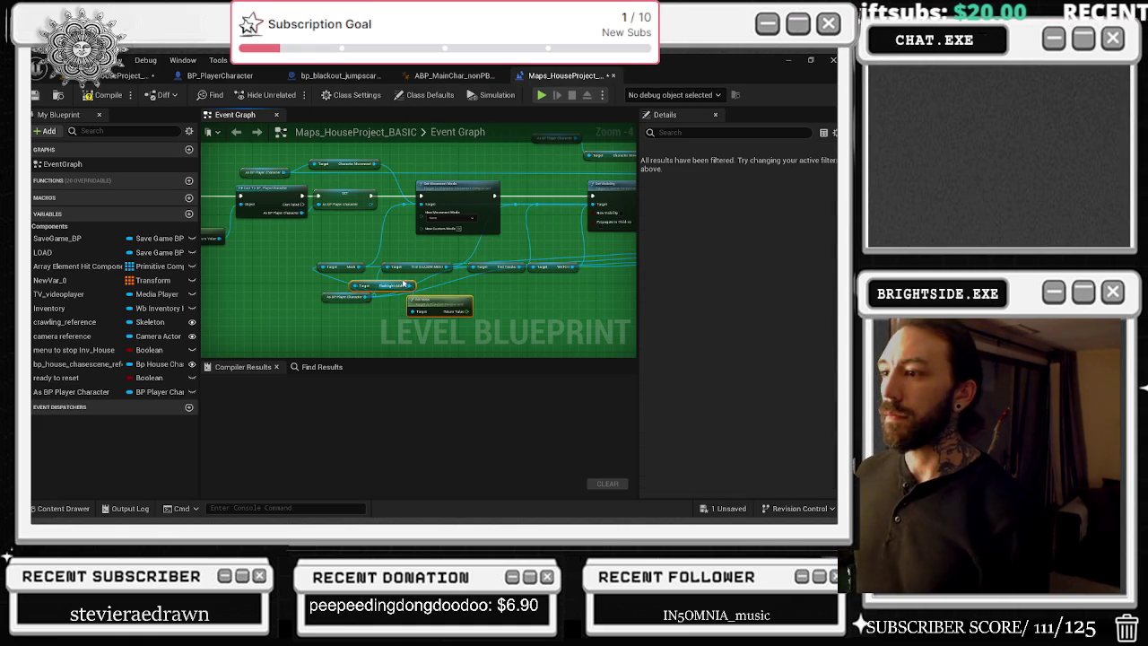
pyautogui.press('Delete')
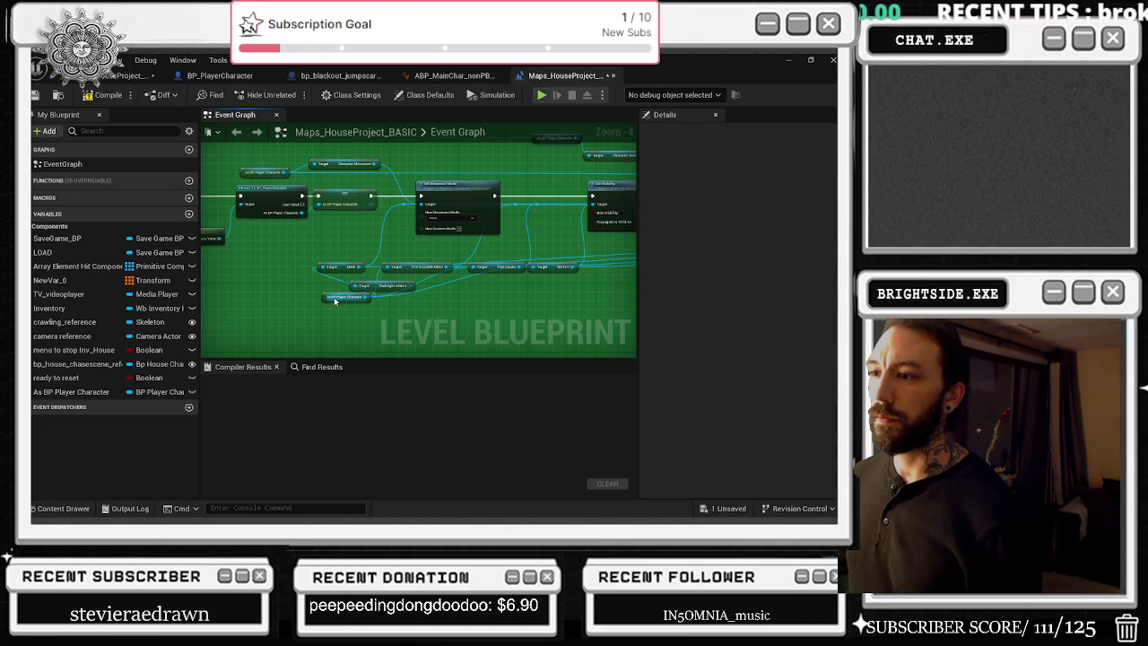
pyautogui.moveTo(323, 298); pyautogui.dragTo(244, 294)
pyautogui.moveTo(386, 286); pyautogui.dragTo(535, 299)
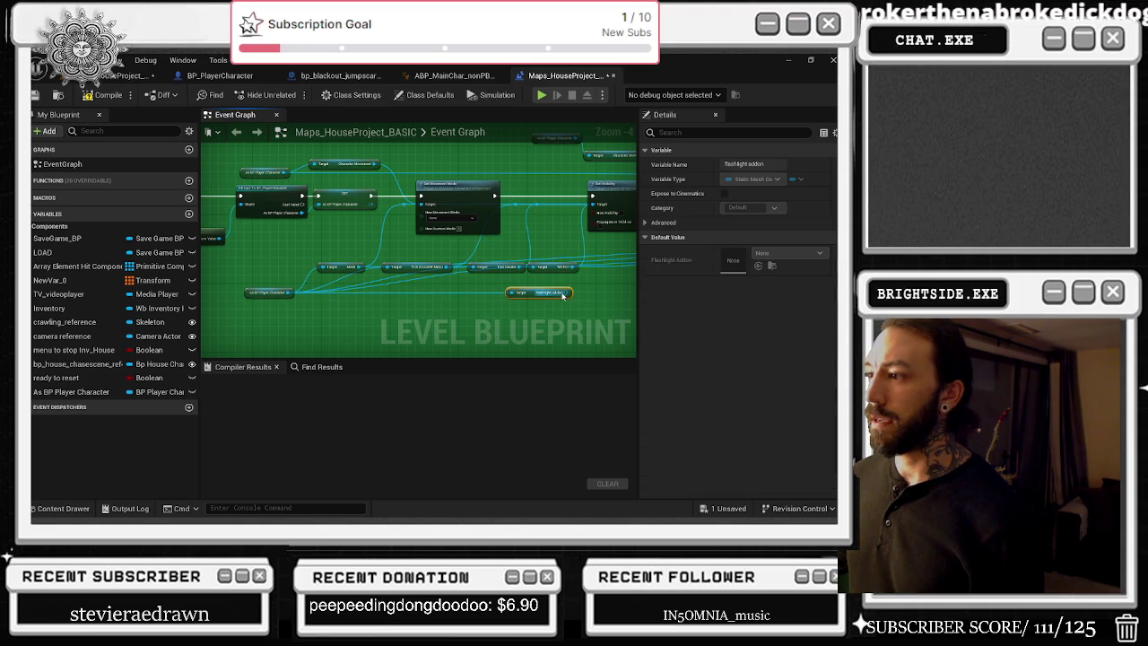
# Step: Compile the level blueprint and start a new playtest from the level viewport
pyautogui.click(100, 95)
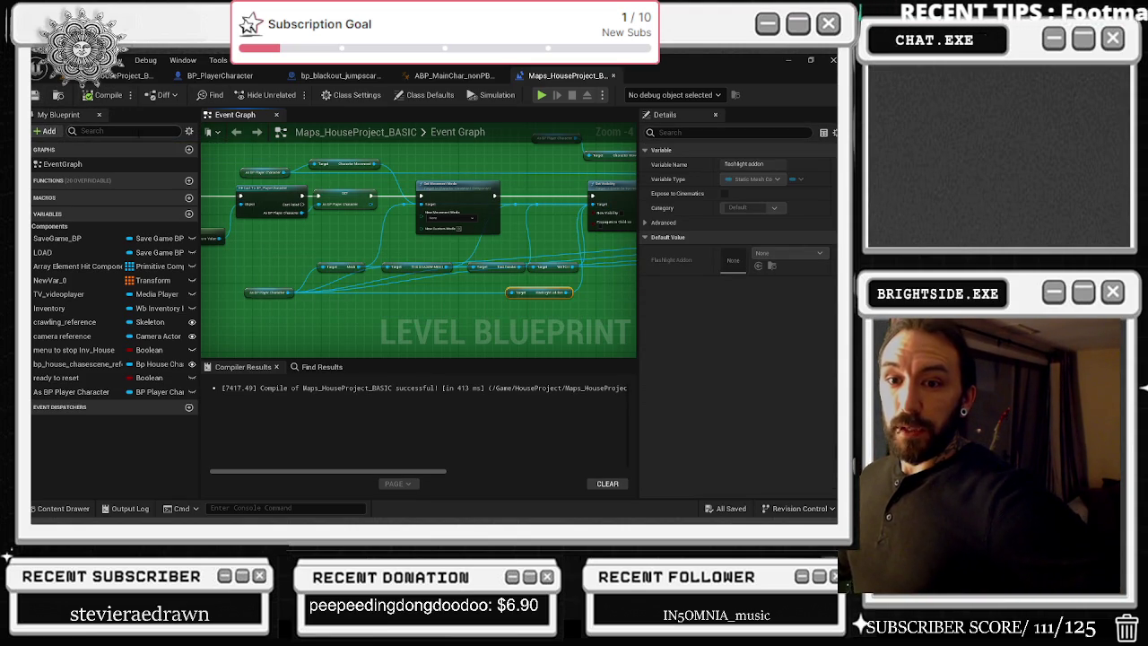
pyautogui.click(121, 75)
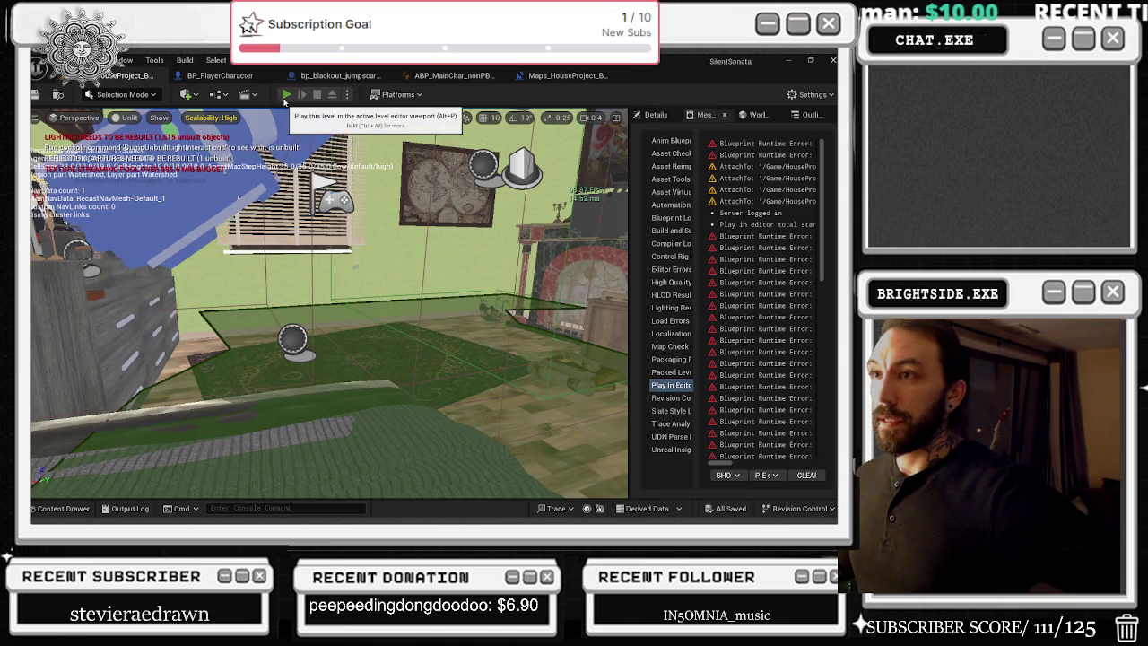
pyautogui.click(287, 94)
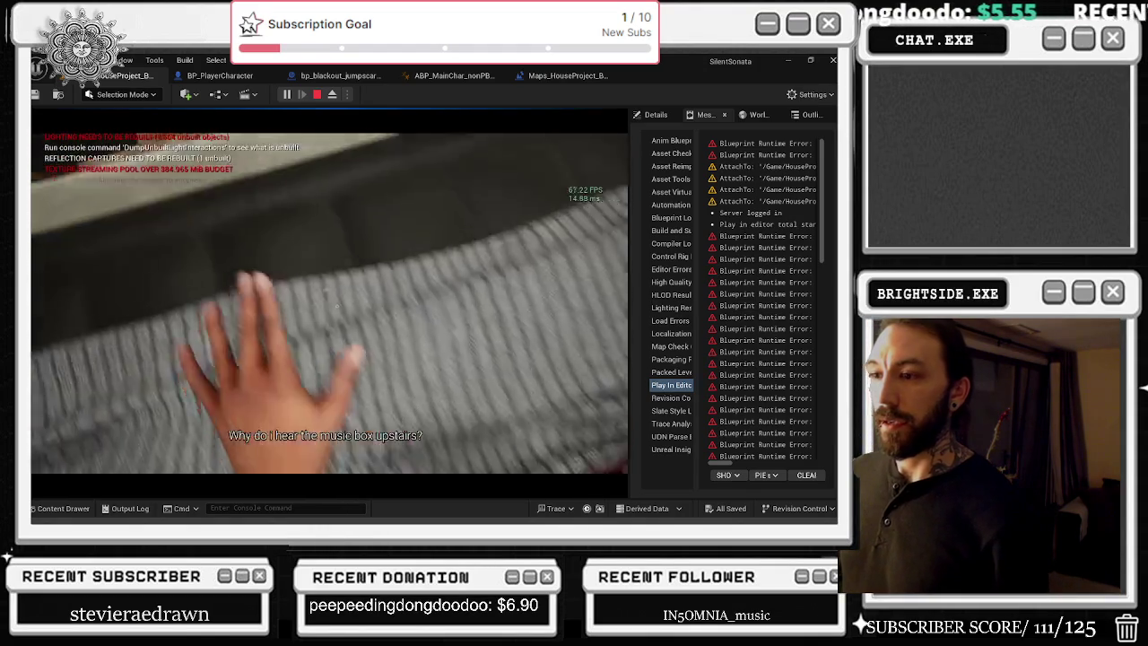
# Step: Stop the play session and switch to the BP_PlayerCharacter blueprint
pyautogui.press('Escape')
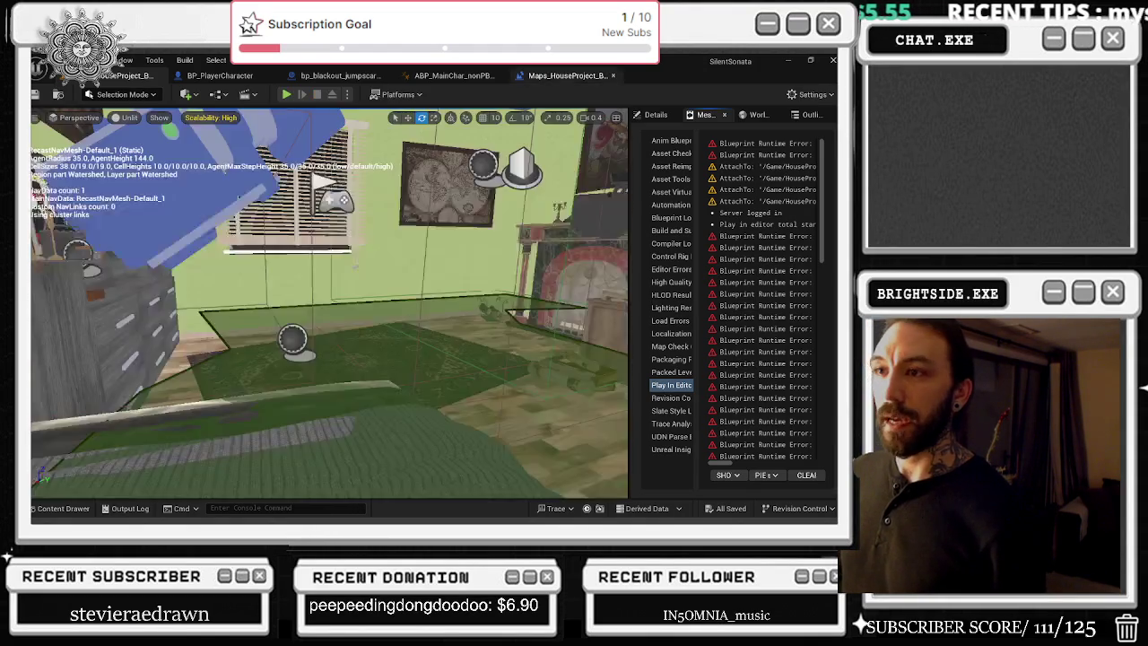
pyautogui.click(220, 76)
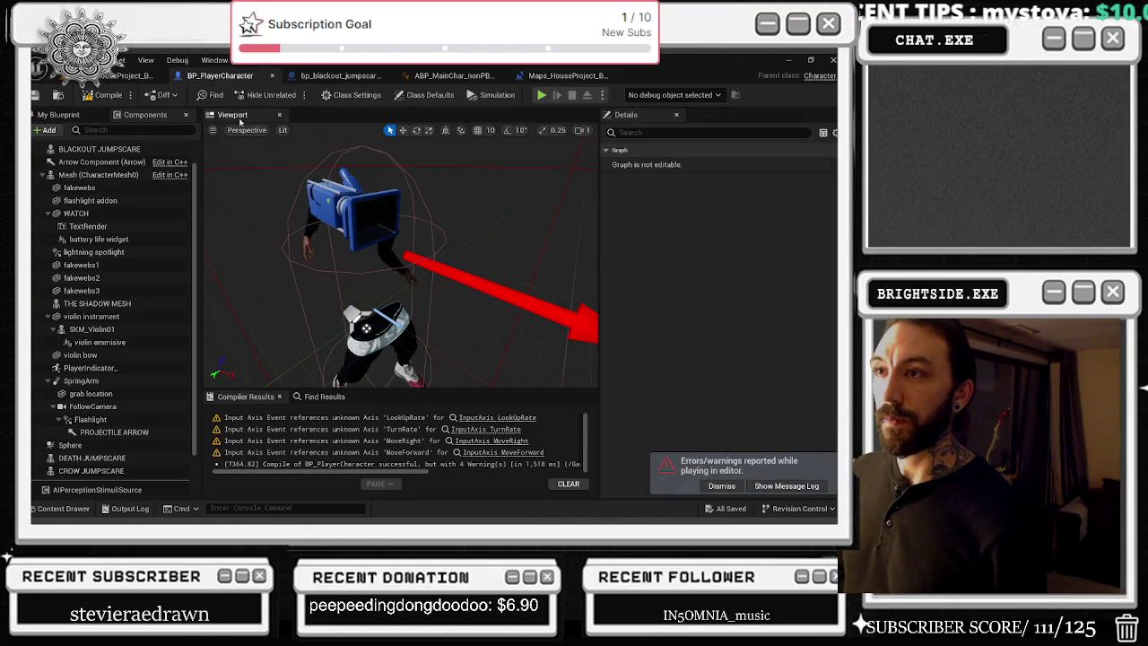
# Step: Select the flashlight addon component, filter components by 'flas', frame it, and recompile BP_PlayerCharacter
pyautogui.click(90, 200)
pyautogui.moveTo(404, 269); pyautogui.dragTo(511, 269)
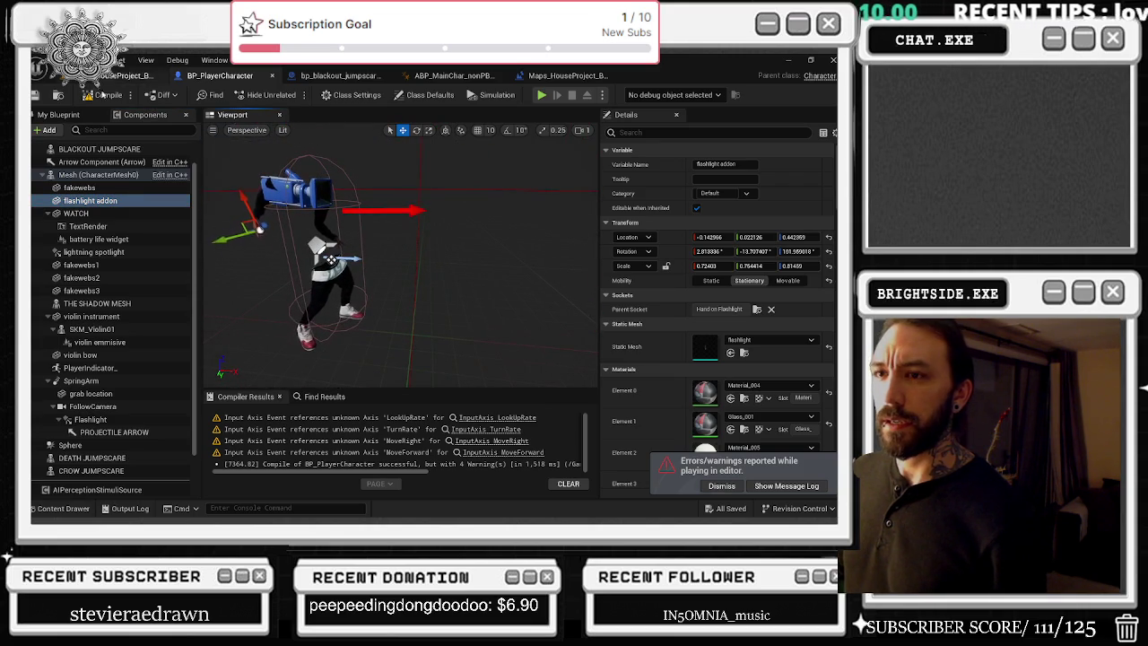
pyautogui.click(134, 130)
pyautogui.write('f')
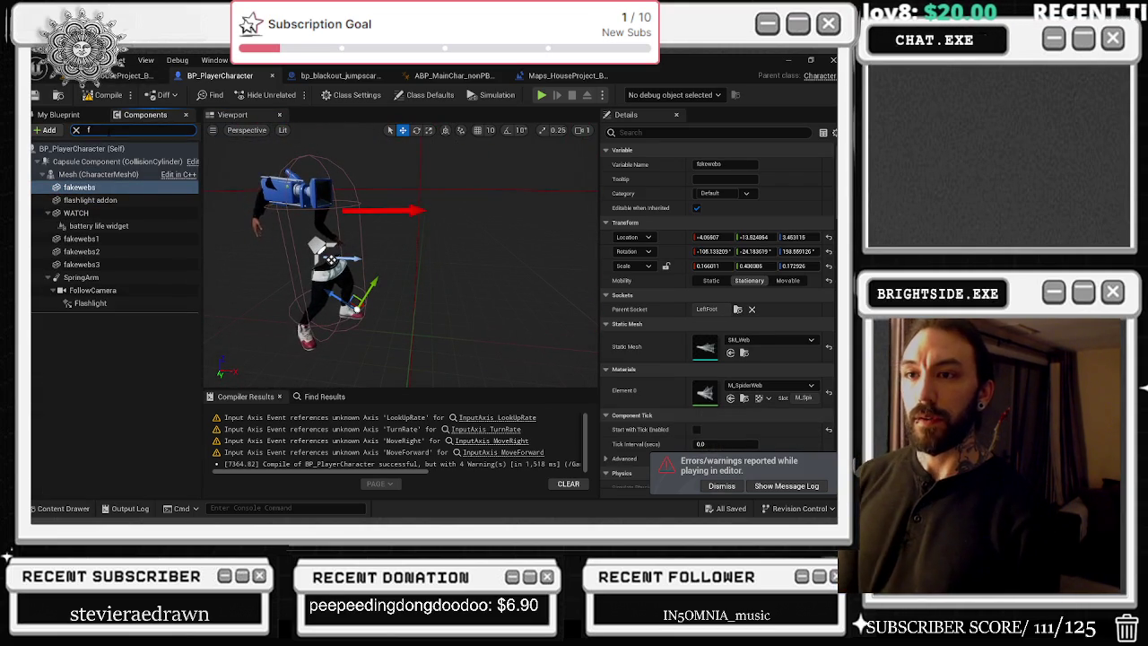
pyautogui.write('lash')
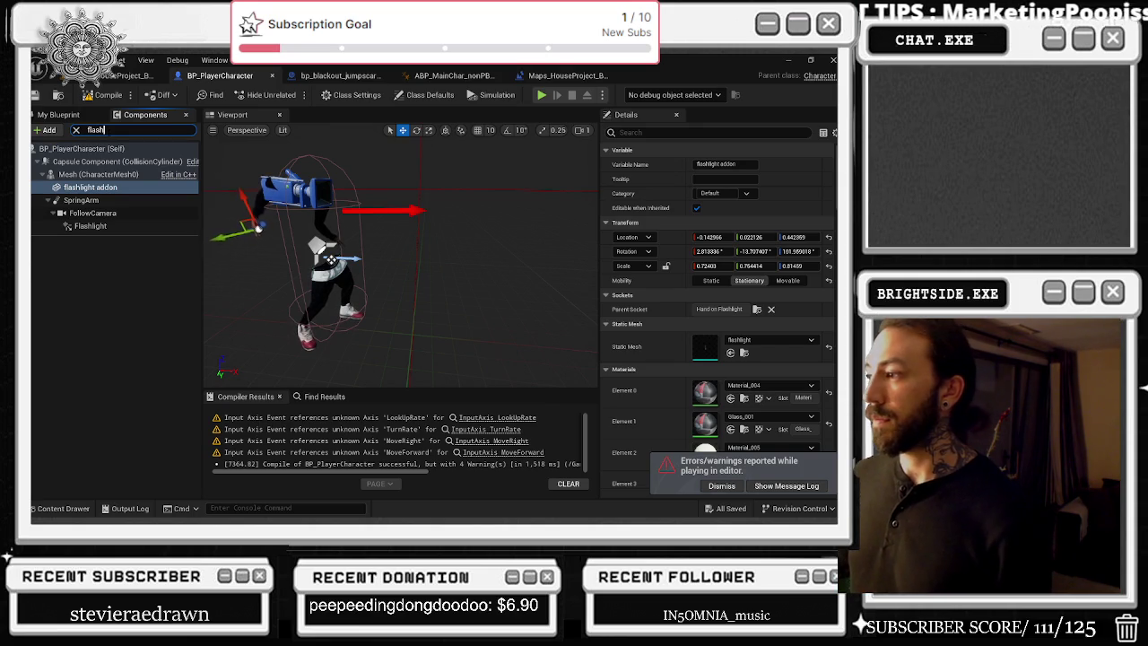
pyautogui.moveTo(377, 296); pyautogui.dragTo(408, 296)
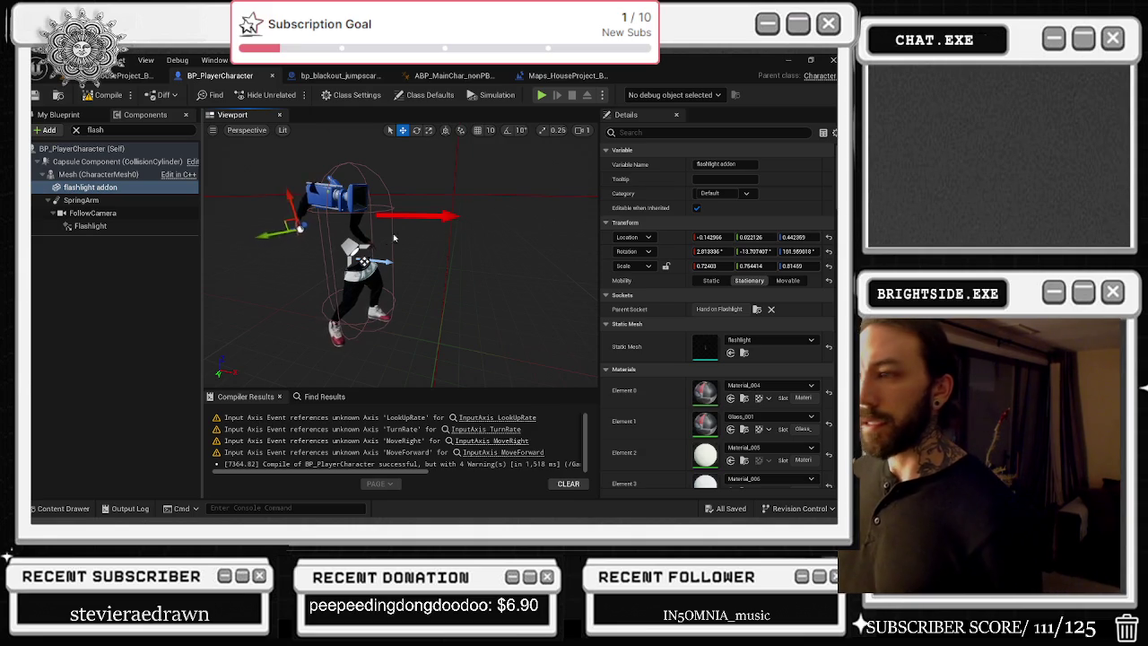
pyautogui.scroll(5, 464, 218)
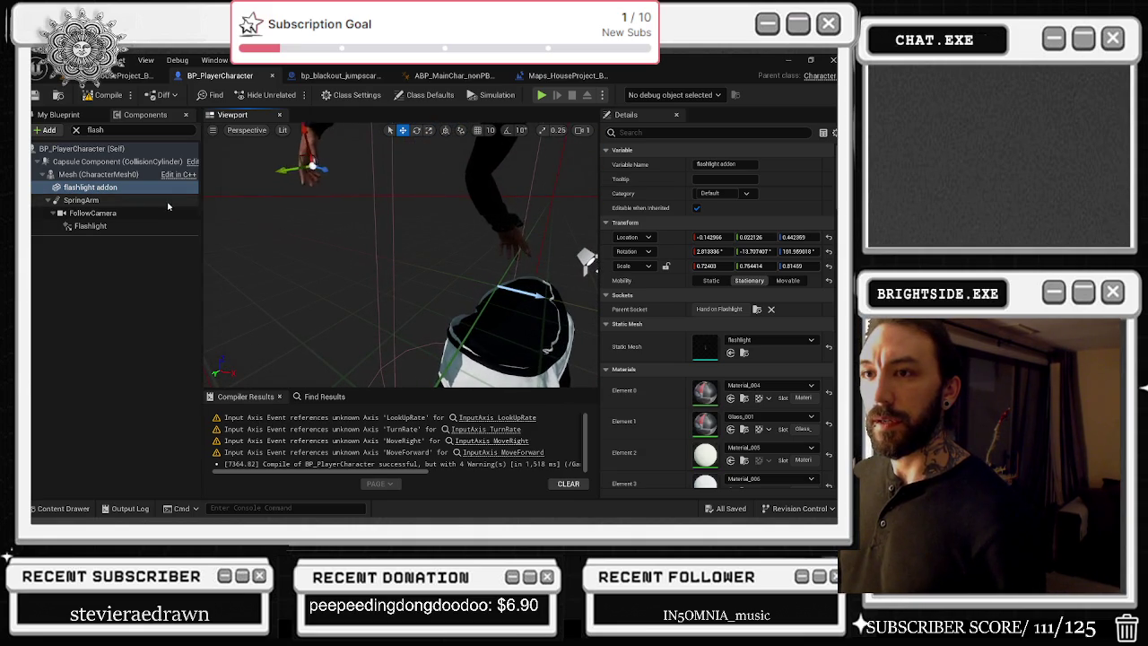
pyautogui.press('f')
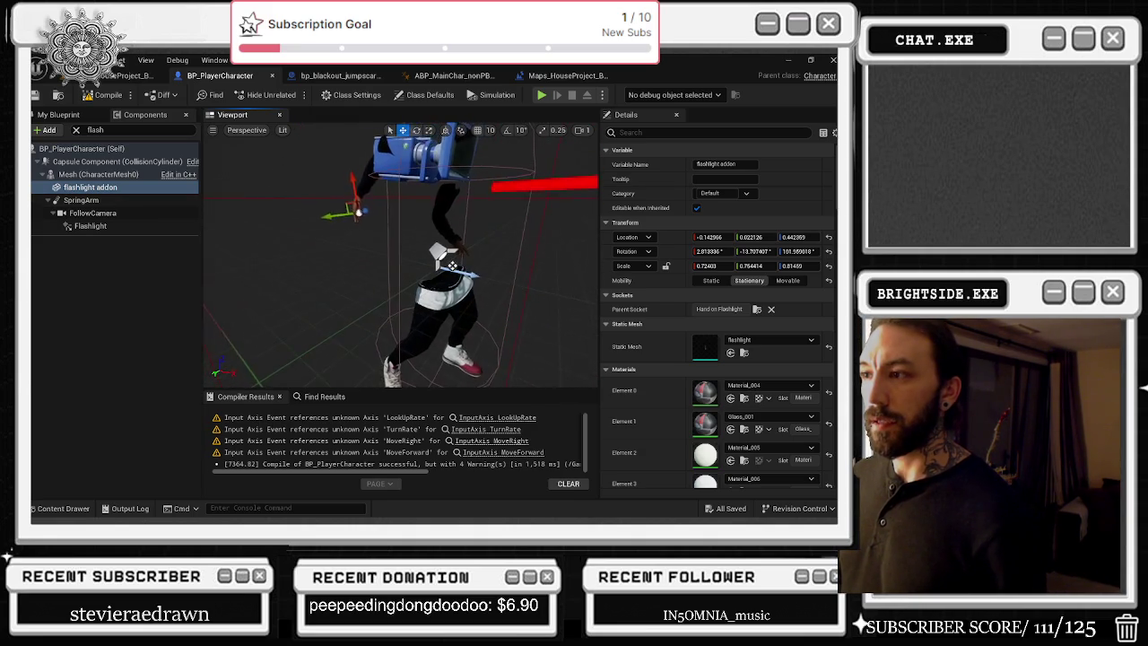
pyautogui.scroll(5, 403, 256)
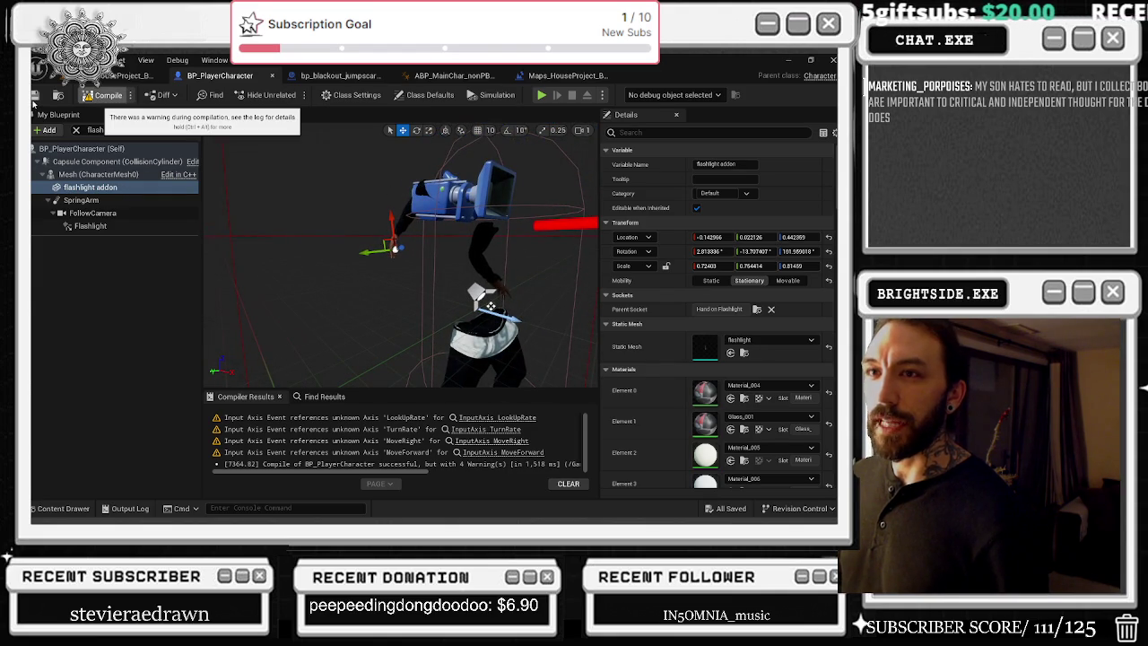
pyautogui.click(99, 95)
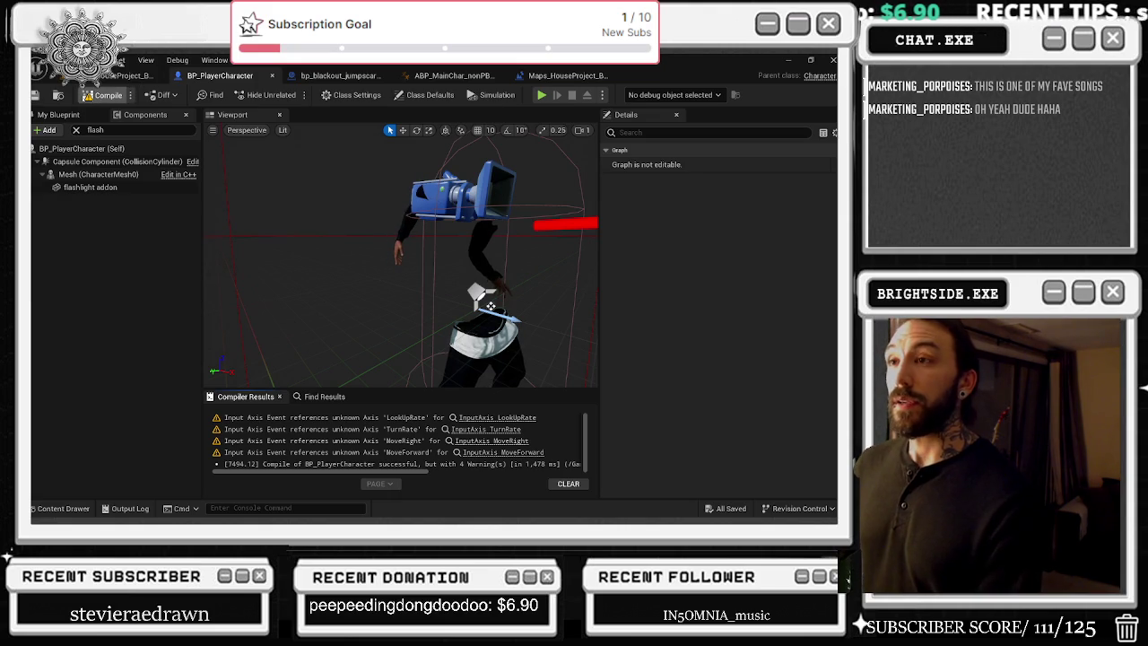
# Step: Recompile BP_PlayerCharacter, check the other open blueprints, save all, and return to the level viewport
pyautogui.click(103, 95)
pyautogui.click(345, 76)
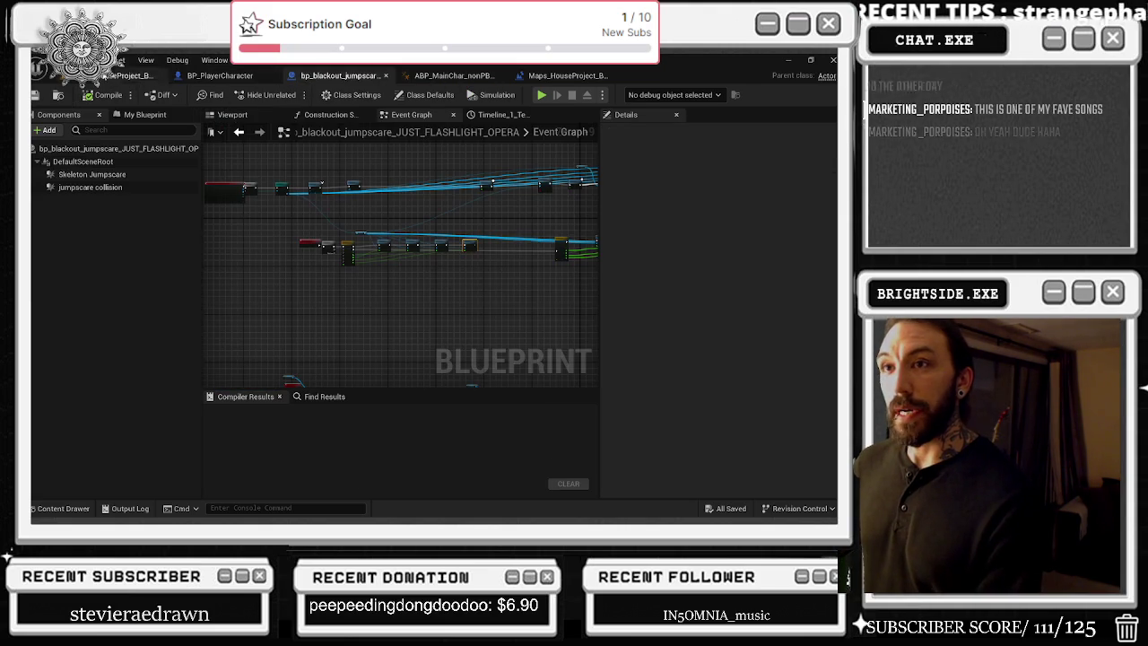
pyautogui.click(435, 75)
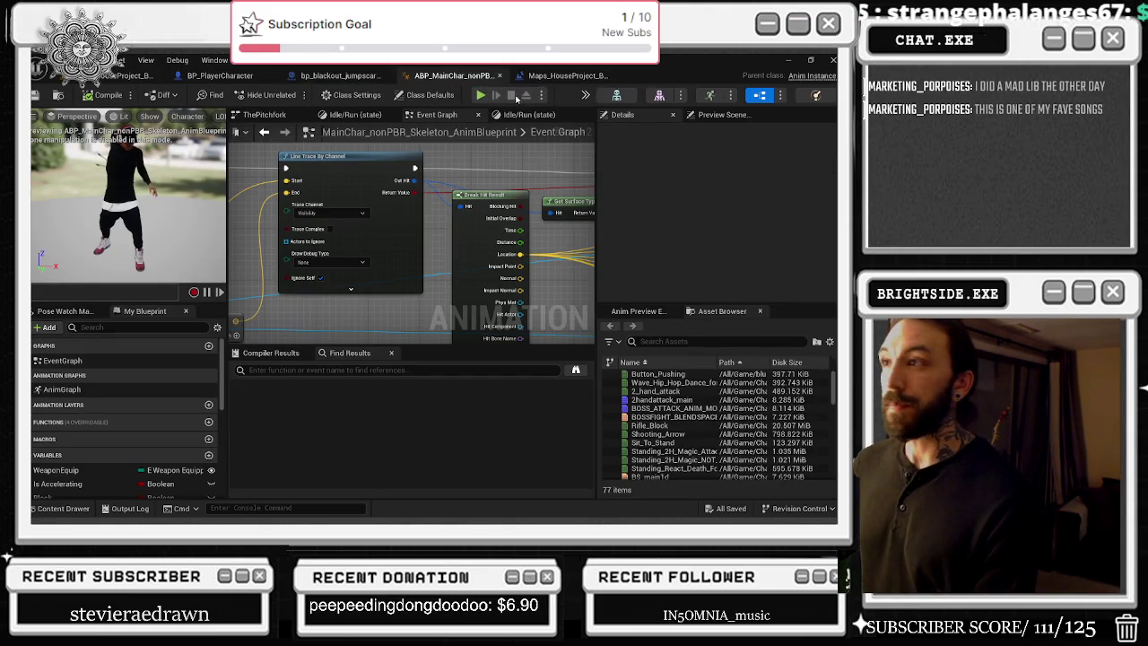
pyautogui.click(571, 79)
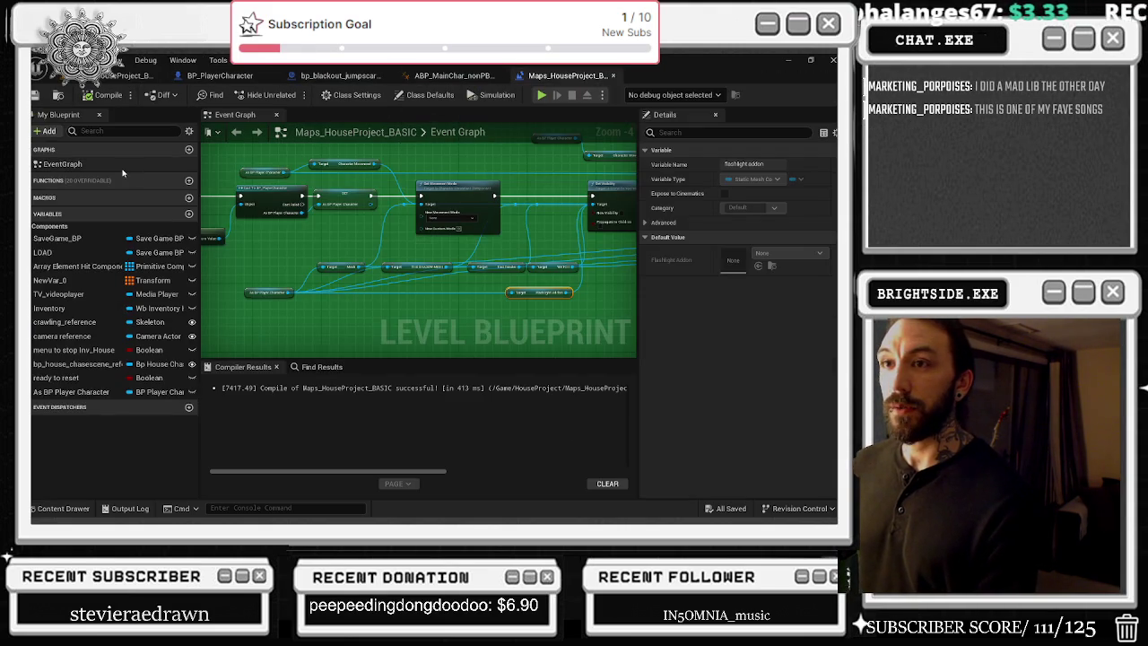
pyautogui.click(36, 95)
pyautogui.click(135, 75)
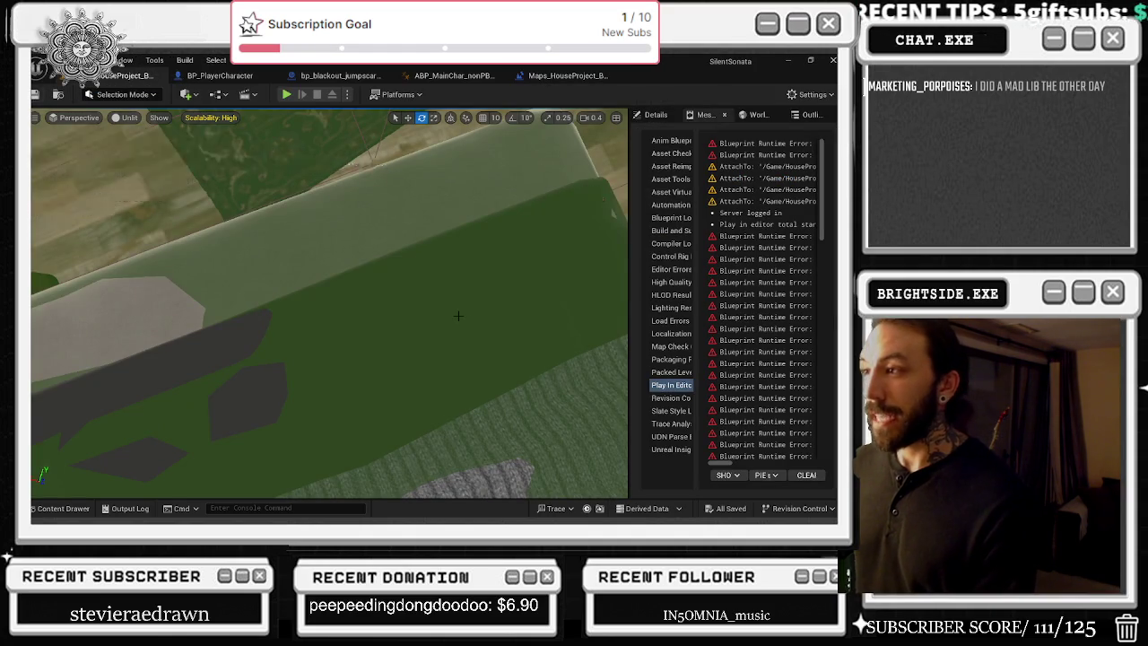
pyautogui.moveTo(459, 319)
pyautogui.mouseDown()
pyautogui.moveTo(467, 305)
pyautogui.moveTo(413, 301)
pyautogui.moveTo(414, 329)
pyautogui.mouseUp()
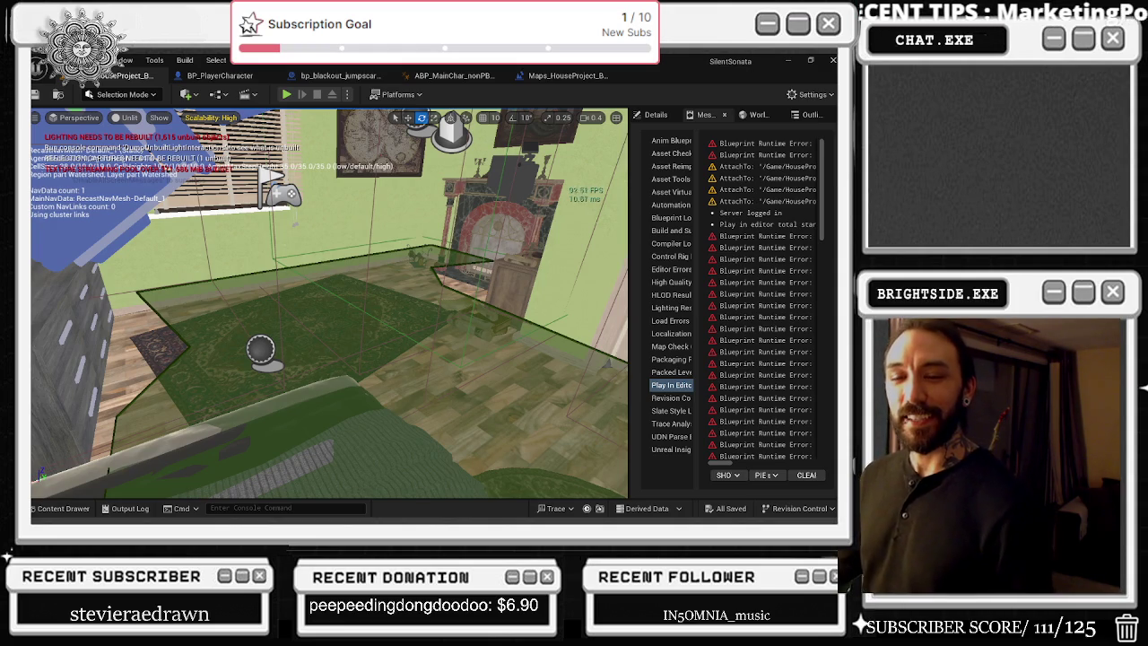
# Step: Select the room's floor and save the HouseProject level with Ctrl+S
pyautogui.click(368, 277)
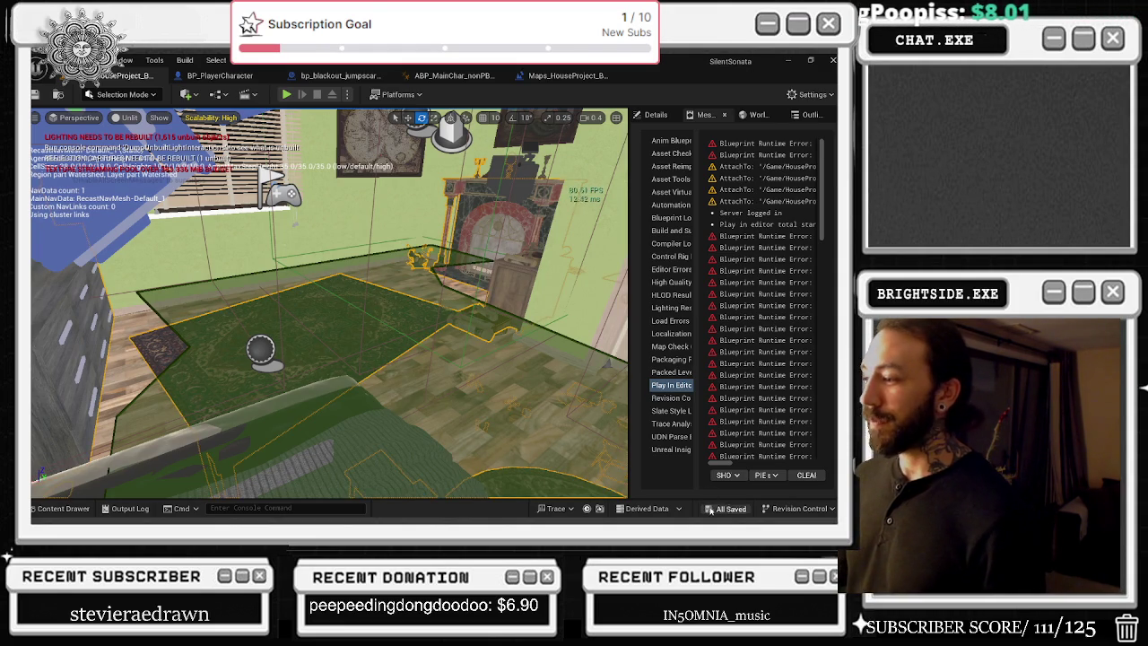
pyautogui.hotkey('ctrl', 's')
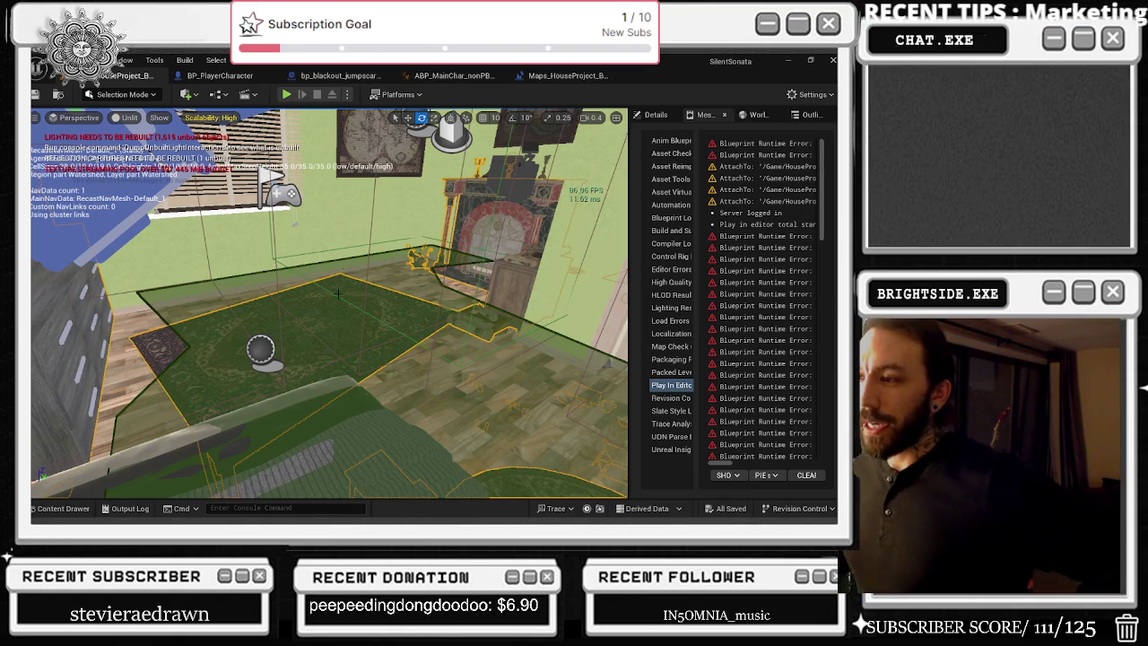
pyautogui.click(390, 263)
pyautogui.moveTo(389, 263)
pyautogui.mouseDown()
pyautogui.moveTo(430, 262)
pyautogui.moveTo(377, 339)
pyautogui.mouseUp()
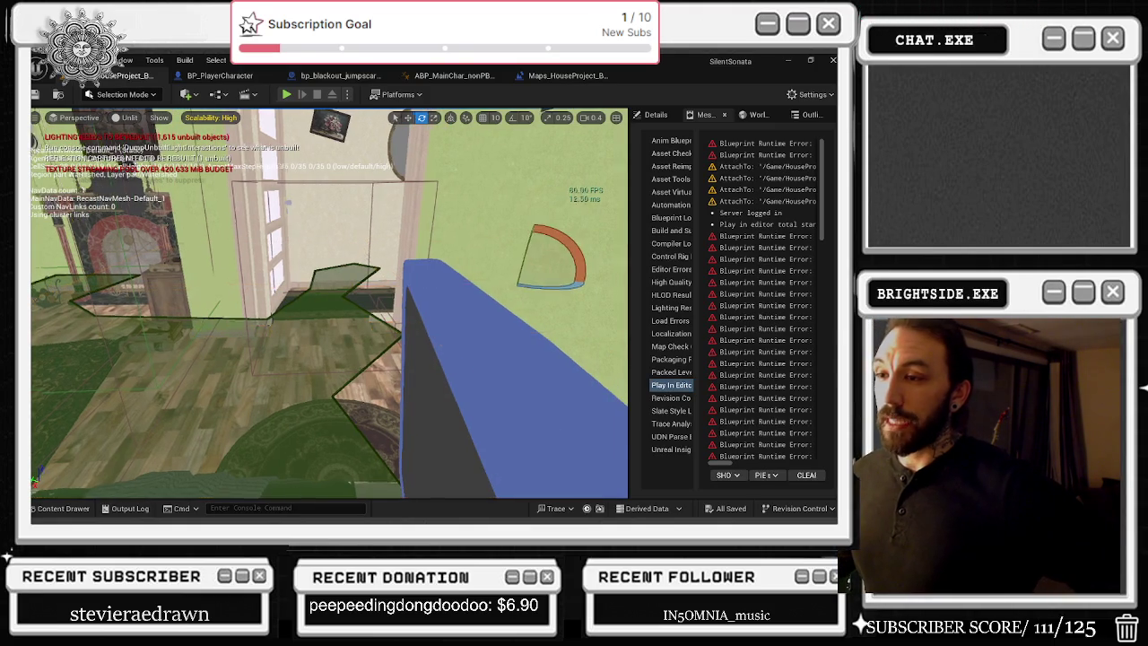
pyautogui.moveTo(368, 368); pyautogui.dragTo(194, 325)
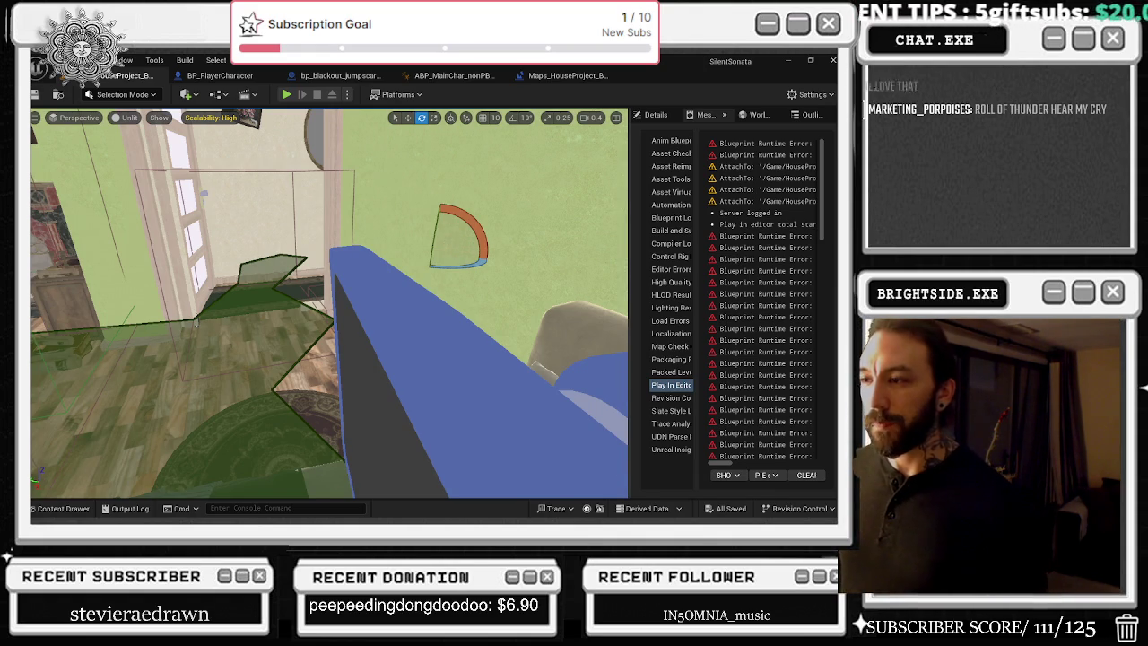
# Step: Play-test the house level and show the navigation mesh over the bedroom floor
pyautogui.hotkey('alt', 'p')
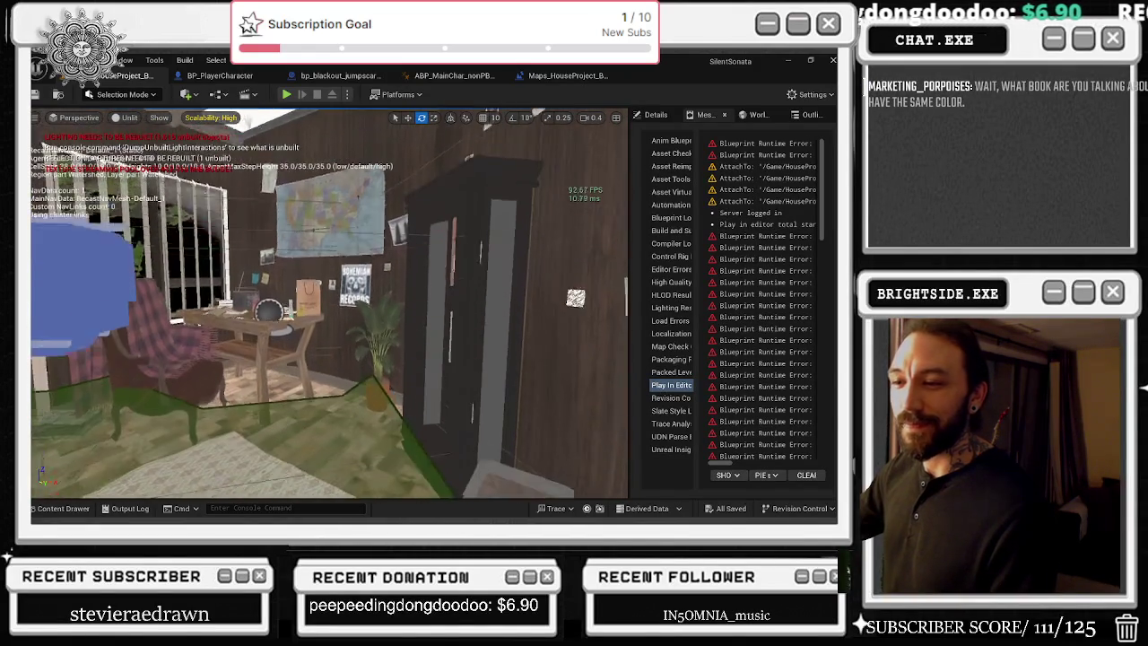
pyautogui.press('p')
pyautogui.hotkey('alt', 'Tab')
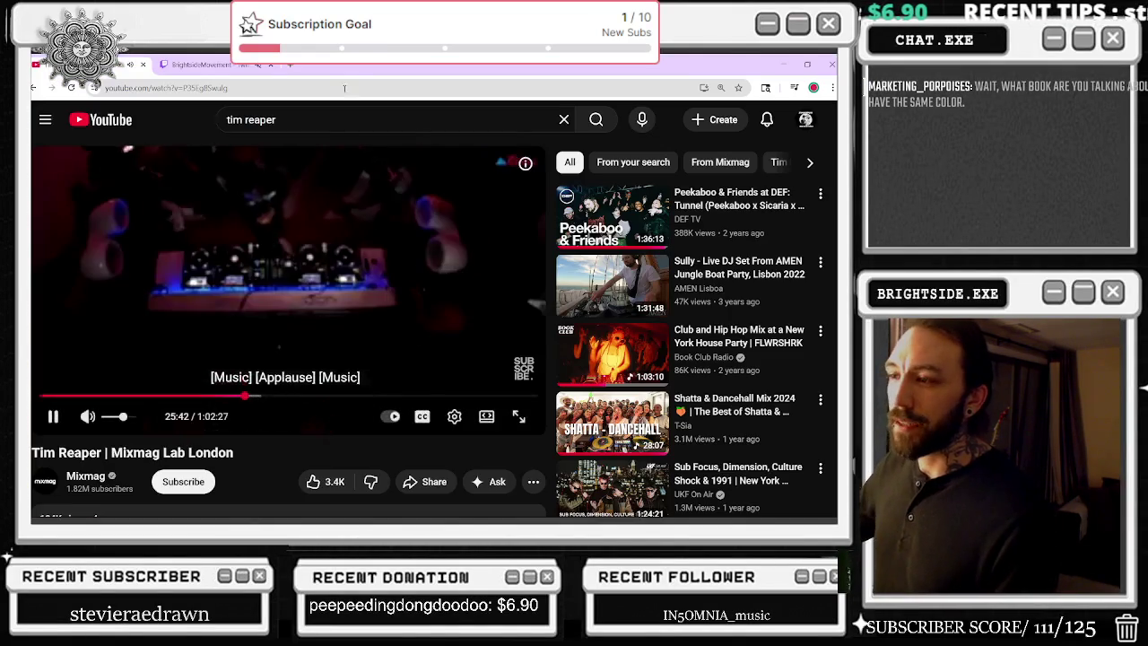
# Step: Search 'hoot' in a new Chrome tab and switch to the image results
pyautogui.rightClick(237, 69)
pyautogui.click(283, 79)
pyautogui.write('ho')
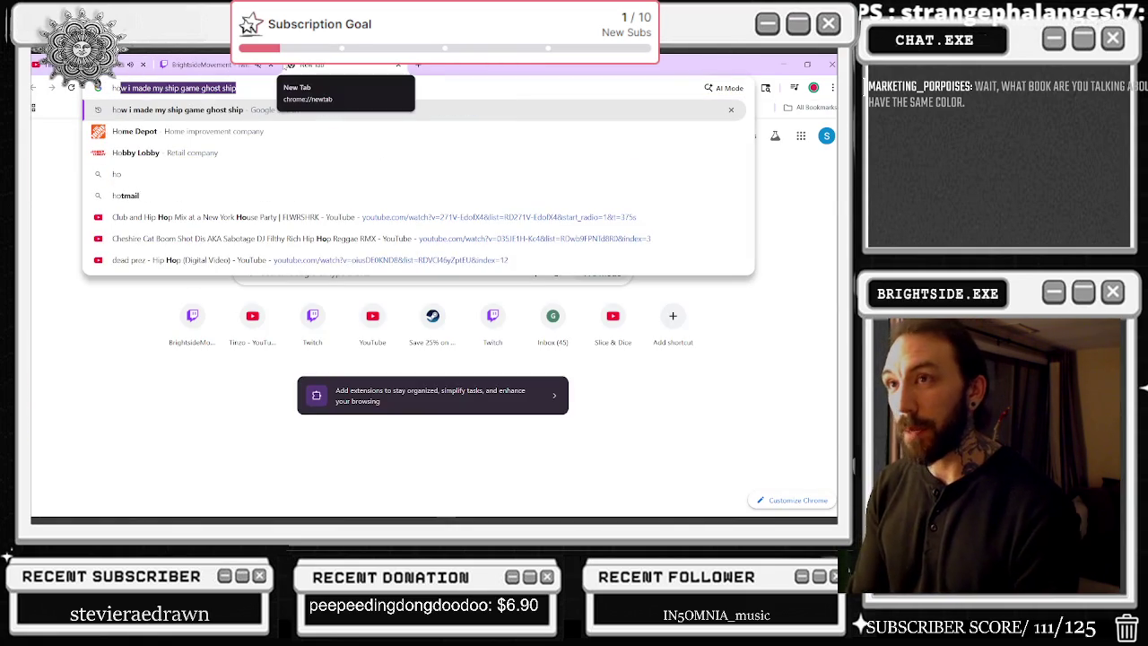
pyautogui.write('ot')
pyautogui.press('Return')
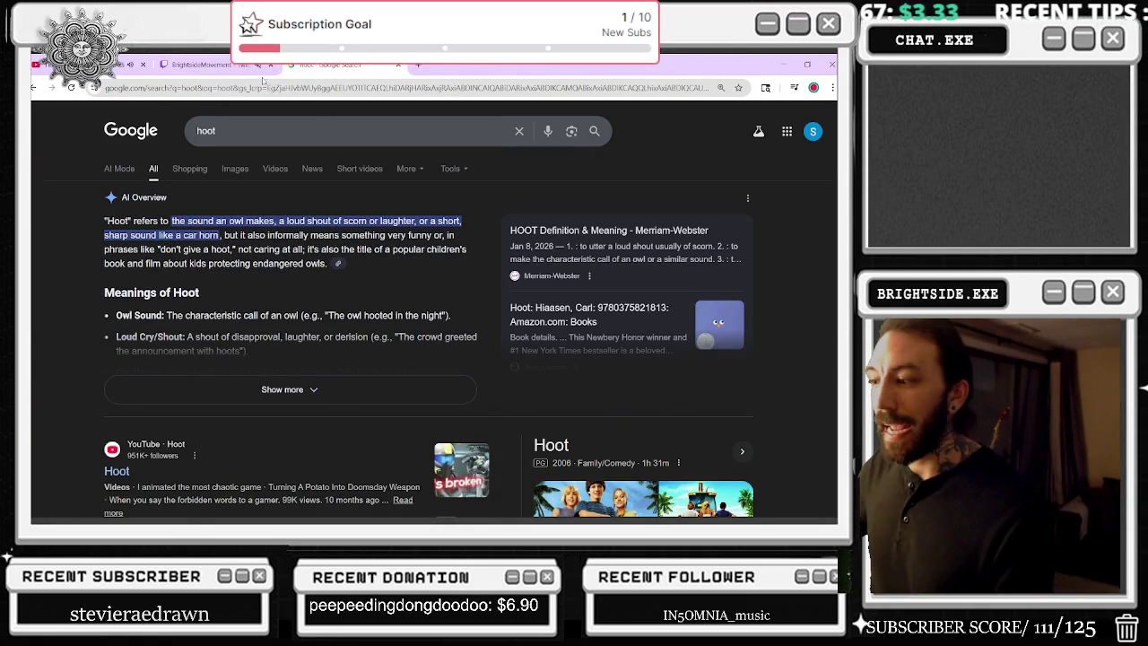
pyautogui.scroll(-2, 539, 249)
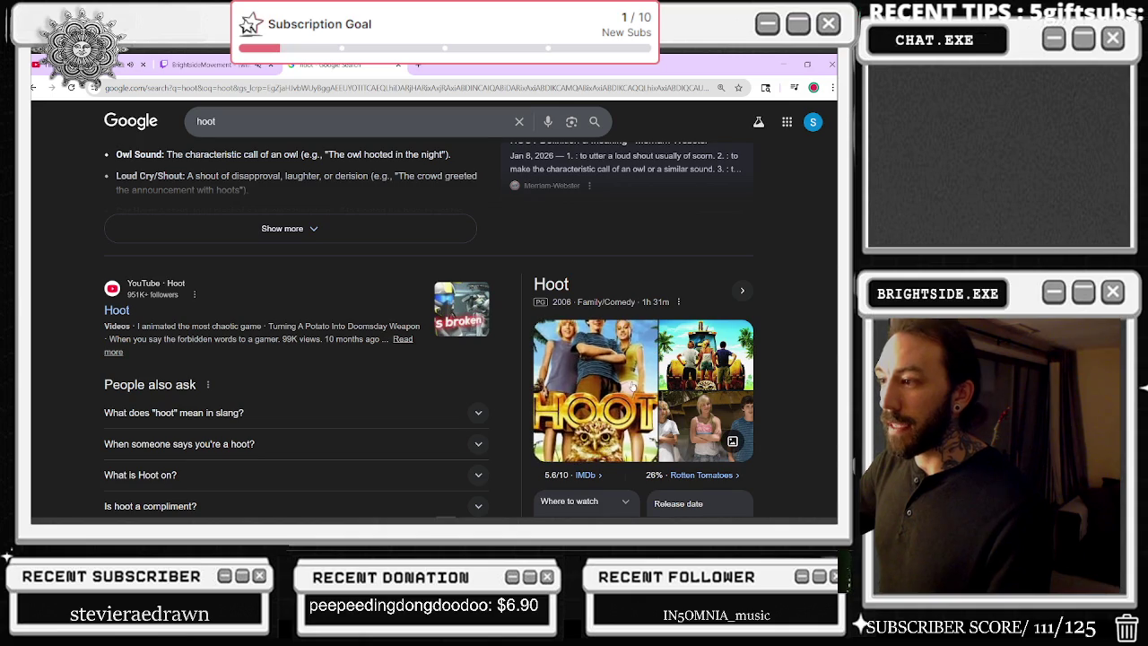
pyautogui.scroll(2, 611, 346)
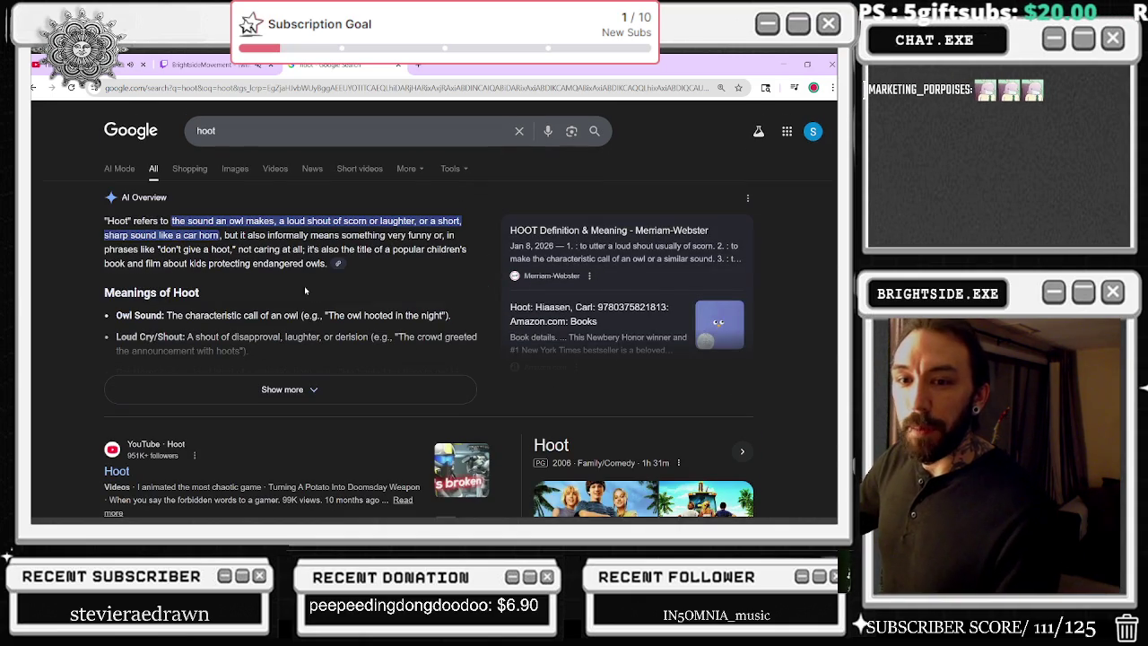
pyautogui.click(237, 176)
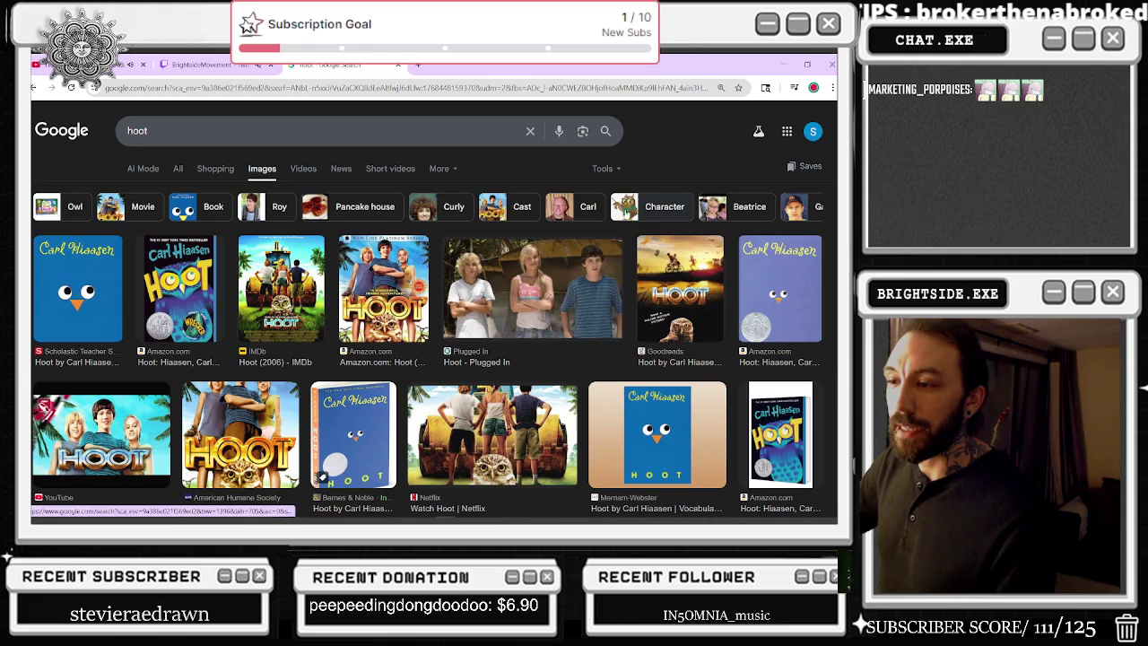
# Step: Preview the Barnes & Noble Hoot cover and the Hoot four-book series set
pyautogui.scroll(-2, 353, 330)
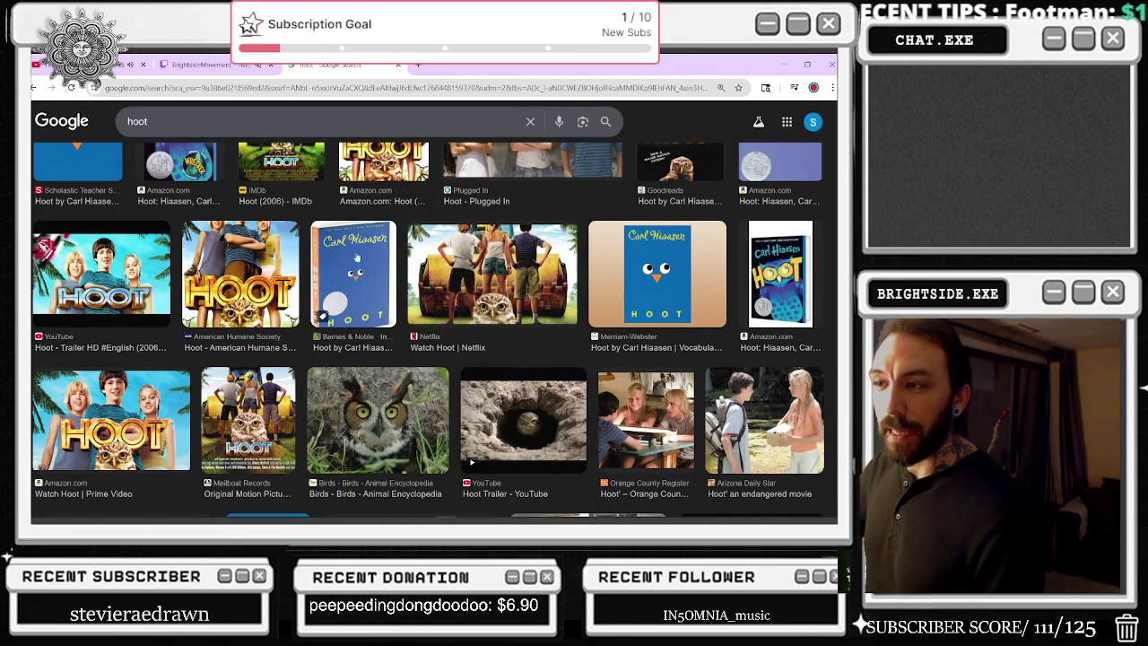
pyautogui.click(371, 257)
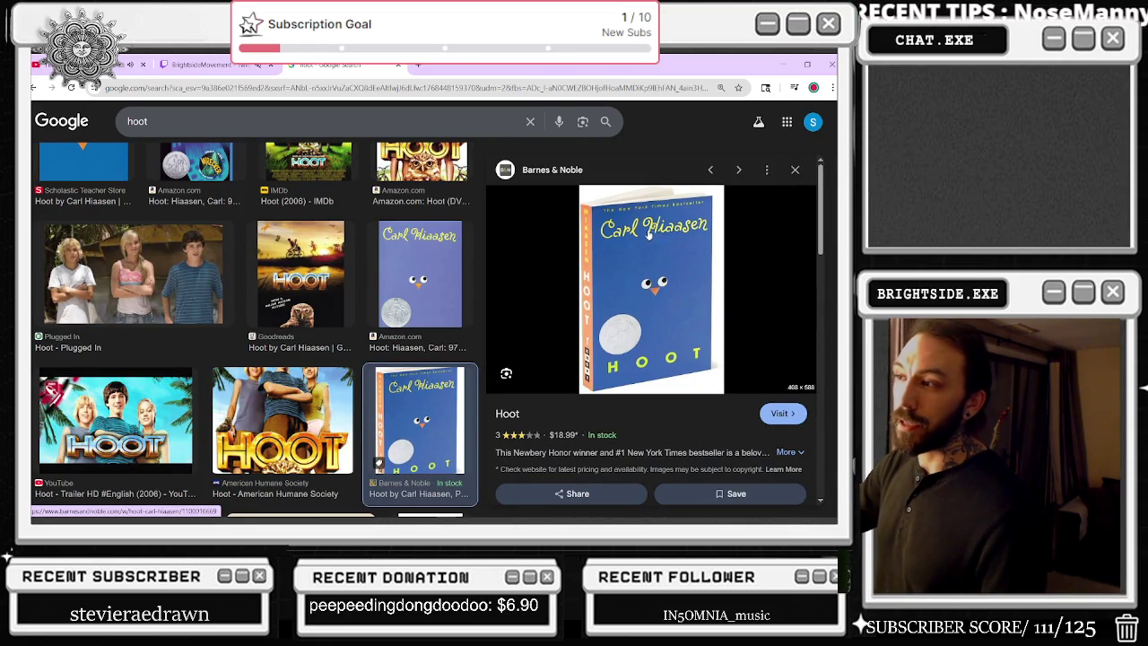
pyautogui.scroll(-3, 651, 267)
pyautogui.scroll(-5, 650, 269)
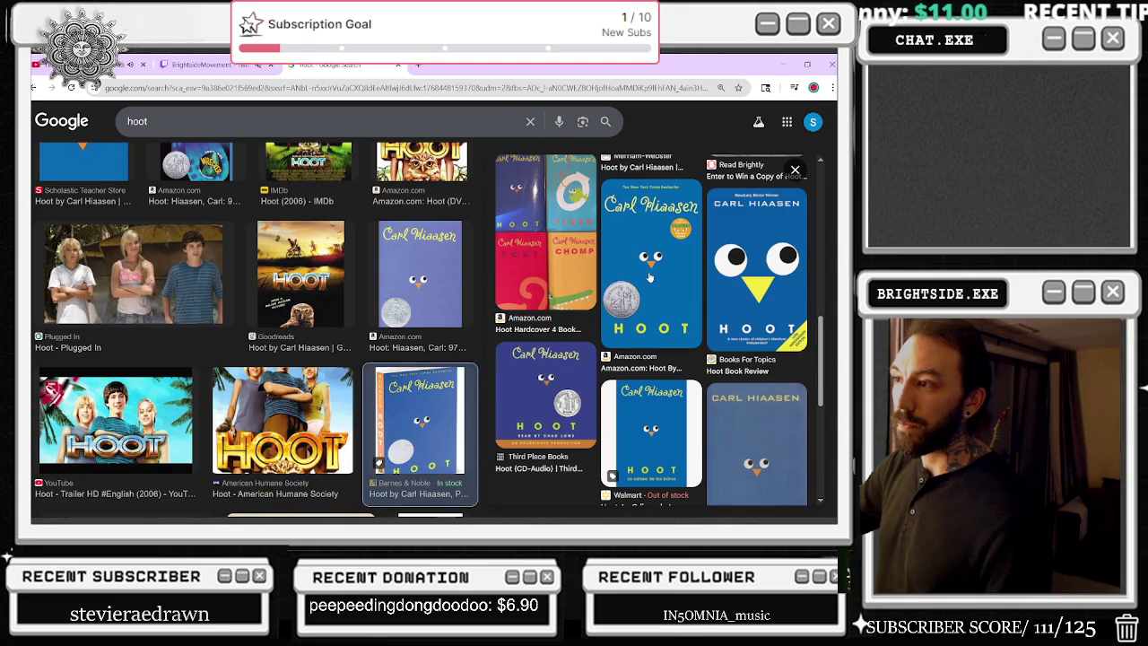
pyautogui.click(550, 199)
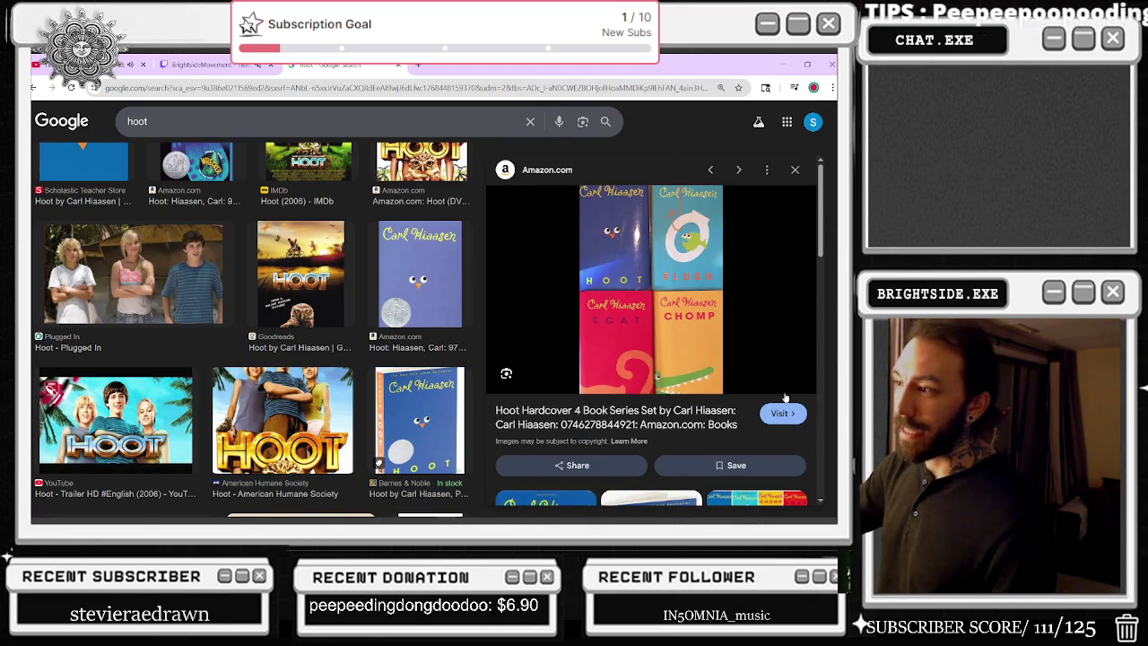
pyautogui.scroll(-1, 760, 359)
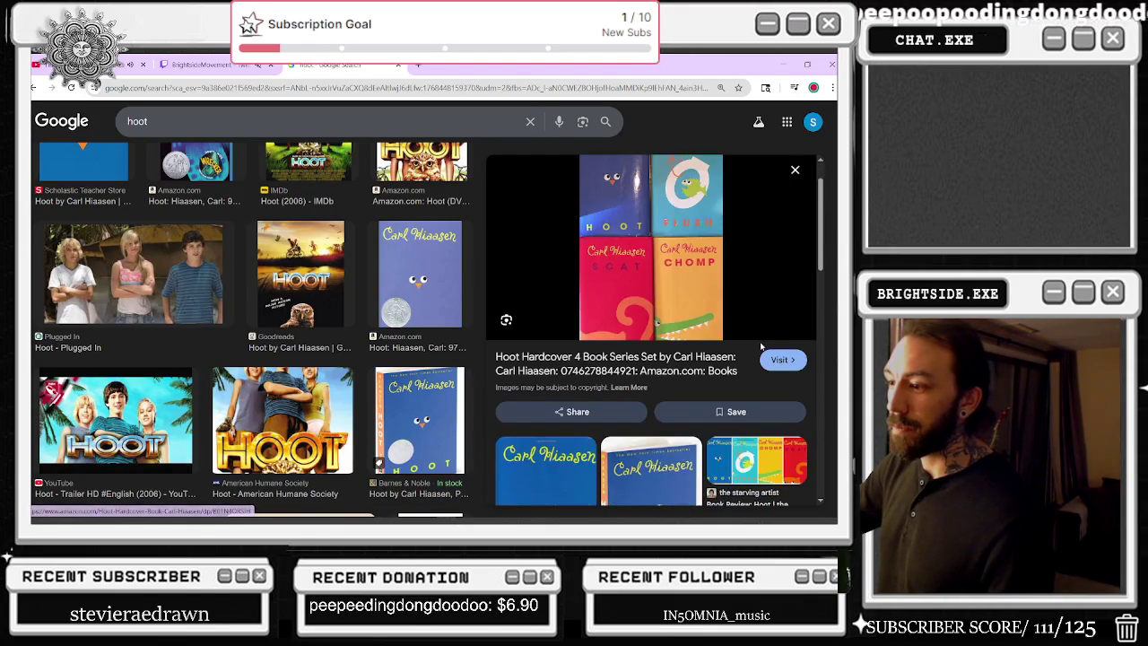
pyautogui.scroll(-1, 761, 346)
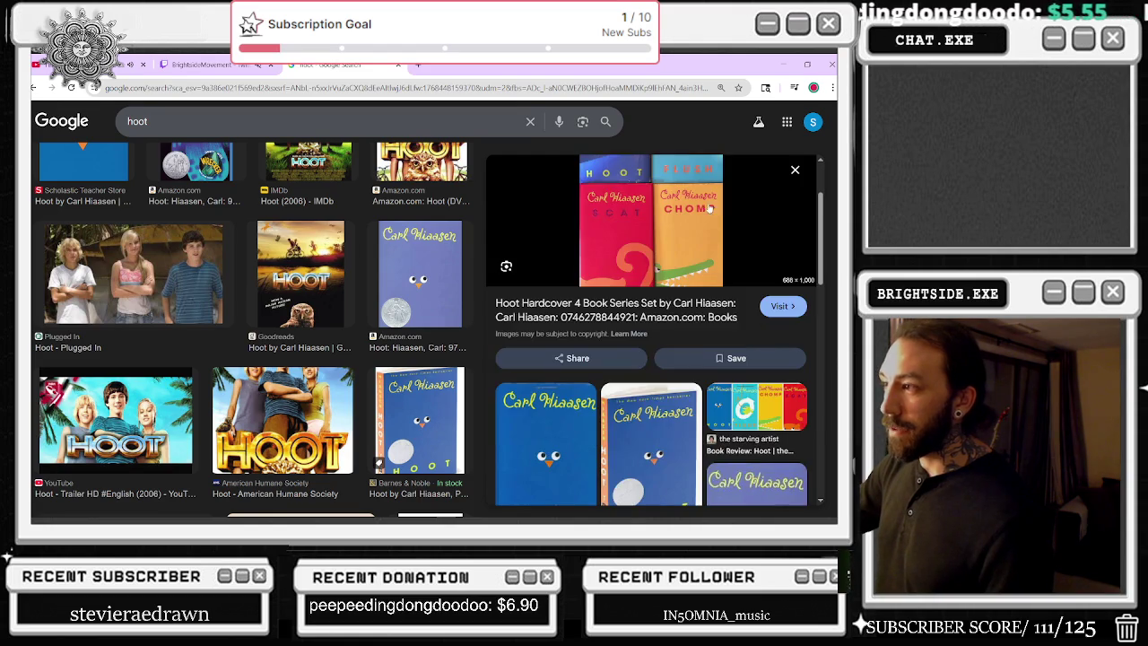
pyautogui.scroll(-5, 720, 212)
pyautogui.scroll(-4, 720, 213)
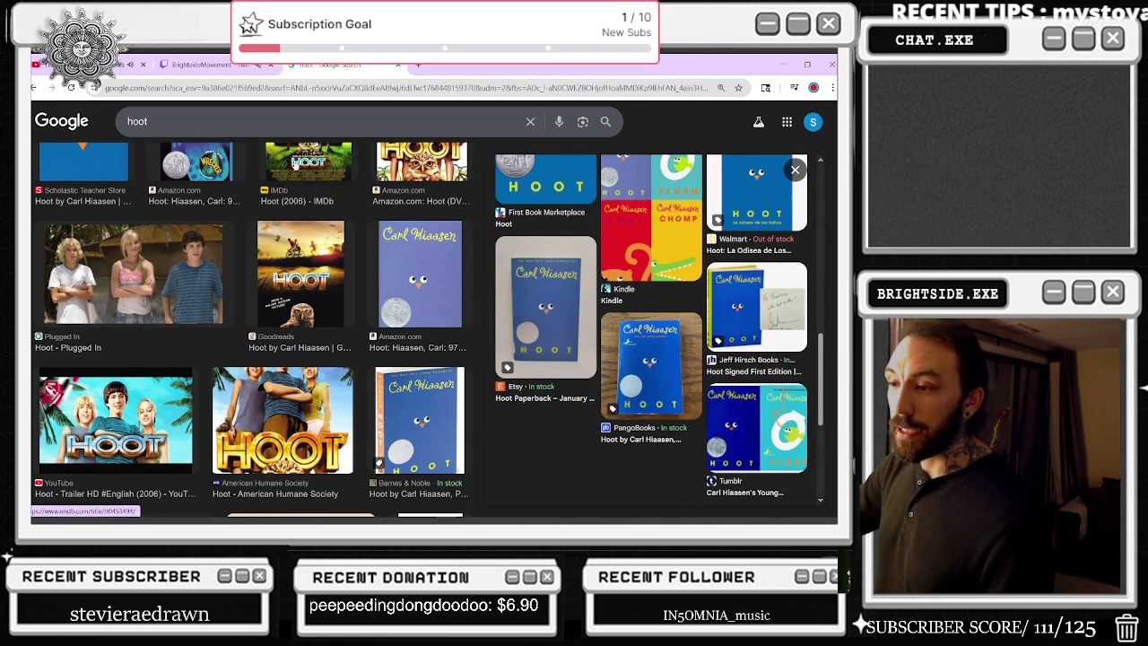
# Step: Start a new image search for a misspelled Heisman winner's name
pyautogui.press('/')
pyautogui.write('chris he')
pyautogui.write('isan')
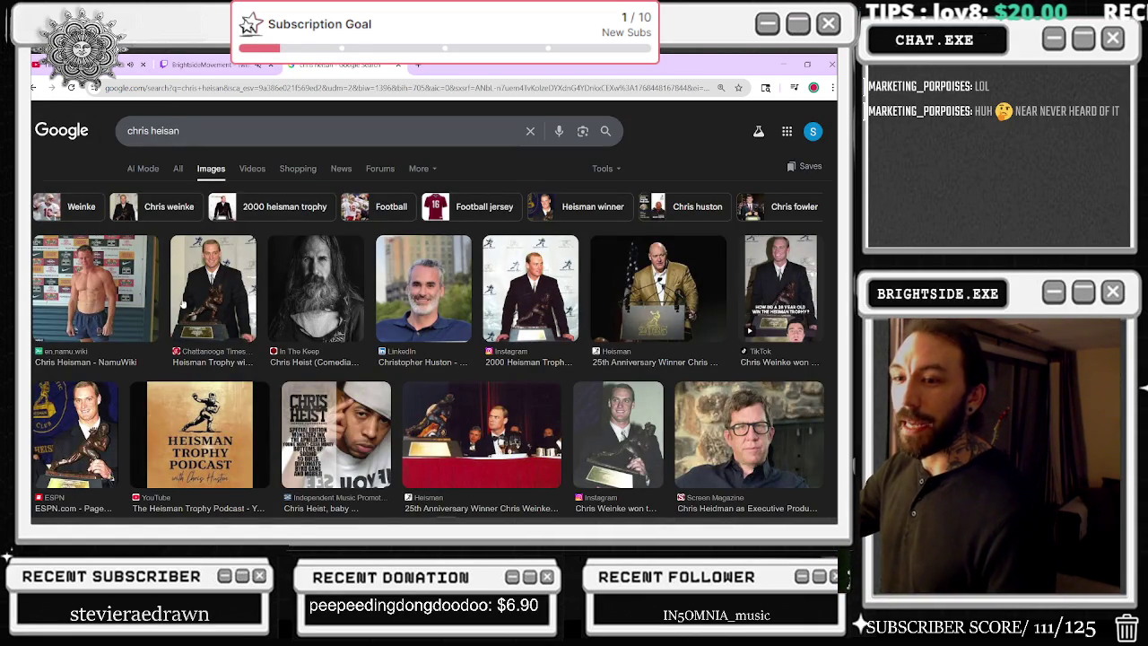
# Step: Switch to All results, try the corrected Heisman spelling, then go back
pyautogui.click(177, 170)
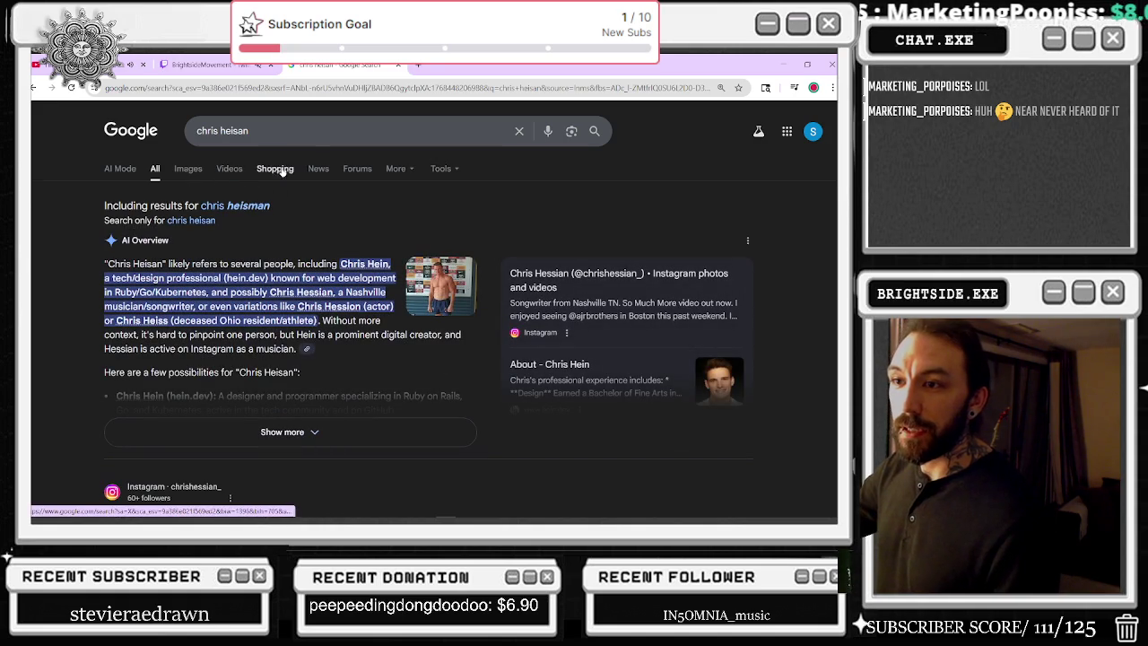
pyautogui.click(257, 205)
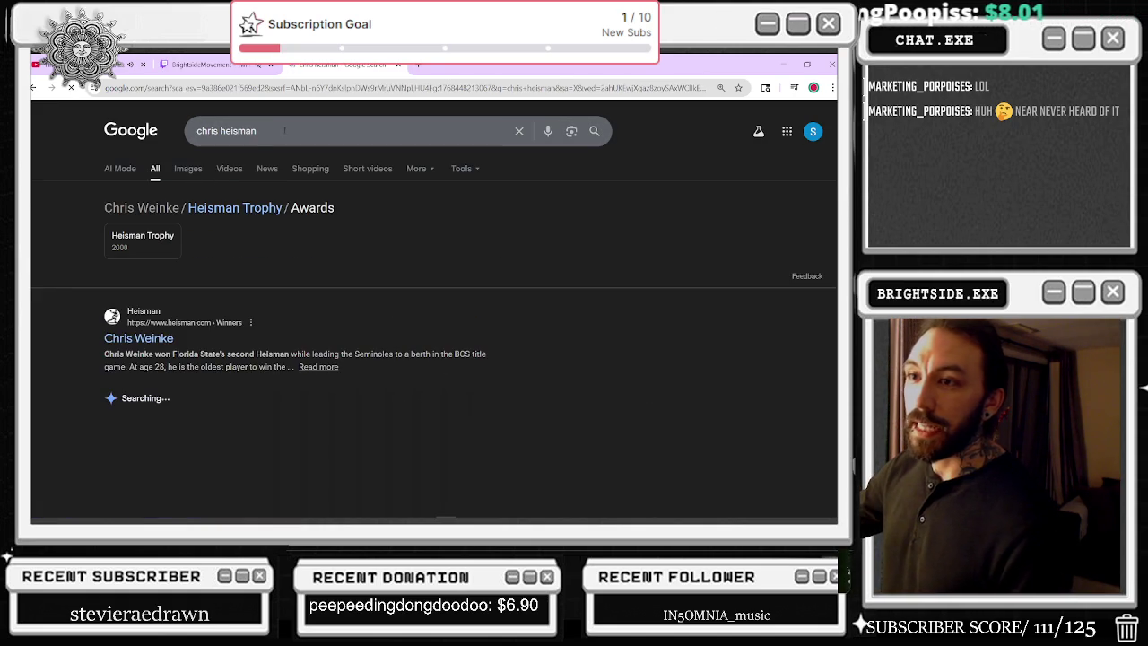
pyautogui.hotkey('alt', 'Left')
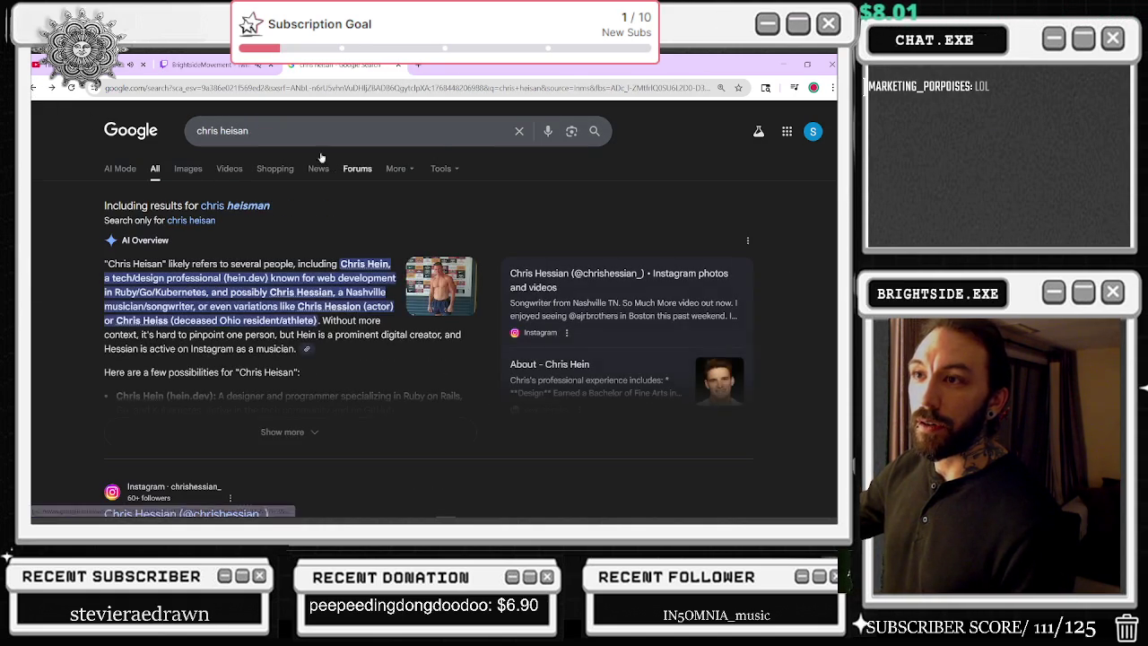
# Step: Search 'hoot author' and open the full list of Carl Hiaasen's books
pyautogui.write('hoo')
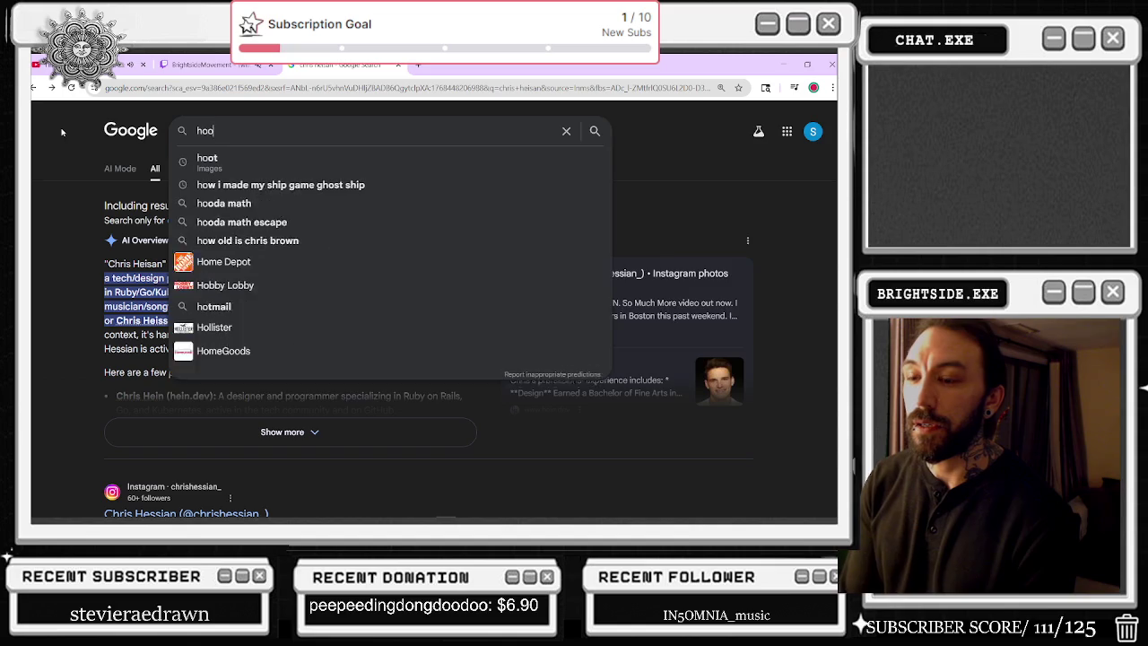
pyautogui.write('t author')
pyautogui.press('Return')
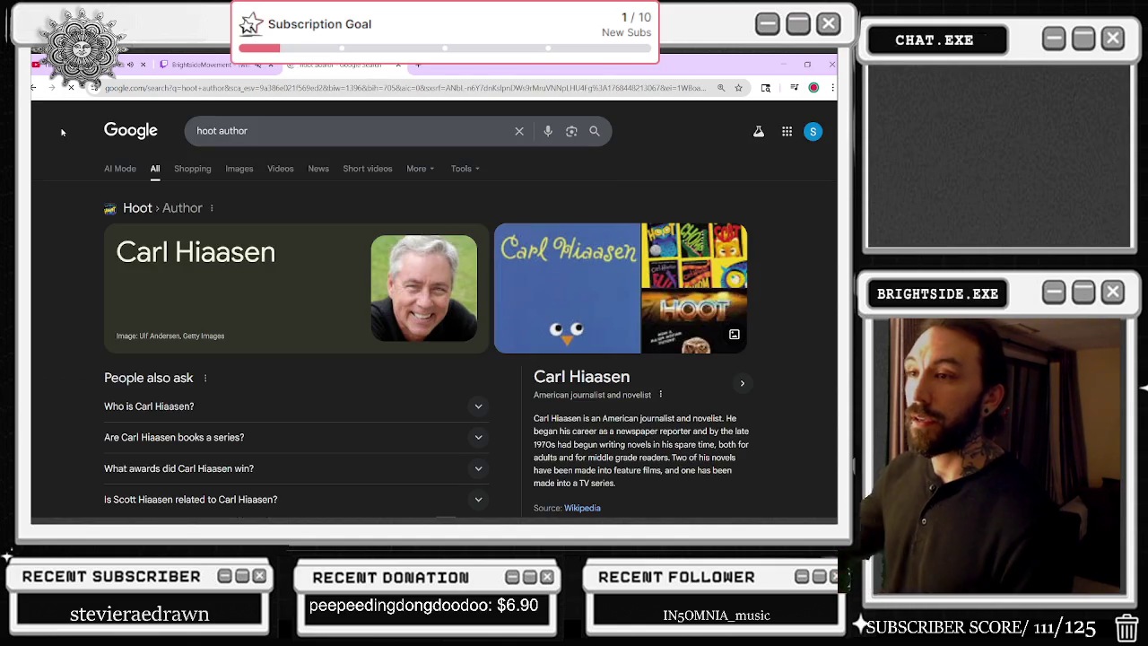
pyautogui.click(166, 251)
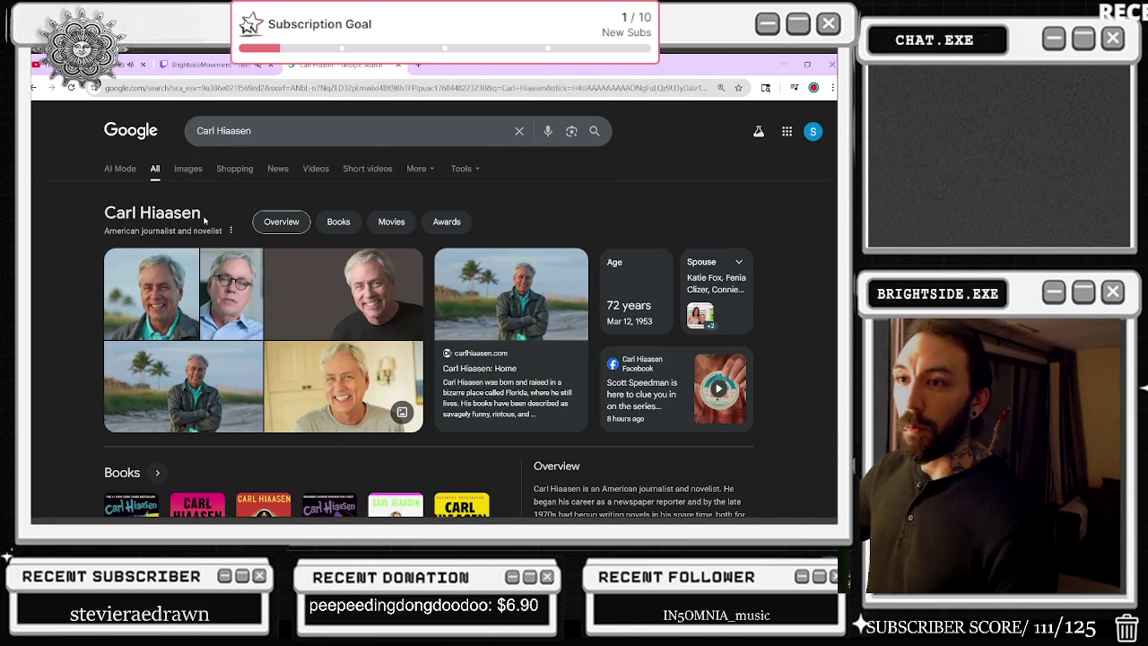
pyautogui.moveTo(203, 219); pyautogui.dragTo(125, 215)
pyautogui.click(226, 134)
pyautogui.press('Return')
pyautogui.scroll(-2, 369, 277)
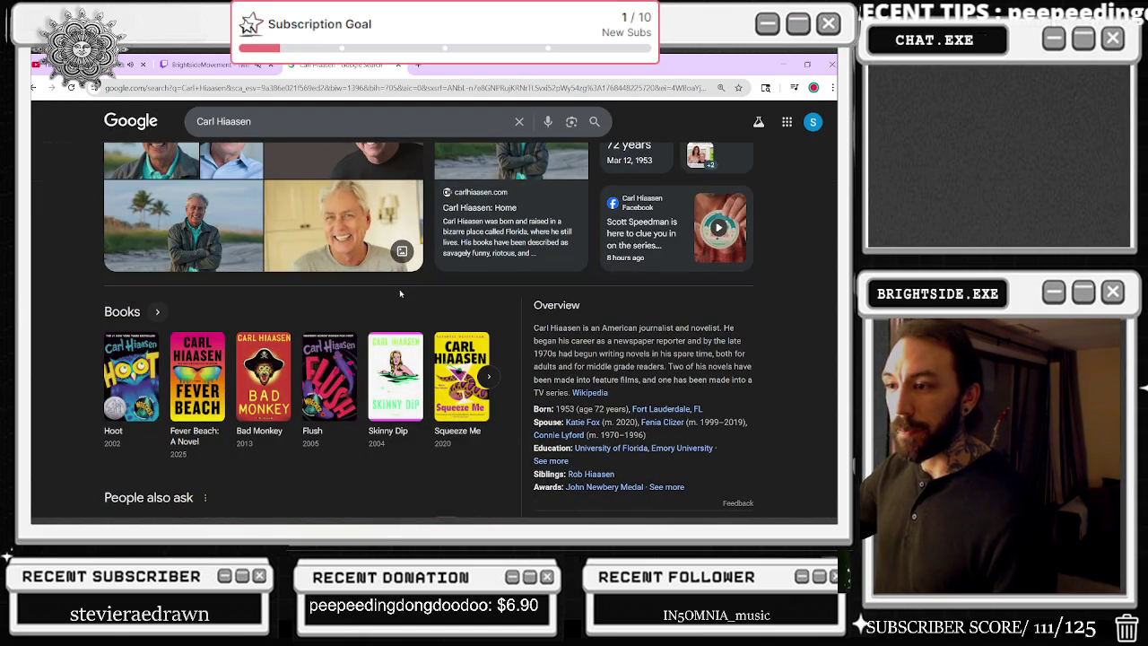
pyautogui.click(489, 380)
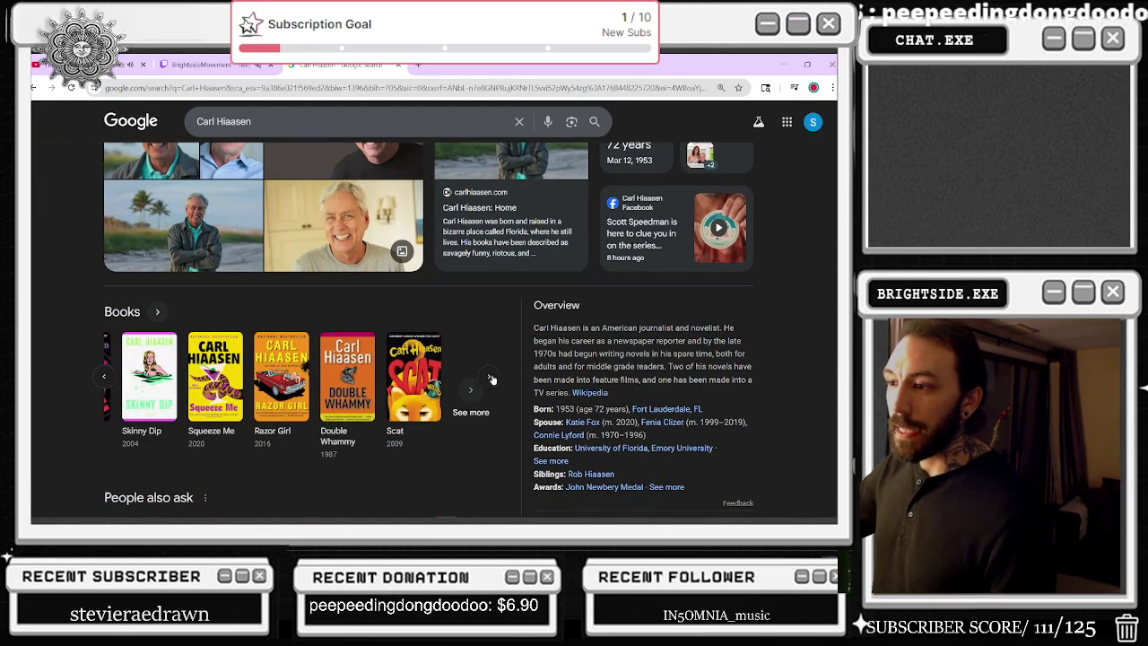
pyautogui.click(125, 313)
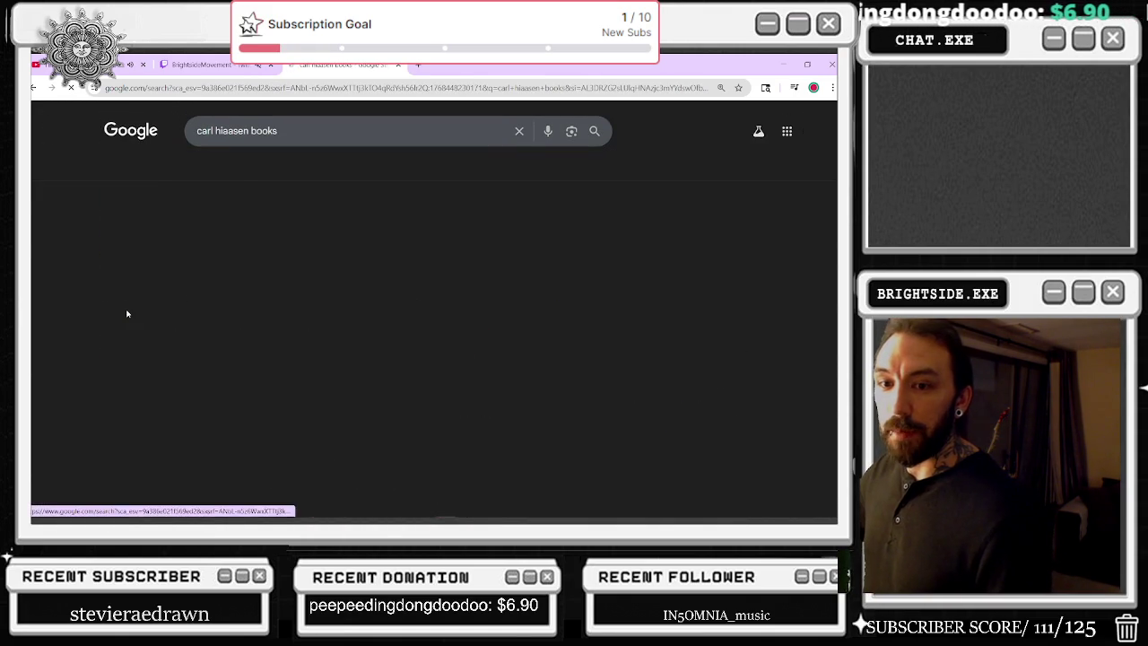
# Step: Browse the Carl Hiaasen books grid and look up Kick Ass
pyautogui.scroll(-3, 461, 283)
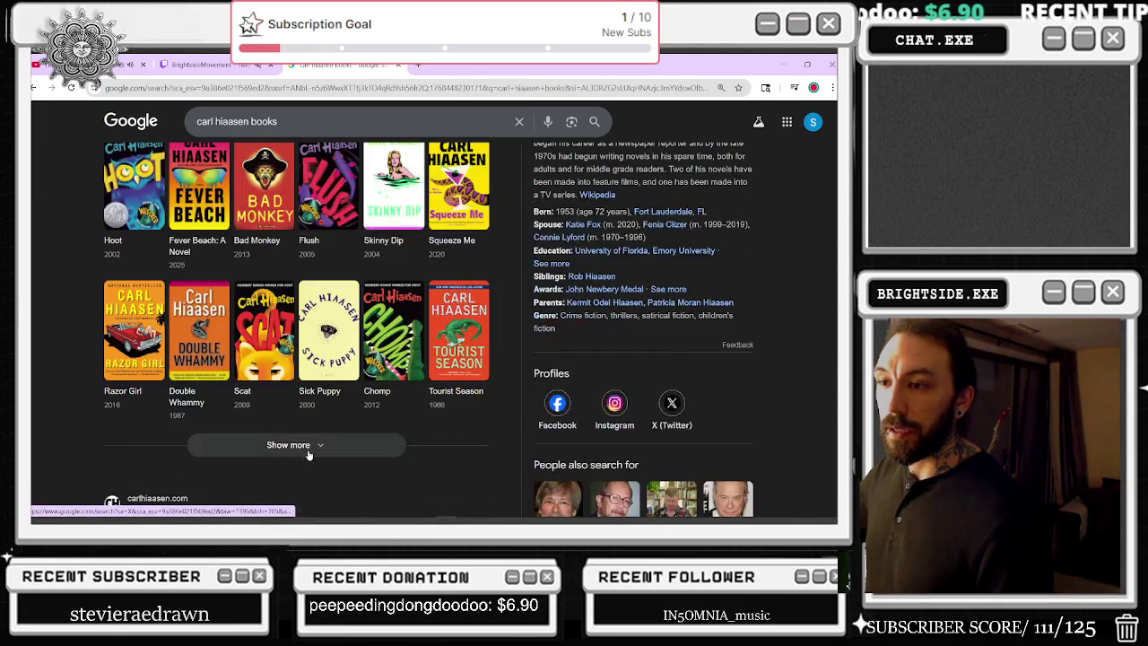
pyautogui.scroll(-3, 440, 338)
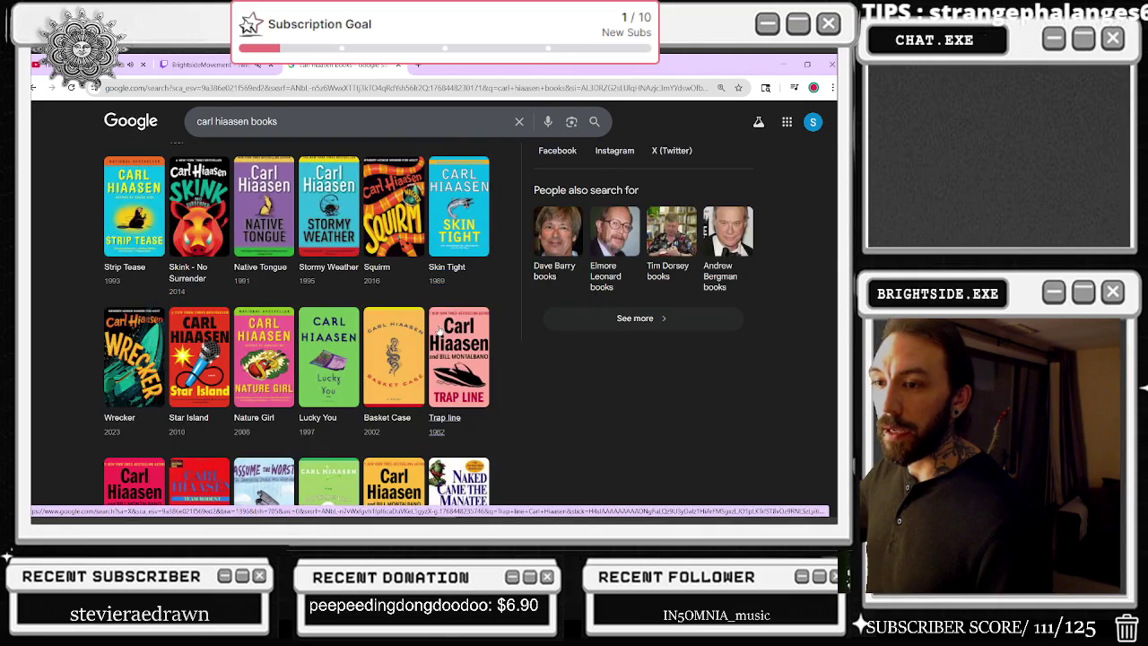
pyautogui.scroll(-10, 439, 332)
pyautogui.scroll(2, 437, 324)
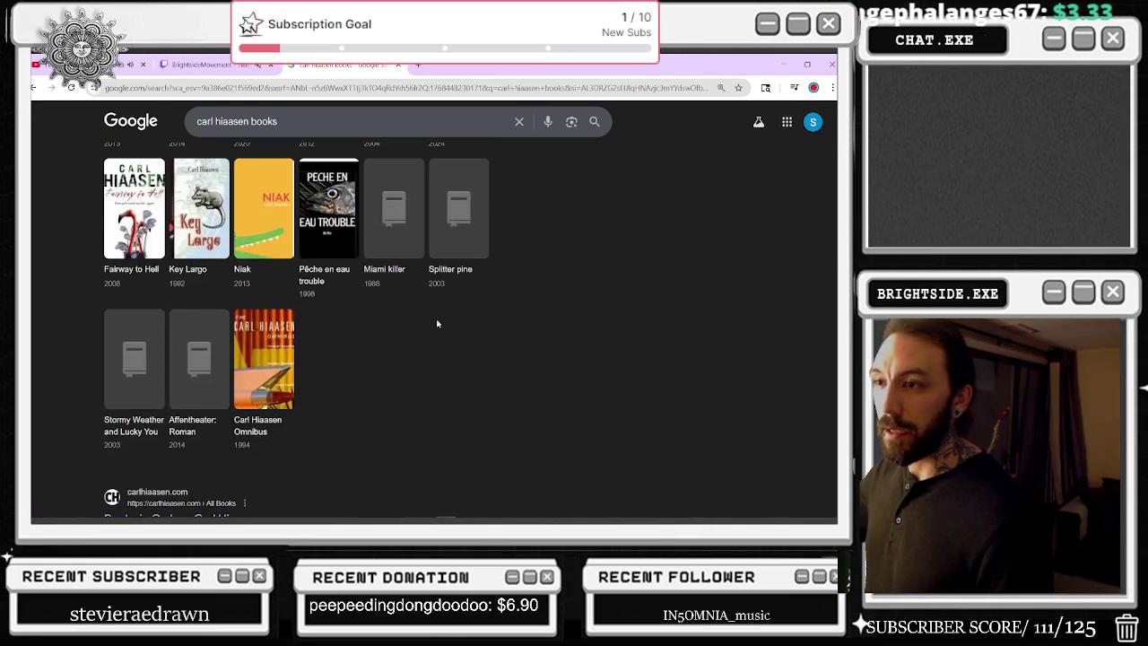
pyautogui.scroll(3, 438, 324)
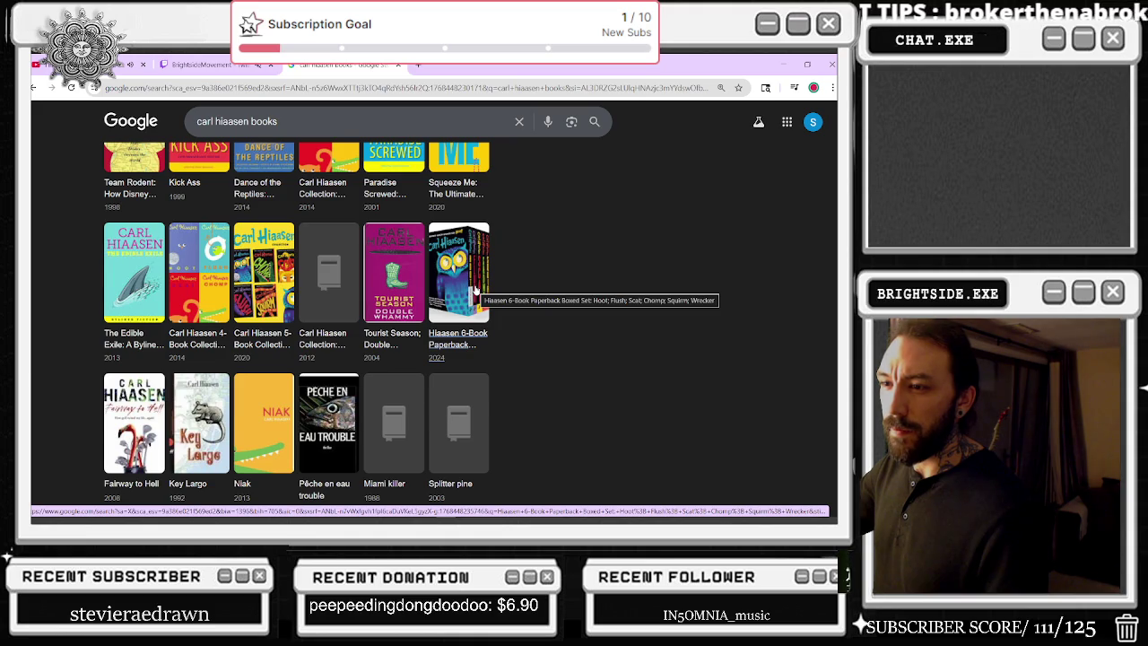
pyautogui.scroll(1, 475, 290)
pyautogui.scroll(1, 475, 290)
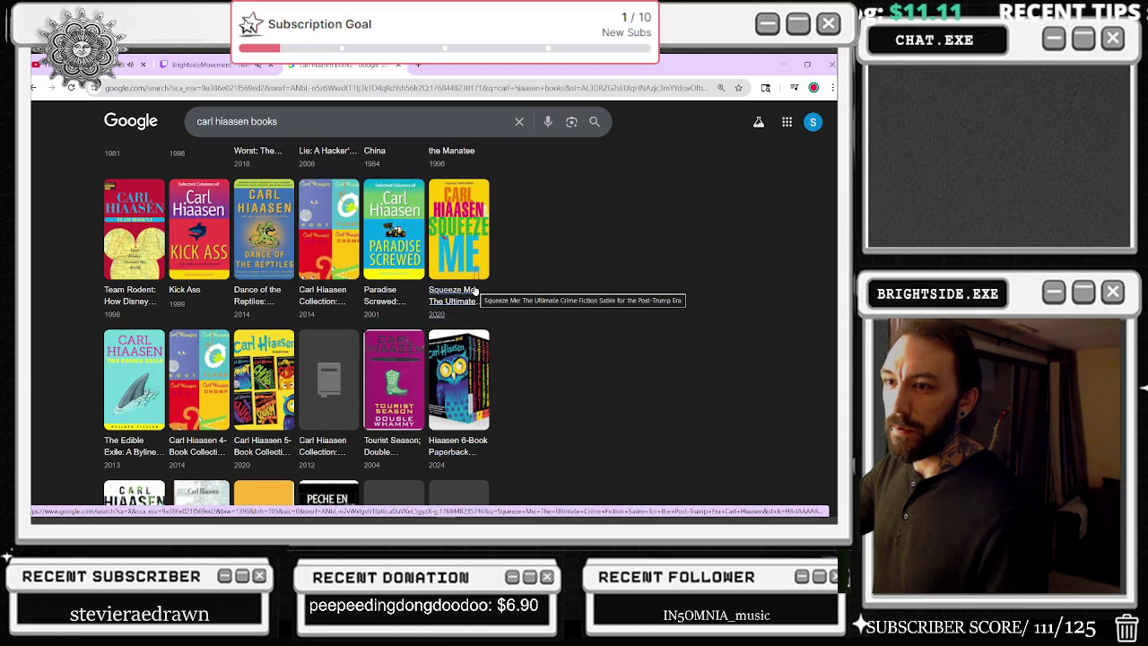
pyautogui.click(199, 227)
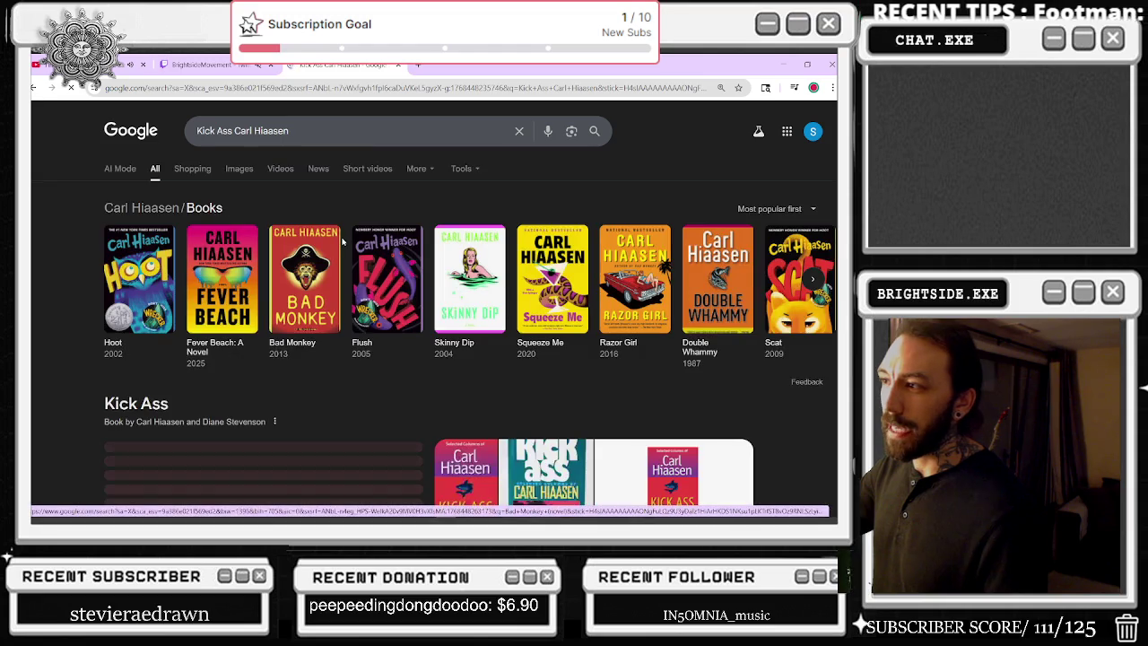
pyautogui.scroll(-1, 369, 287)
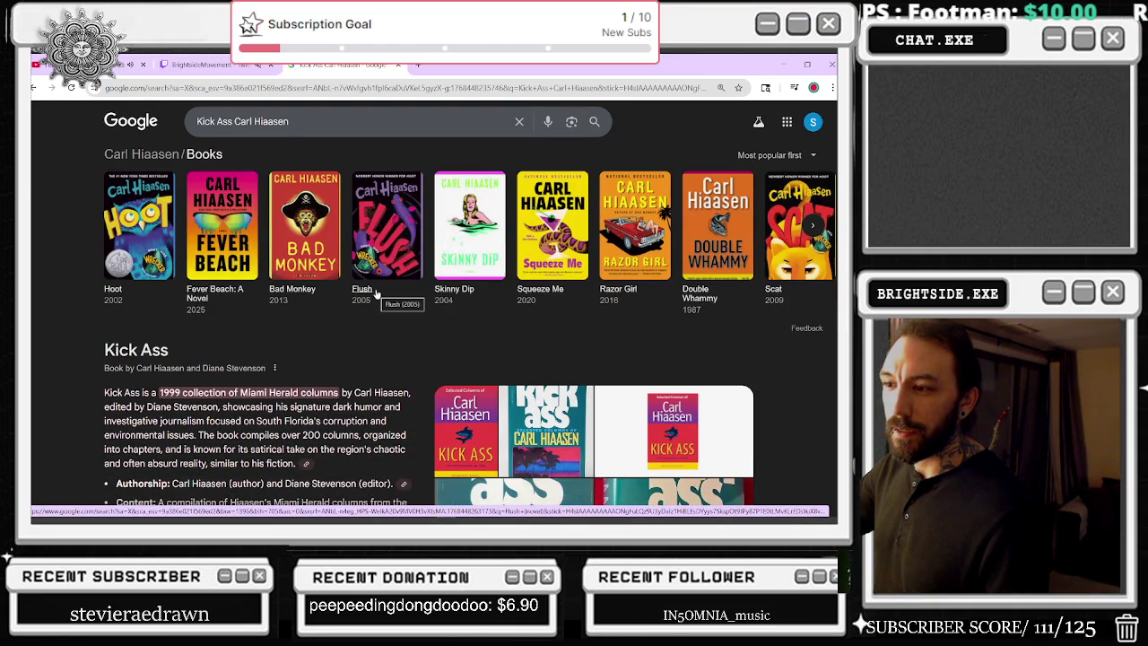
pyautogui.scroll(-1, 376, 294)
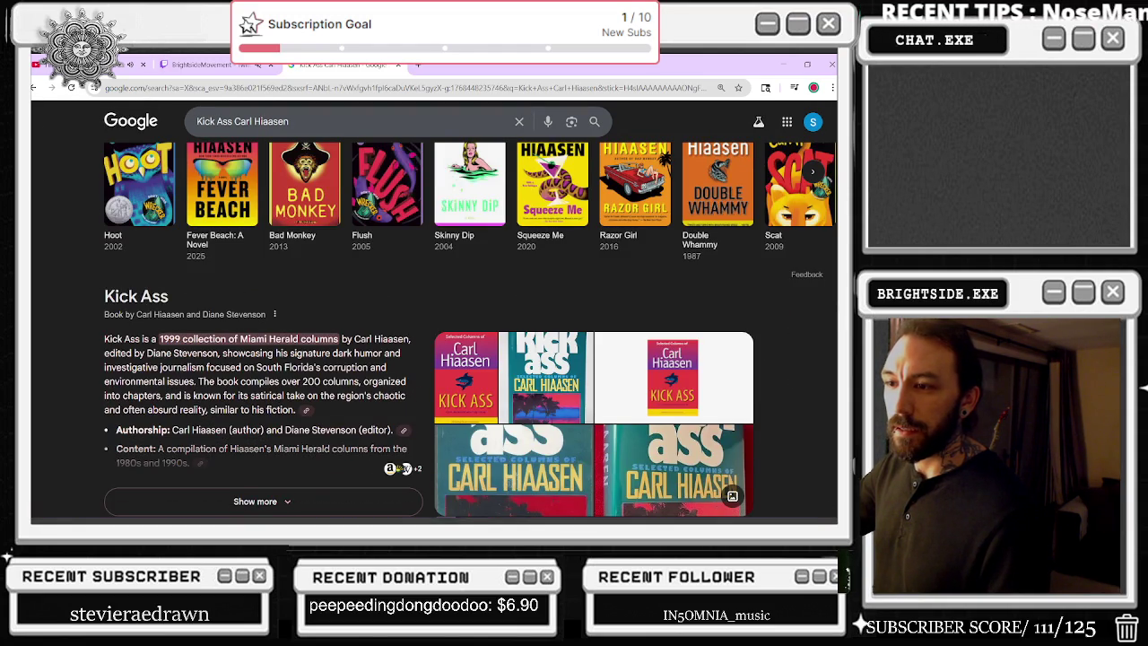
pyautogui.scroll(-2, 365, 350)
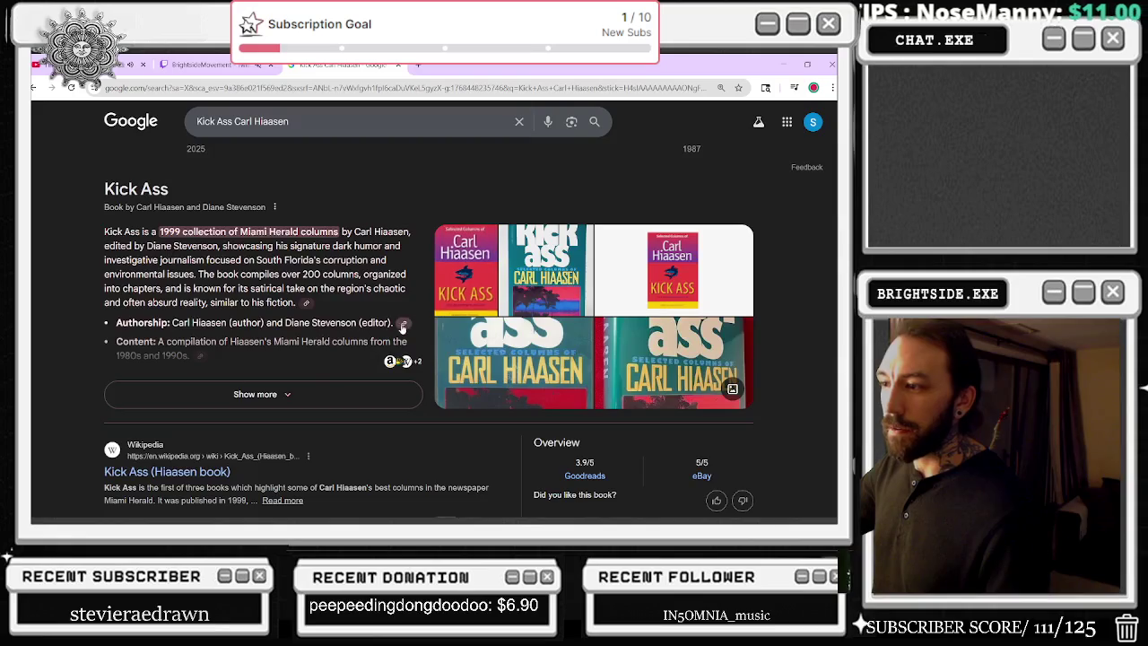
pyautogui.hotkey('alt', 'Left')
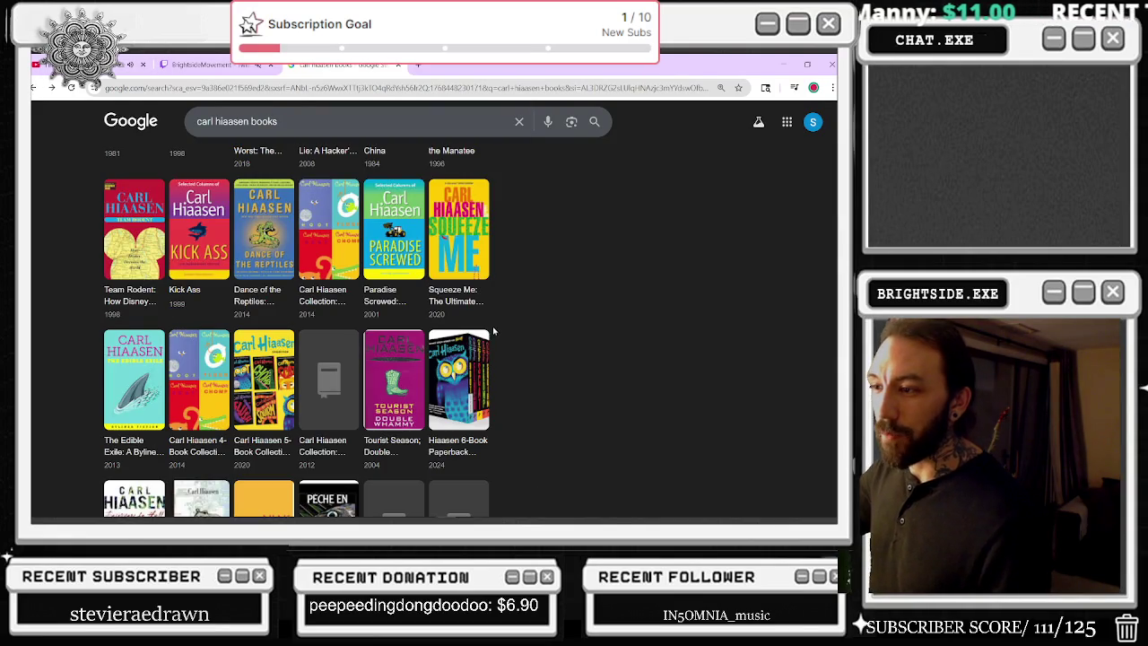
# Step: Open the details for Lucky You and return to the books list
pyautogui.scroll(3, 567, 240)
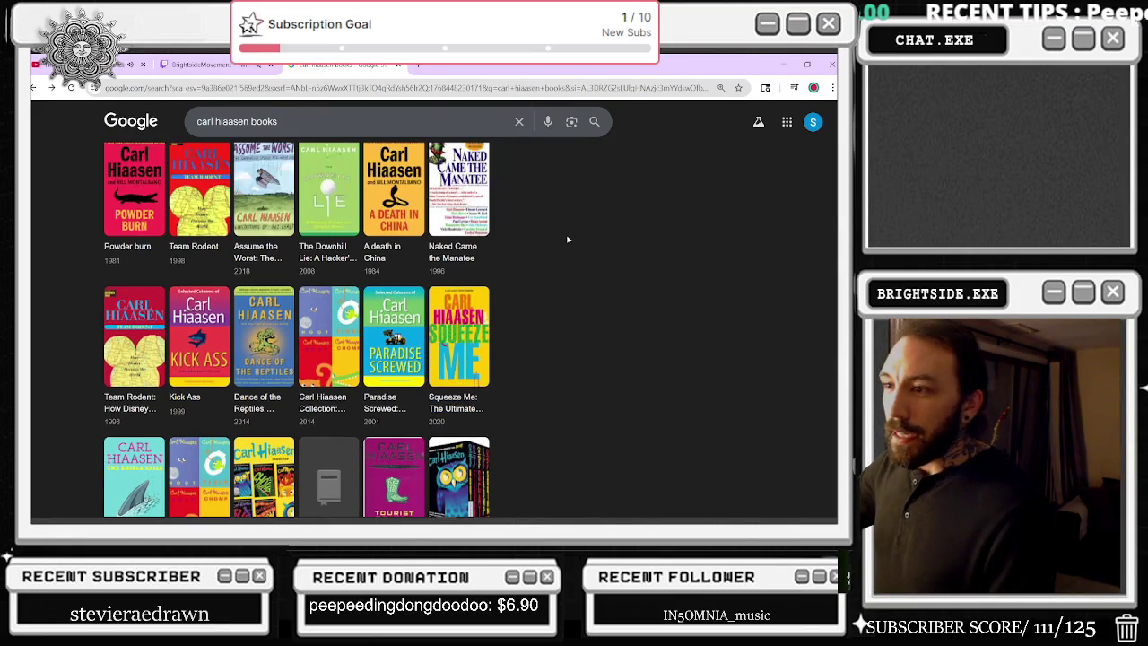
pyautogui.scroll(4, 567, 240)
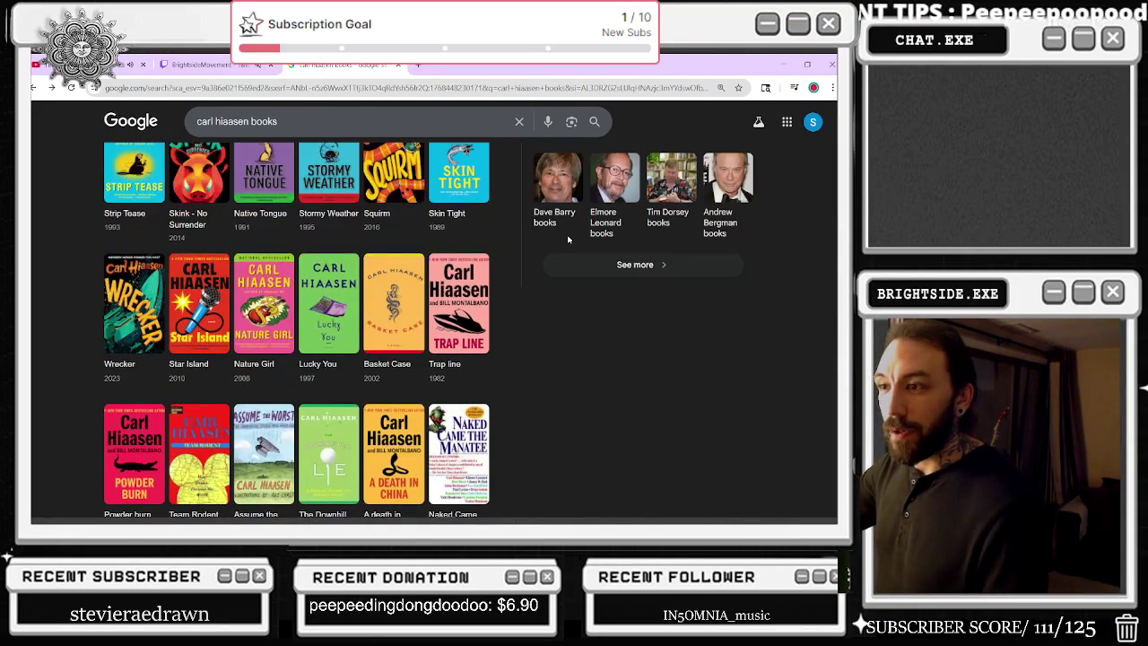
pyautogui.click(340, 306)
pyautogui.scroll(-2, 566, 273)
pyautogui.scroll(-1, 569, 269)
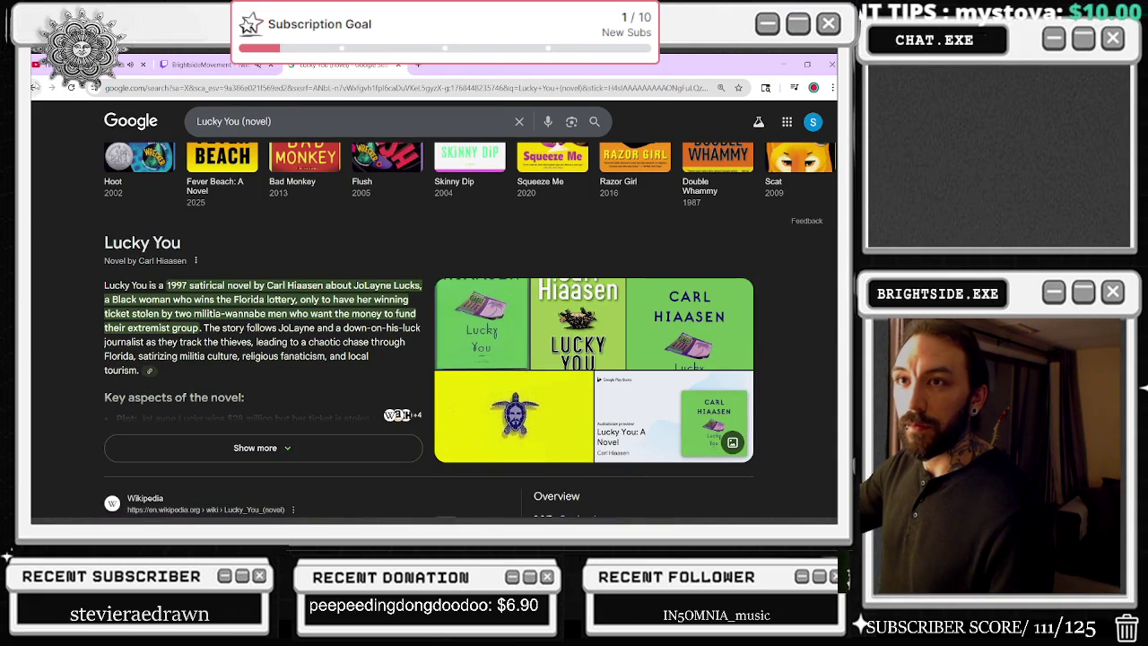
pyautogui.click(33, 87)
# Step: Go back through browser history toward the 'hoot author' results
pyautogui.scroll(2, 452, 328)
pyautogui.scroll(2, 452, 329)
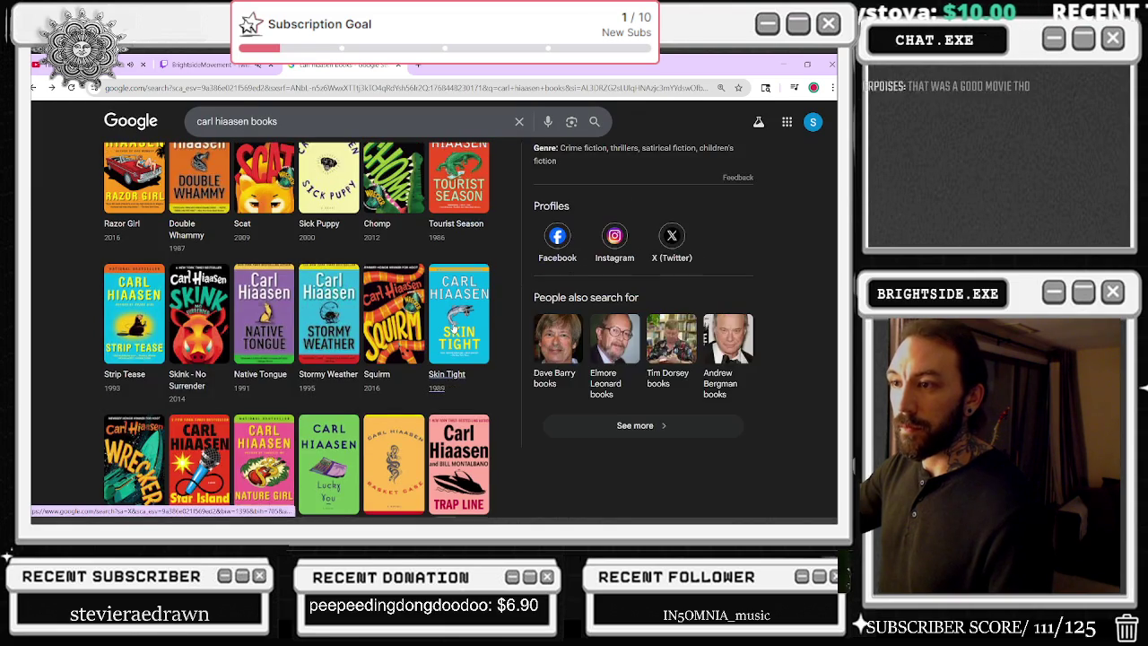
pyautogui.scroll(4, 455, 331)
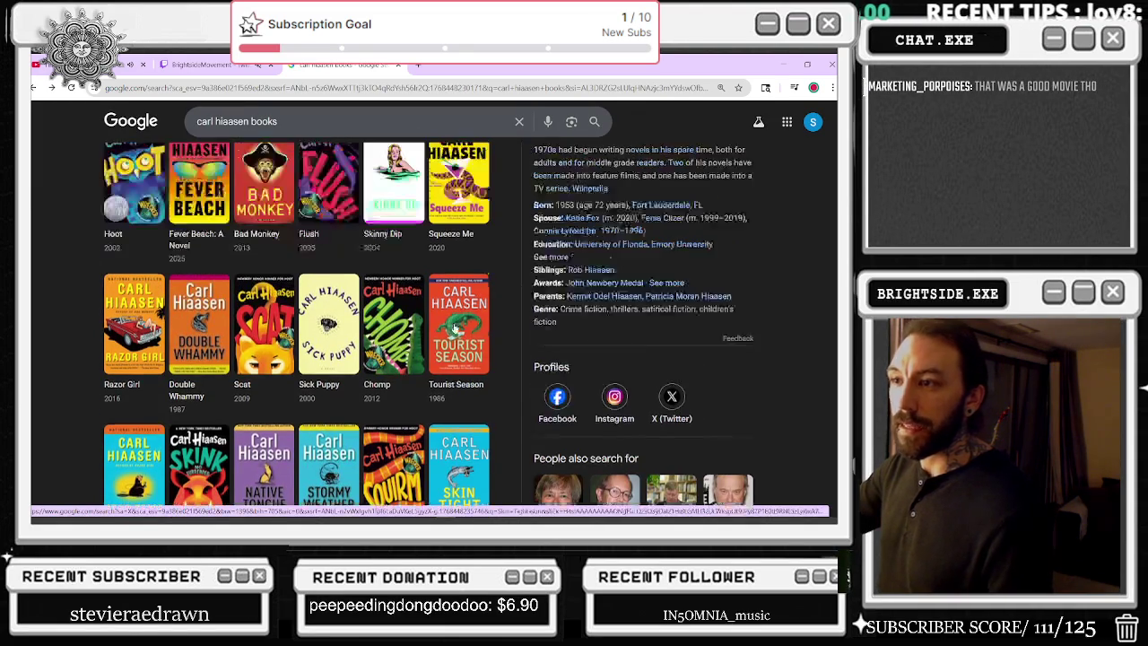
pyautogui.scroll(2, 465, 307)
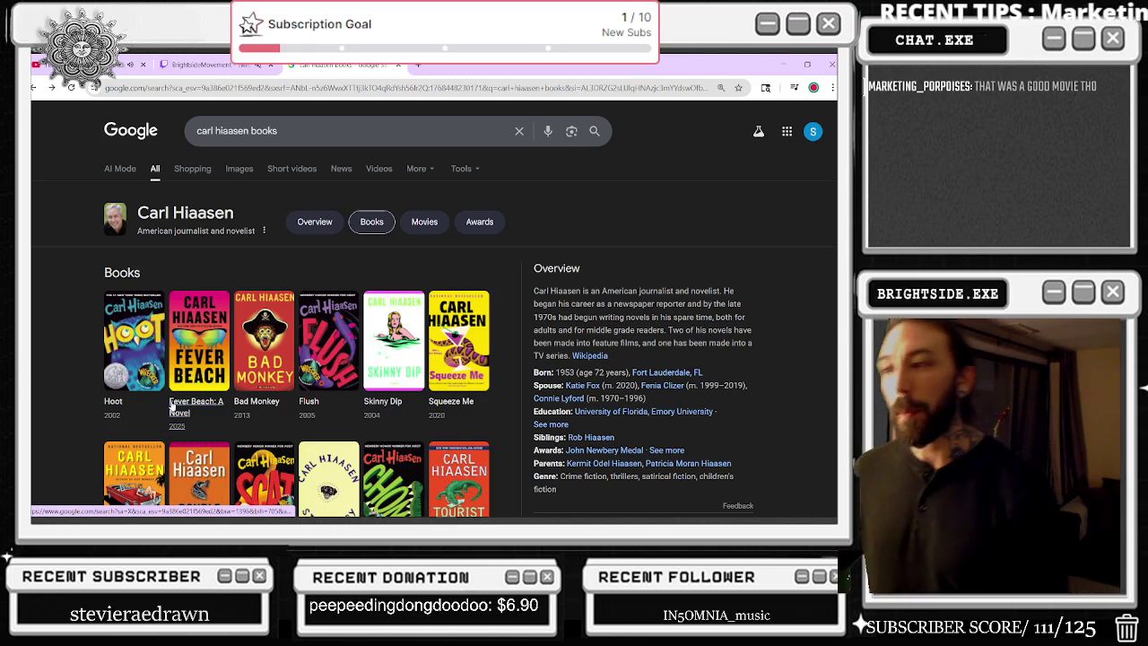
pyautogui.scroll(-10, 304, 314)
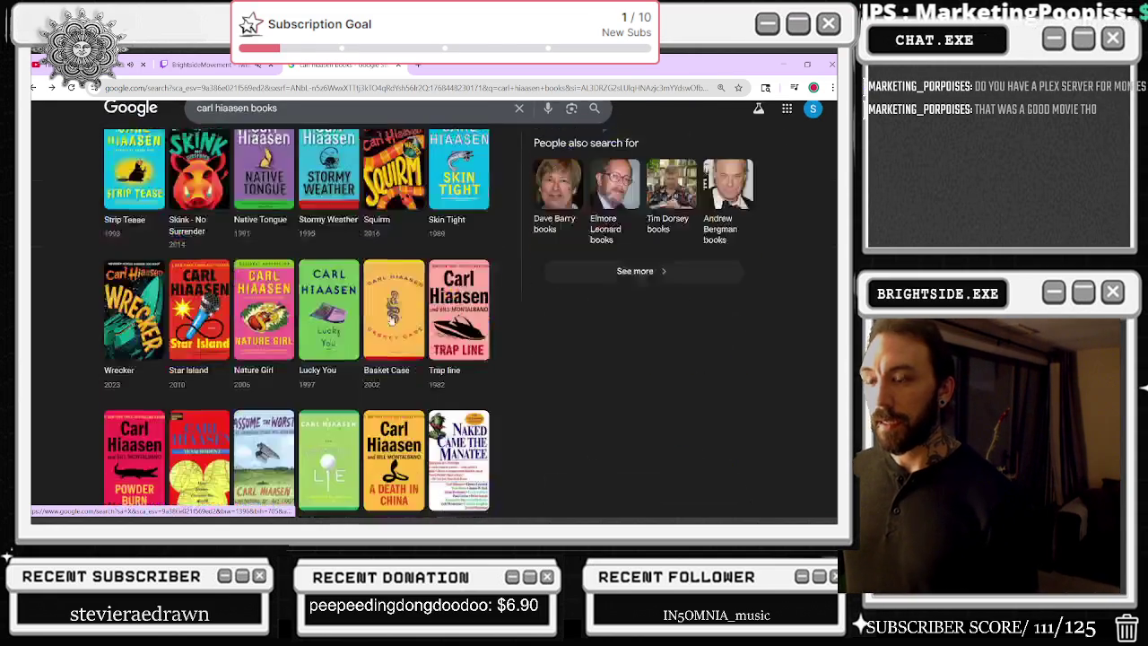
pyautogui.scroll(-10, 386, 308)
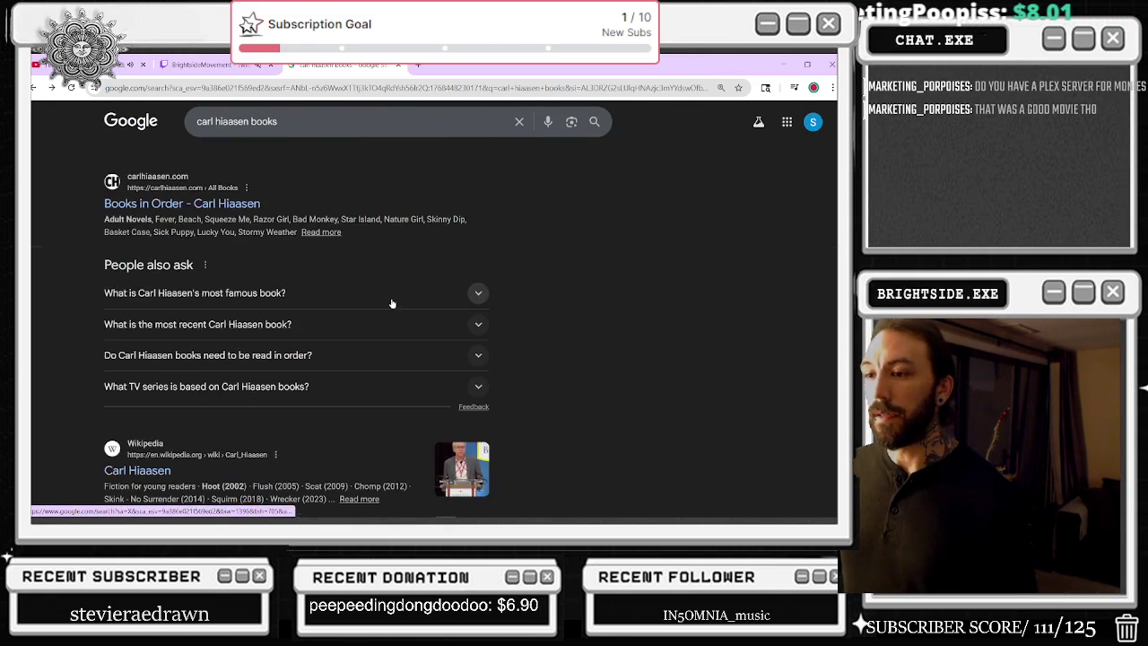
pyautogui.click(34, 87)
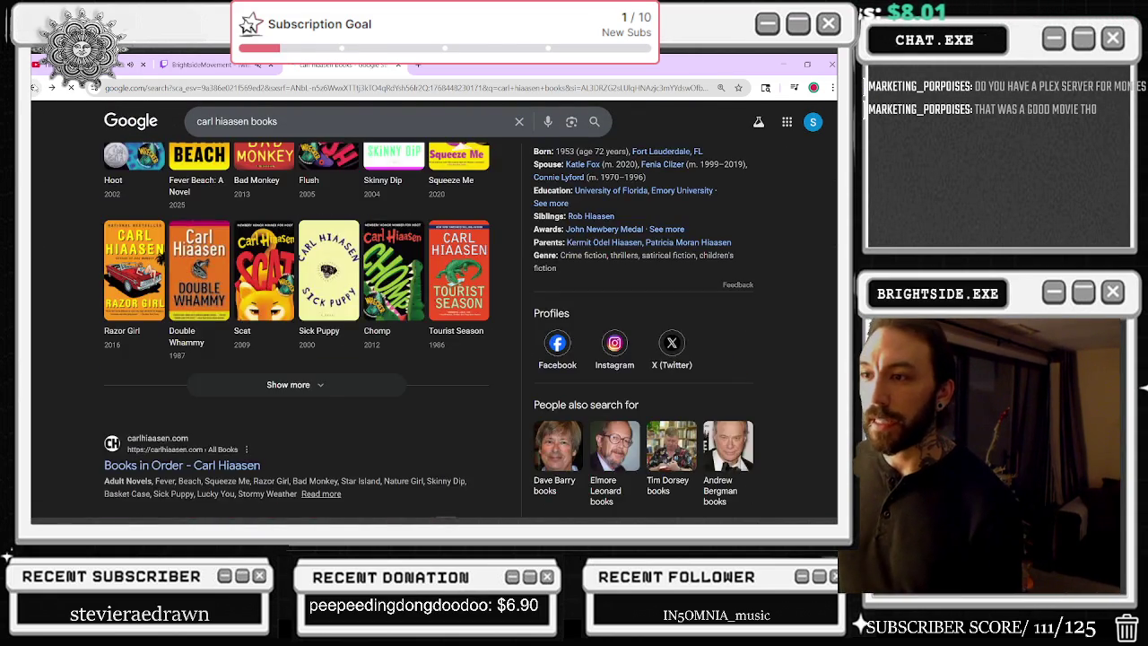
pyautogui.click(35, 87)
pyautogui.click(34, 87)
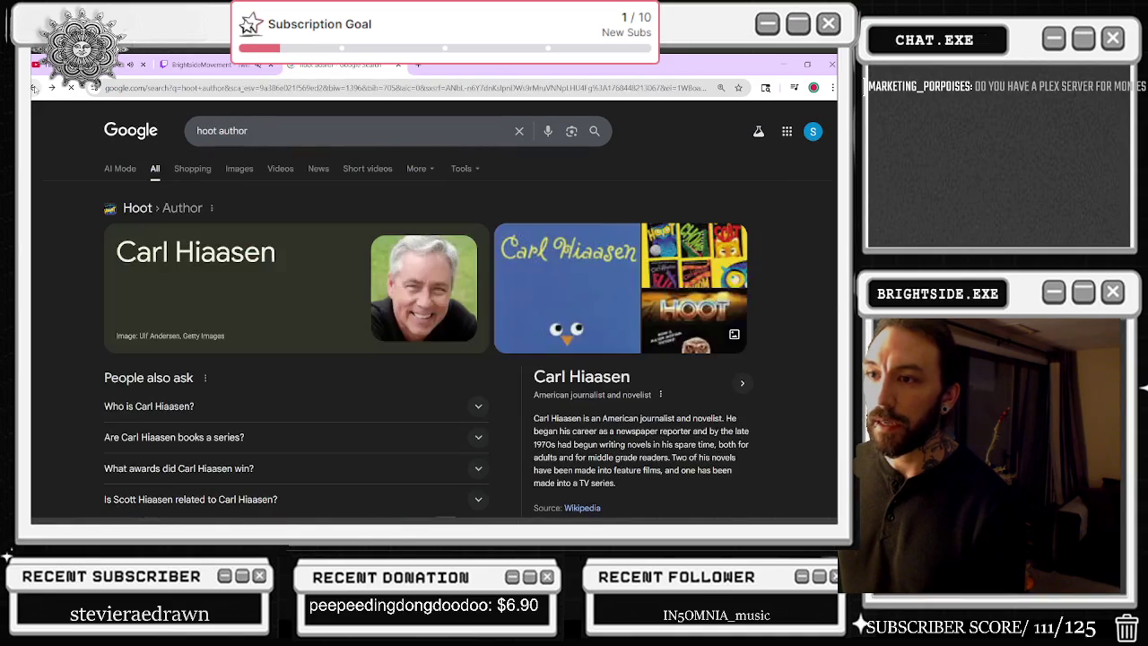
# Step: Return to the hoot images, preview the Plugged In still, and search 'cirque du freak movie'
pyautogui.click(34, 87)
pyautogui.click(34, 87)
pyautogui.click(34, 87)
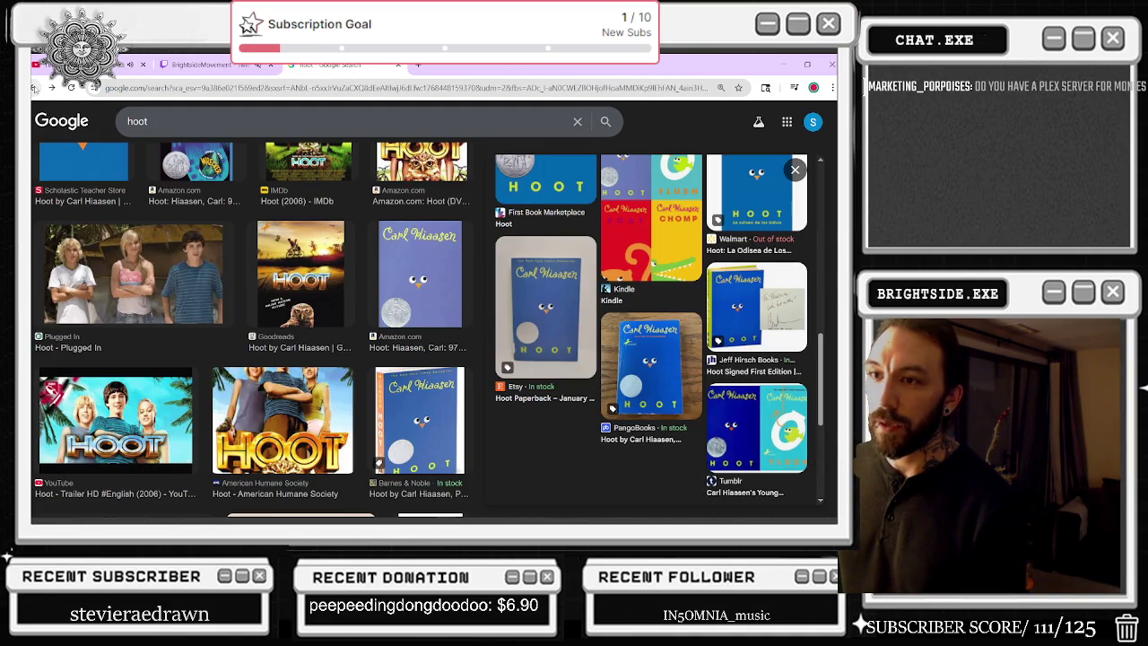
pyautogui.click(108, 281)
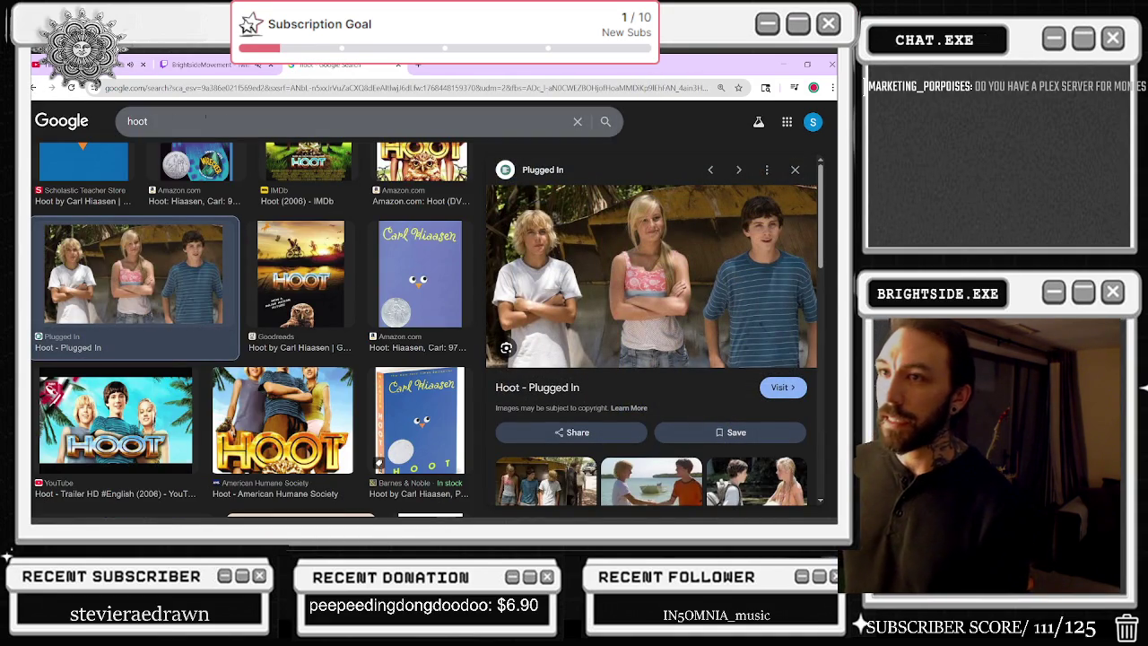
pyautogui.write('cirque du fr')
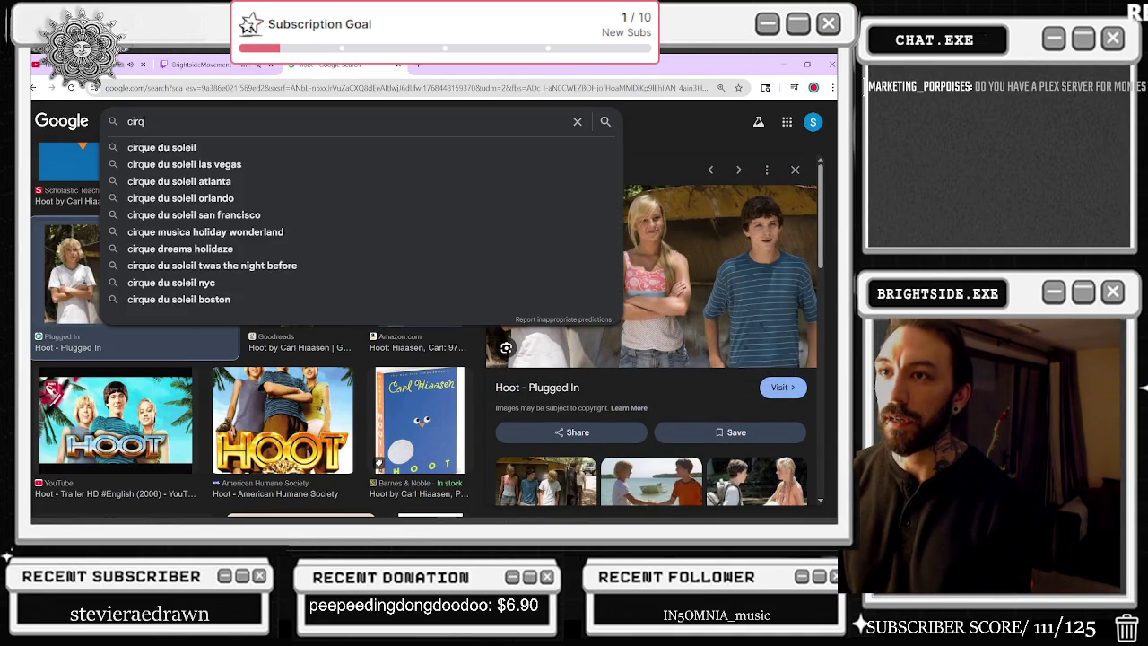
pyautogui.write('eak movie')
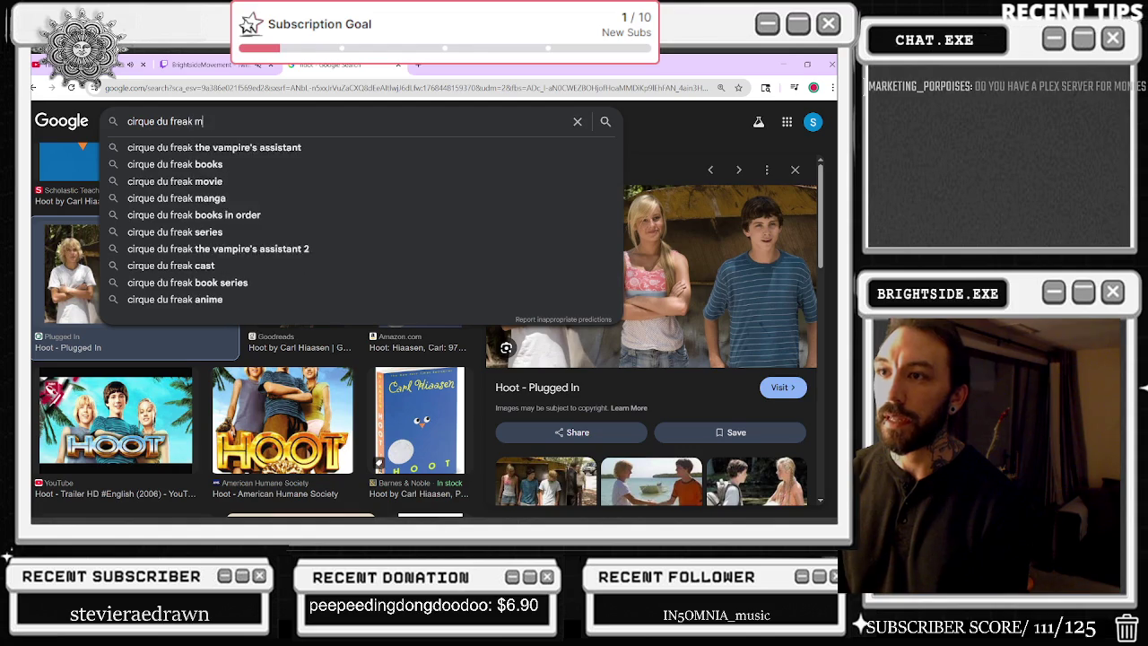
pyautogui.press('Return')
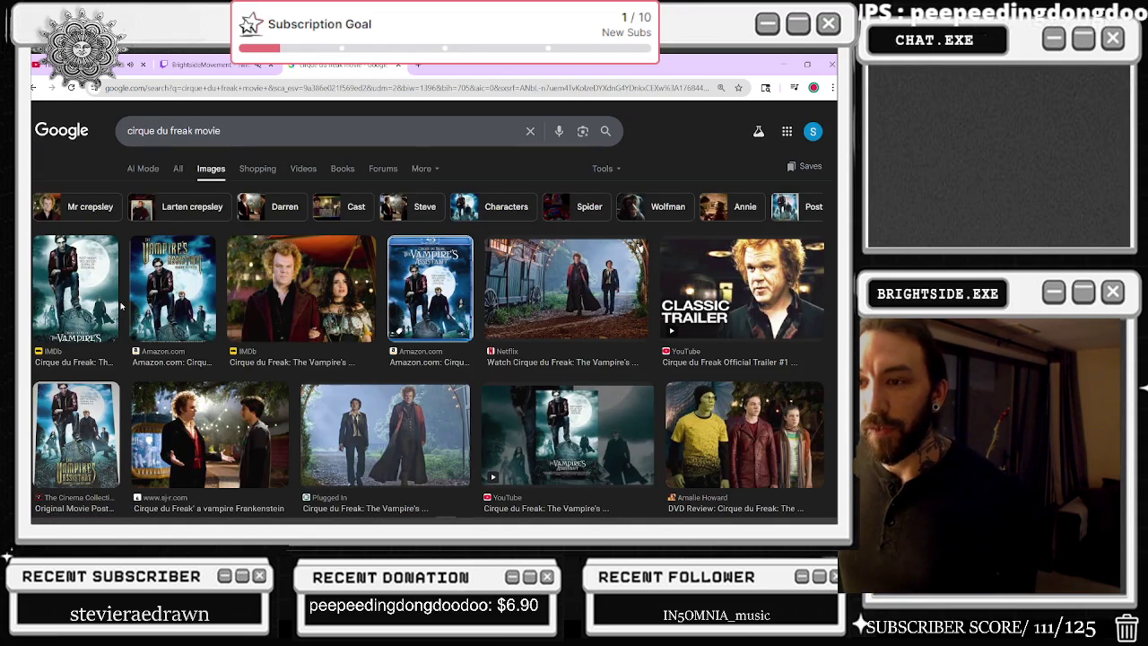
# Step: Preview the YouTube Cirque Du Freak review image, then go back to the hoot images
pyautogui.scroll(-2, 299, 303)
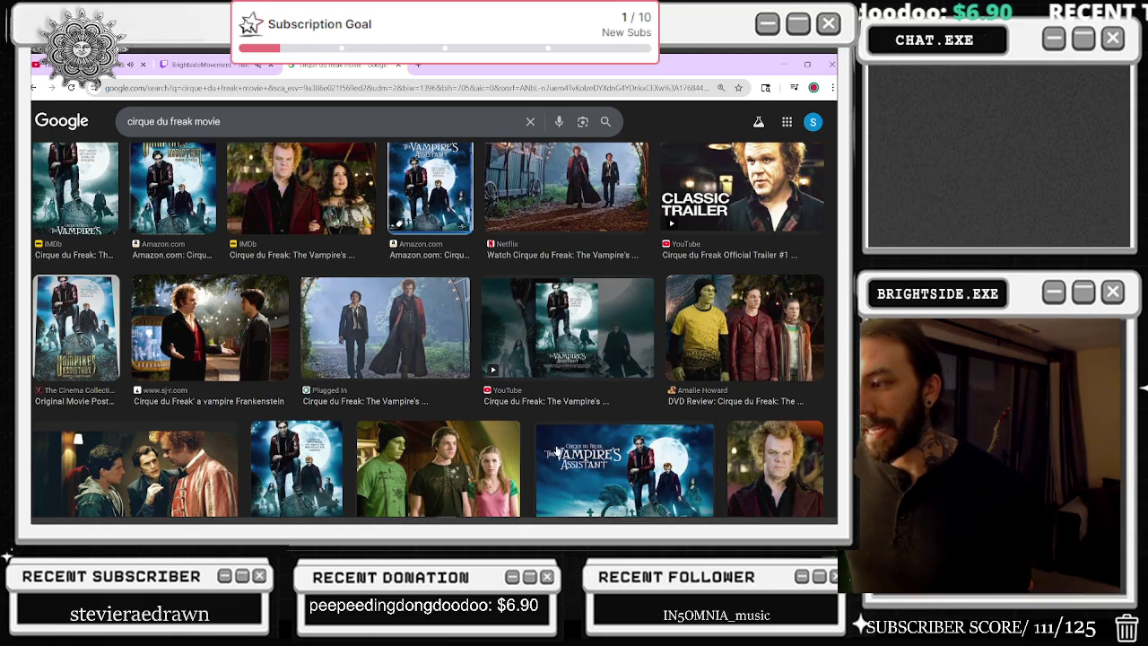
pyautogui.scroll(-1, 520, 421)
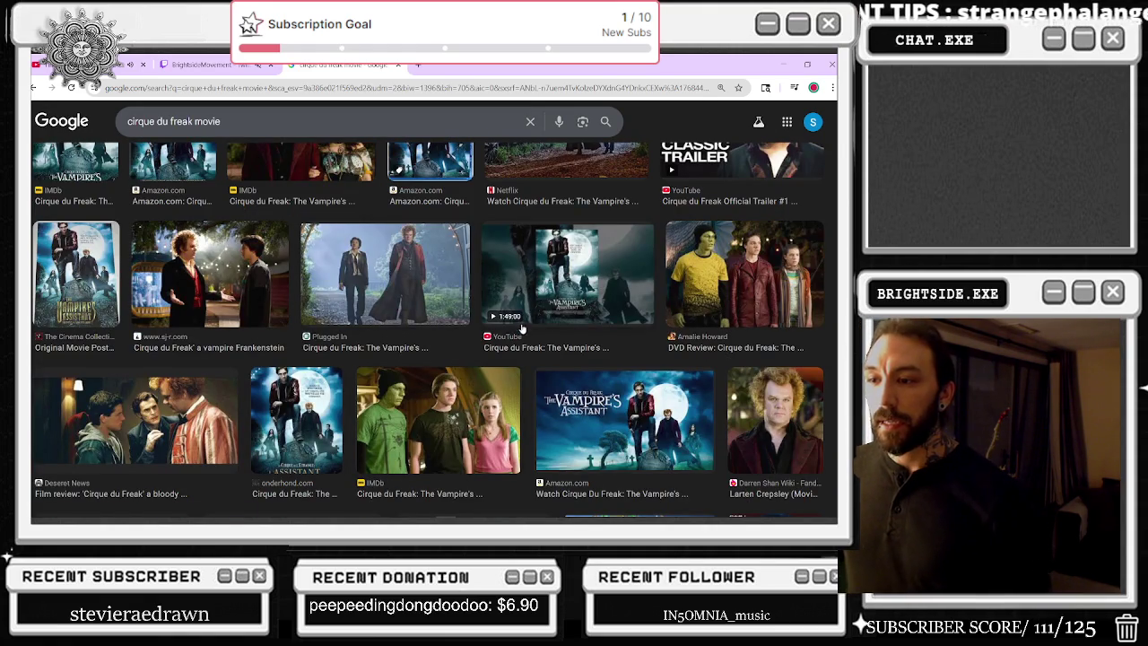
pyautogui.scroll(-4, 526, 324)
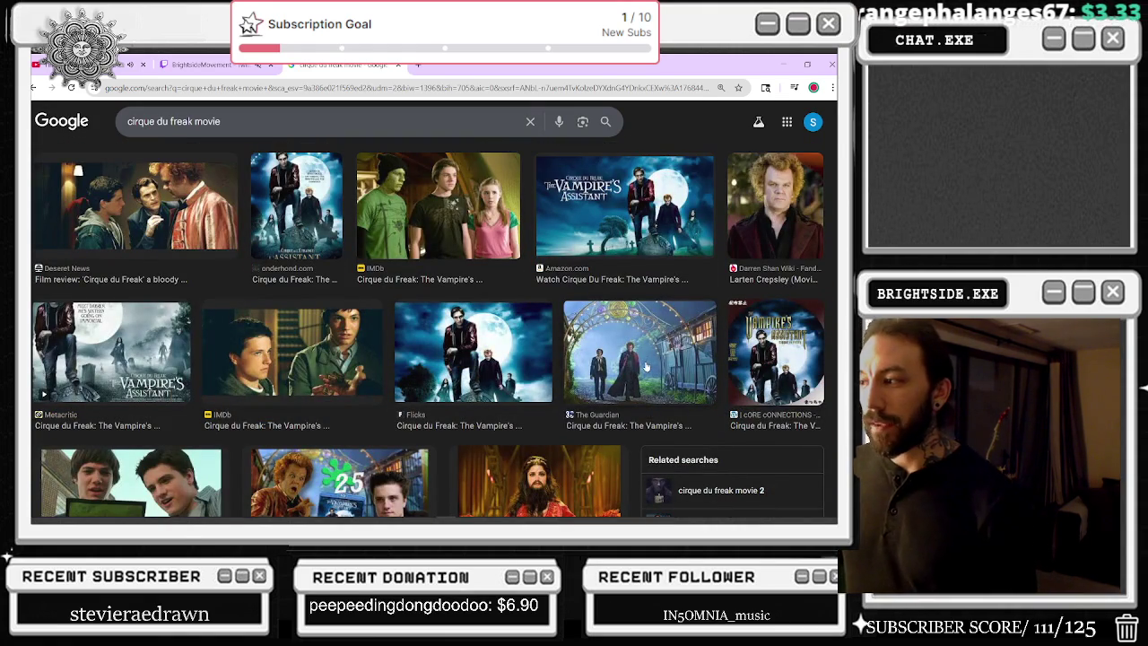
pyautogui.scroll(-3, 415, 388)
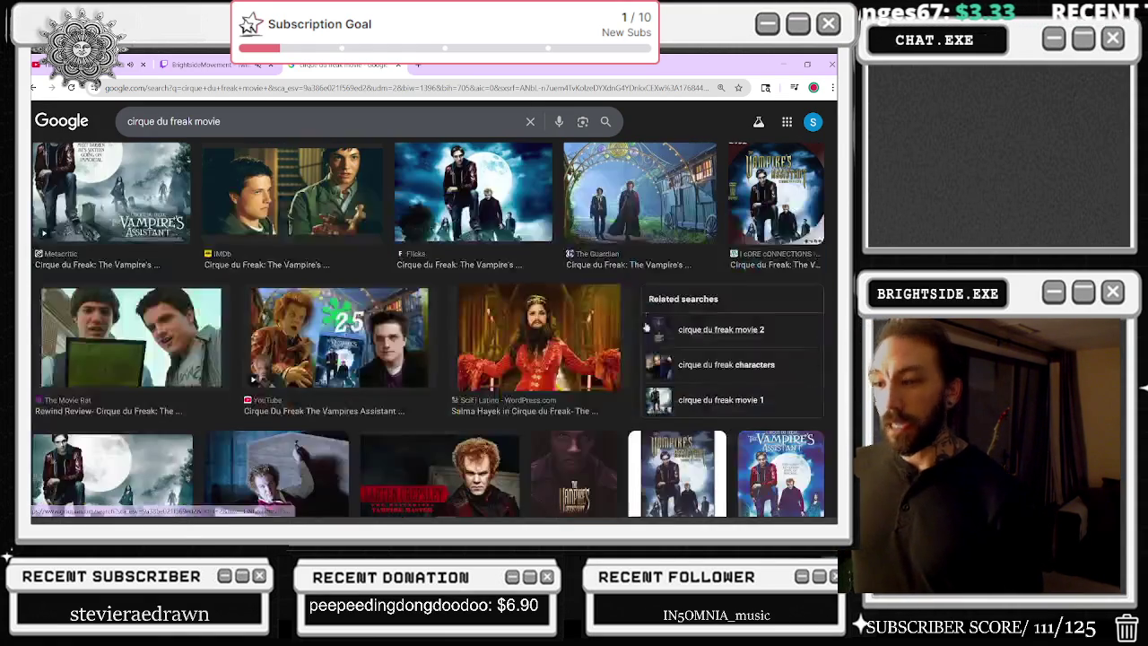
pyautogui.click(395, 371)
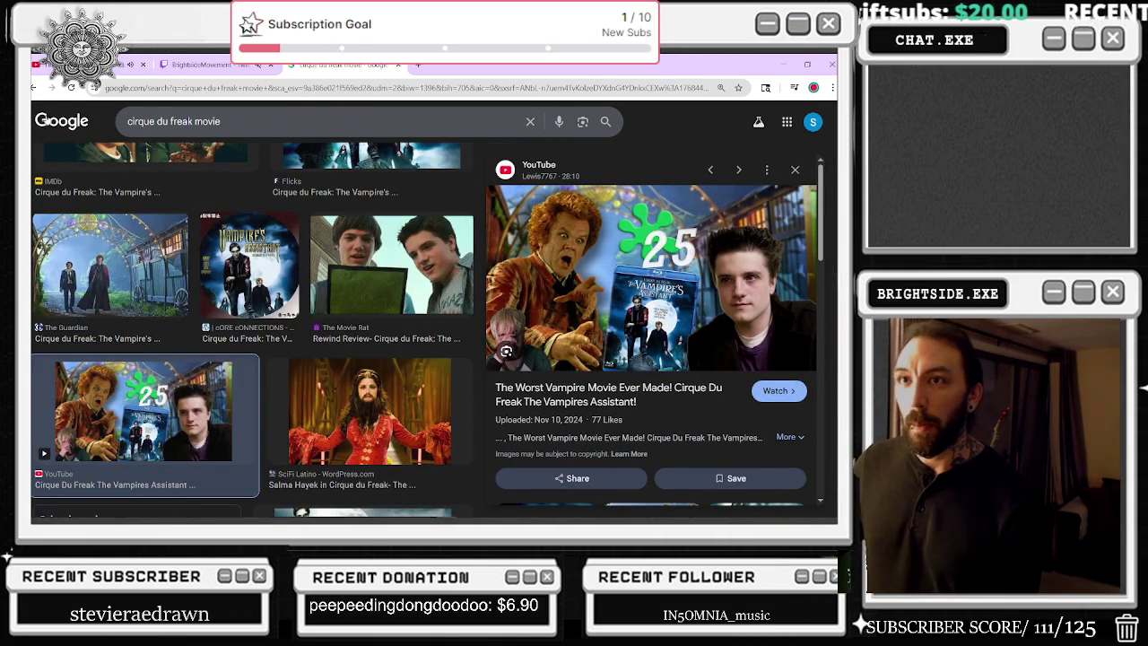
pyautogui.click(34, 89)
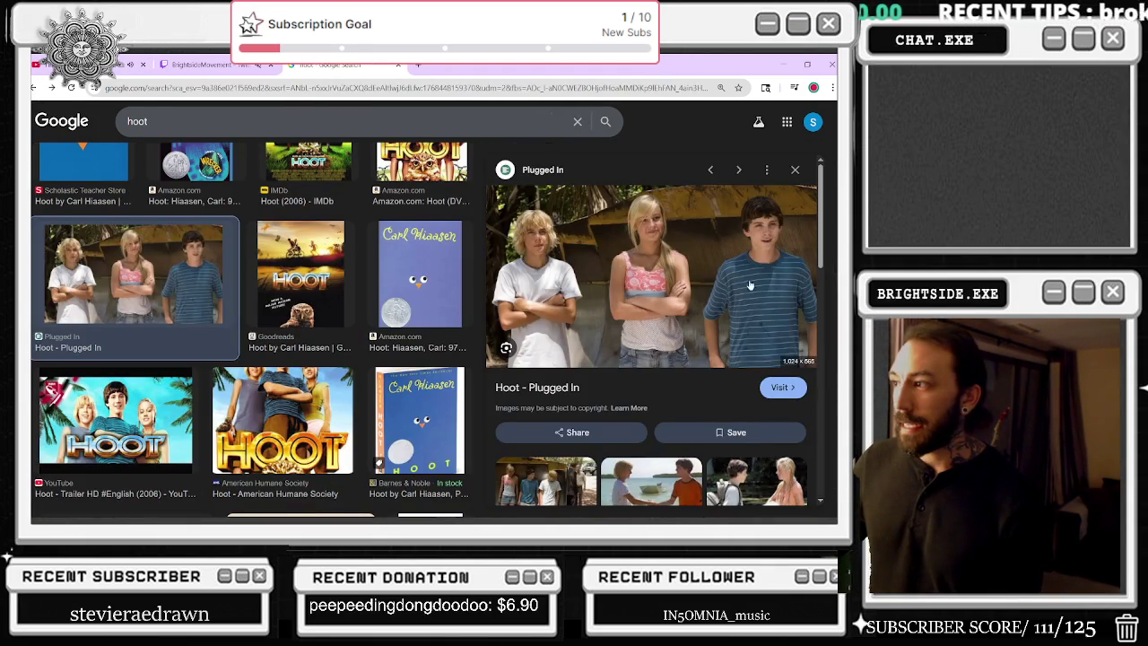
# Step: Open the Plugged In Hoot still in a new tab, view it, then return to the results
pyautogui.rightClick(582, 259)
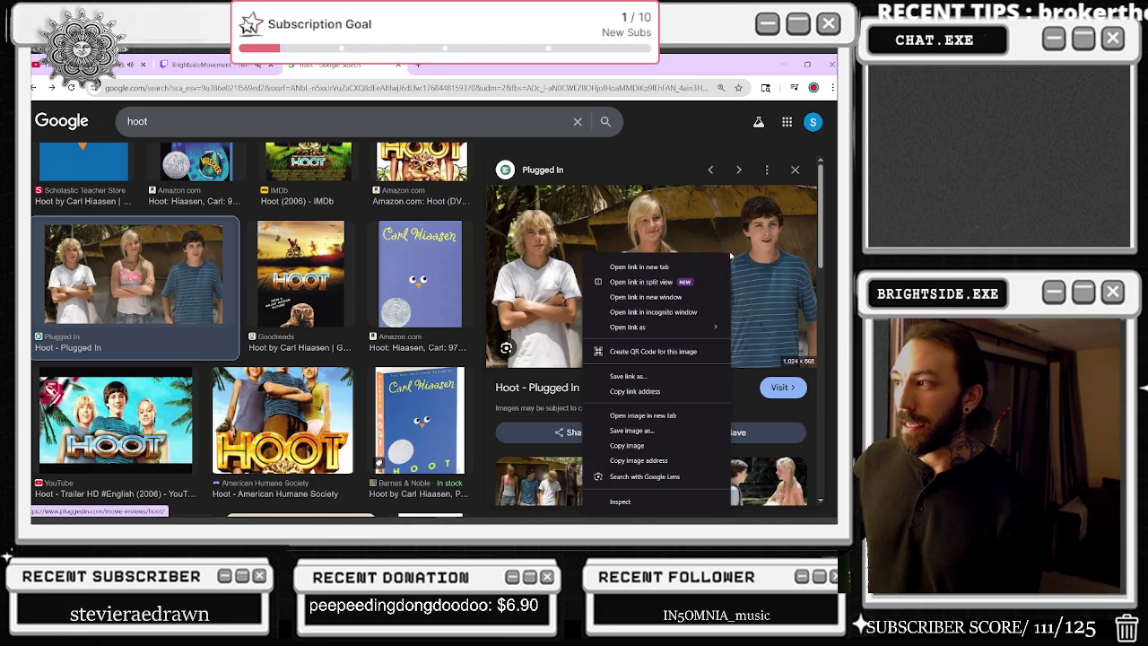
pyautogui.click(643, 415)
pyautogui.click(43, 83)
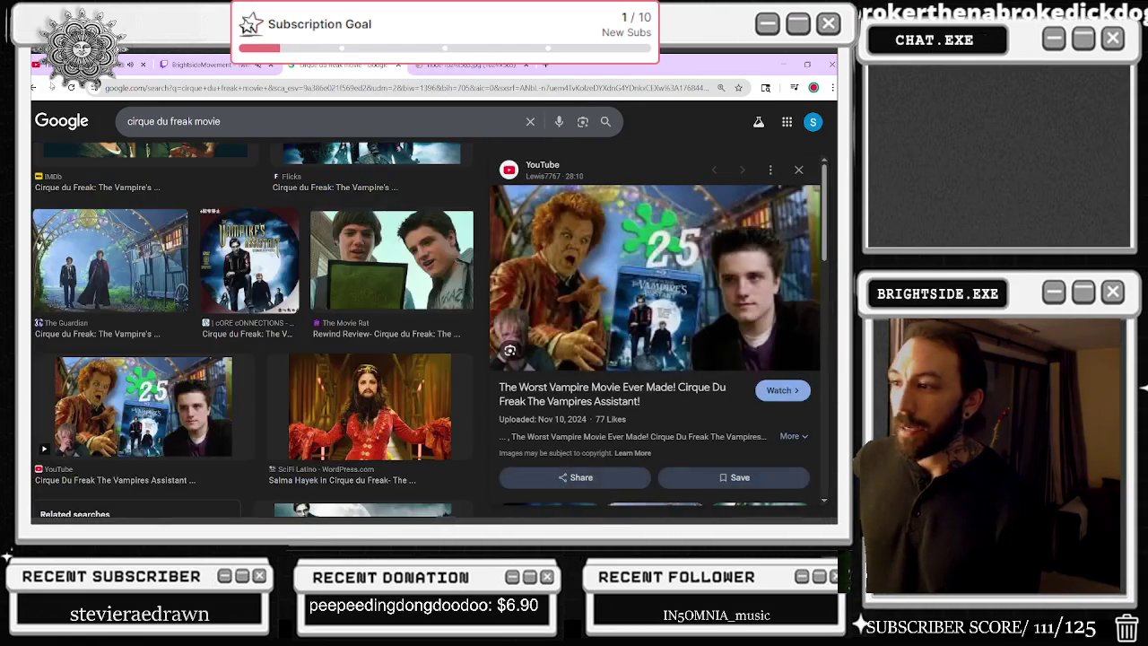
pyautogui.click(475, 65)
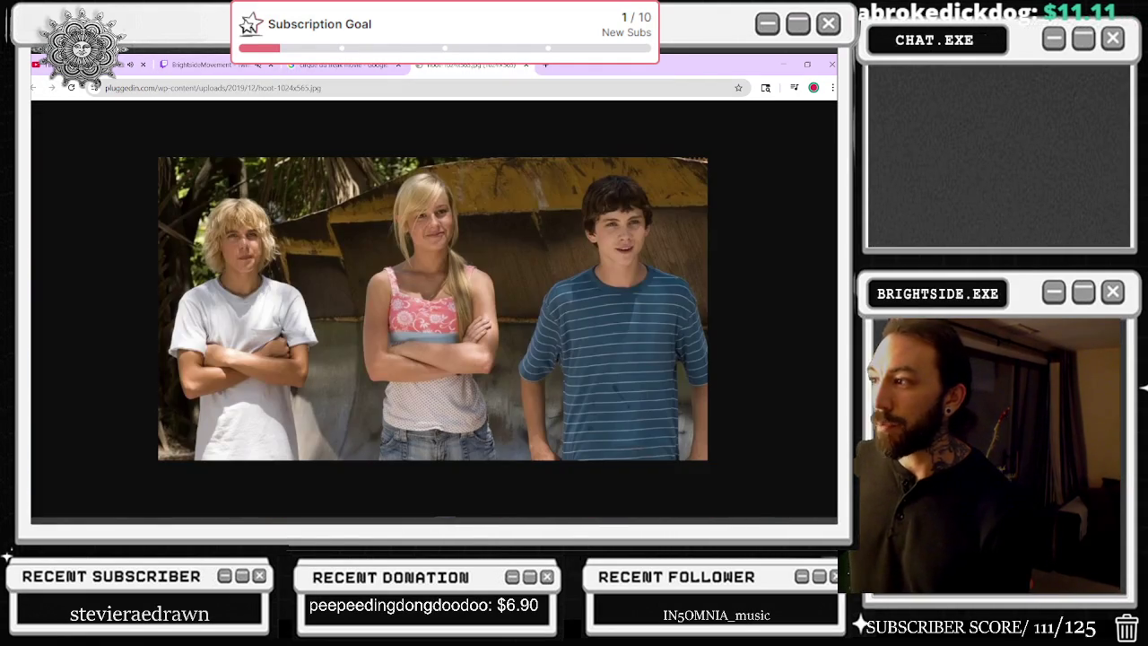
pyautogui.click(346, 65)
pyautogui.click(476, 64)
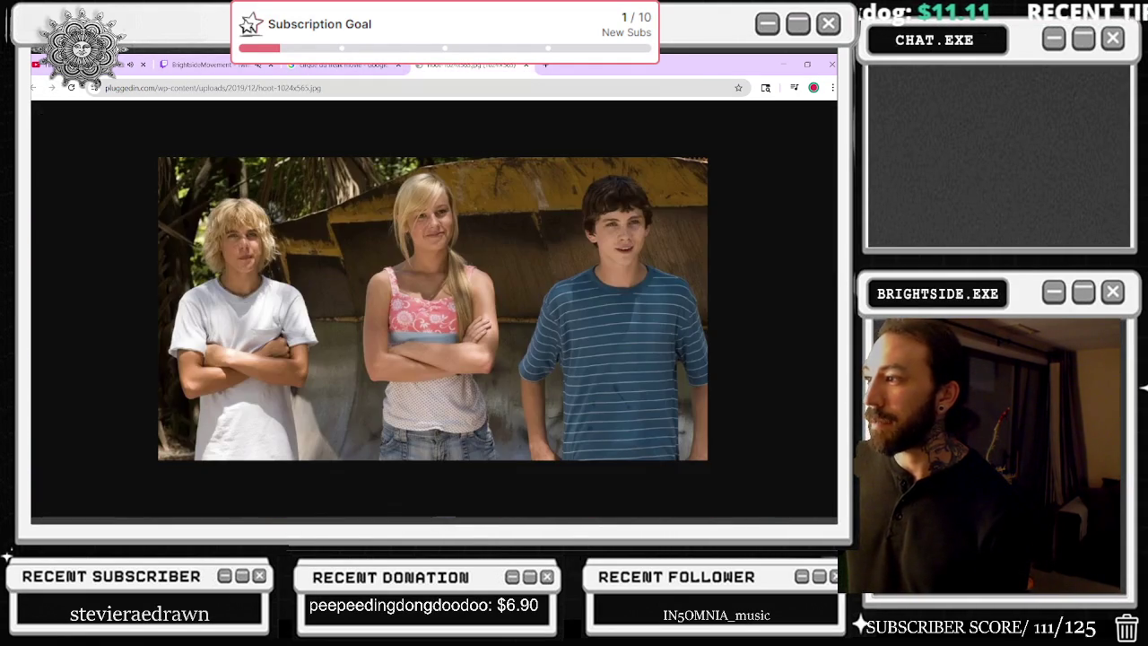
pyautogui.hotkey('ctrl', 'shift', 'Tab')
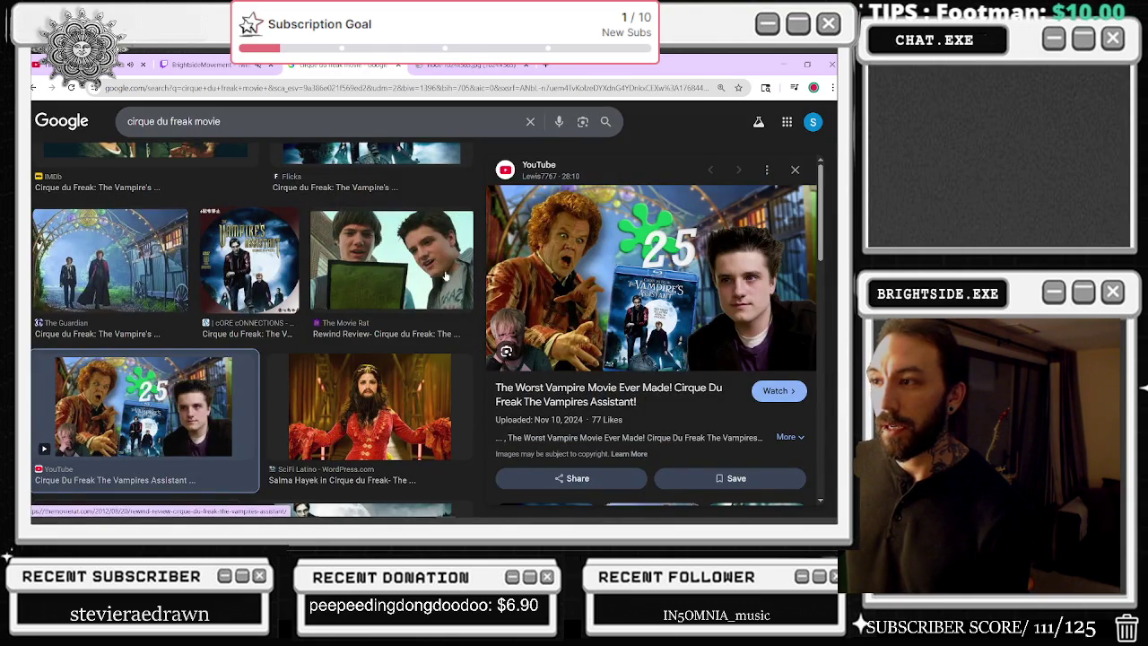
# Step: Preview The Movie Rat review still, flipping back and forth with the Hoot image tab
pyautogui.click(458, 300)
pyautogui.hotkey('ctrl', 'Tab')
pyautogui.hotkey('ctrl', 'shift', 'Tab')
pyautogui.hotkey('ctrl', 'Tab')
pyautogui.hotkey('ctrl', 'shift', 'Tab')
pyautogui.hotkey('ctrl', 'Tab')
pyautogui.hotkey('ctrl', 'shift', 'Tab')
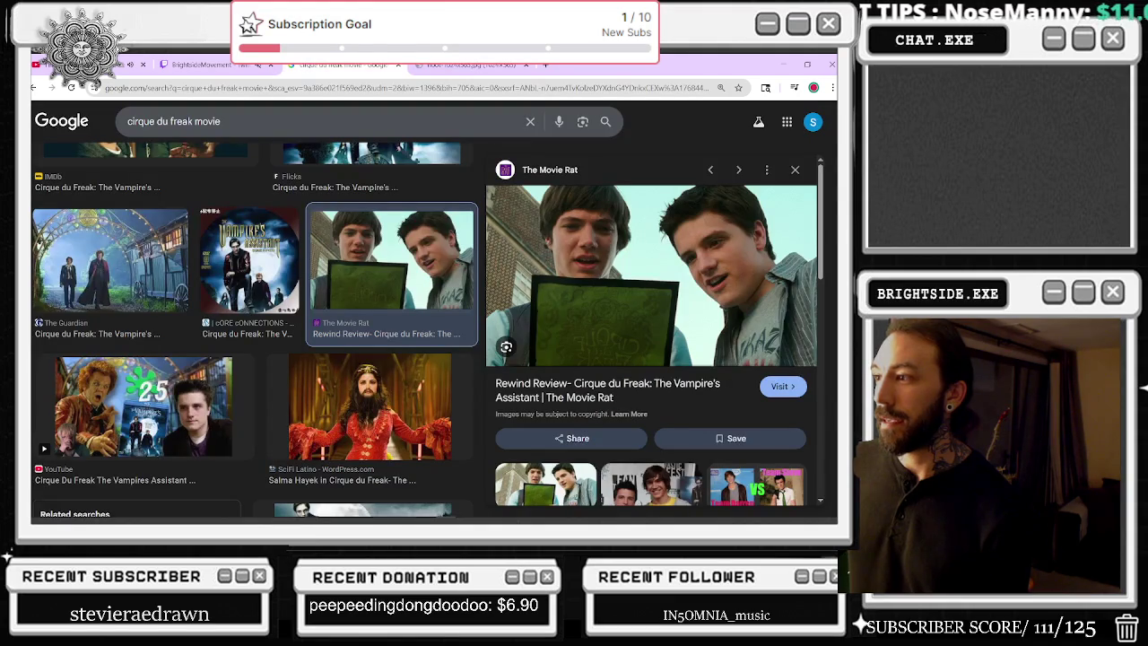
pyautogui.scroll(-2, 704, 415)
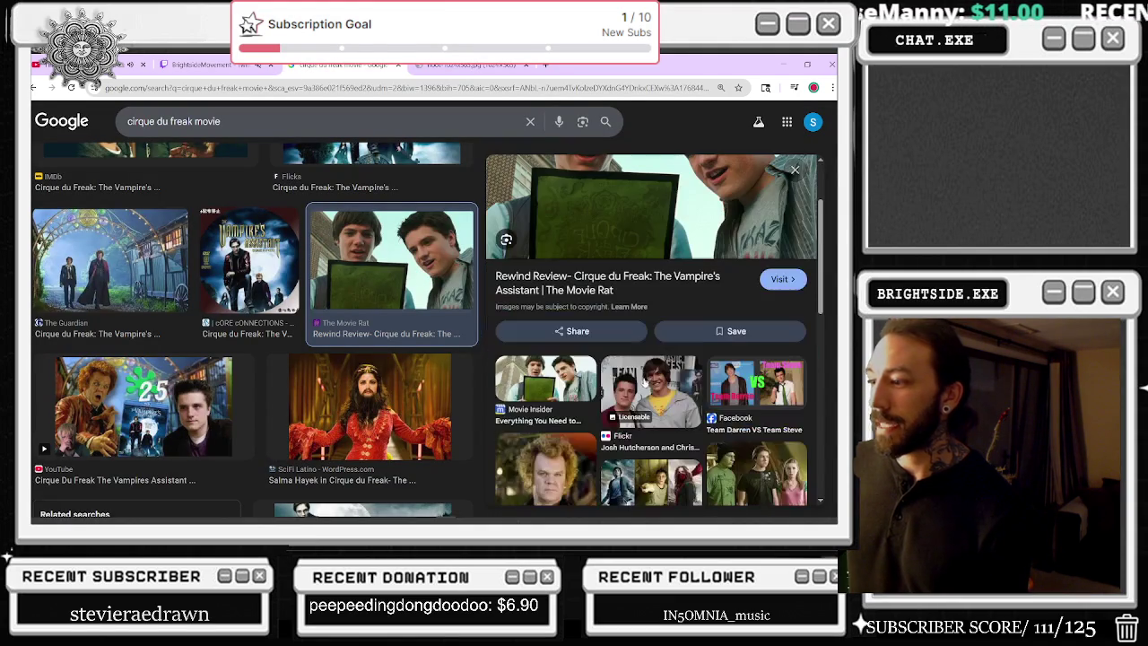
pyautogui.scroll(-1, 677, 384)
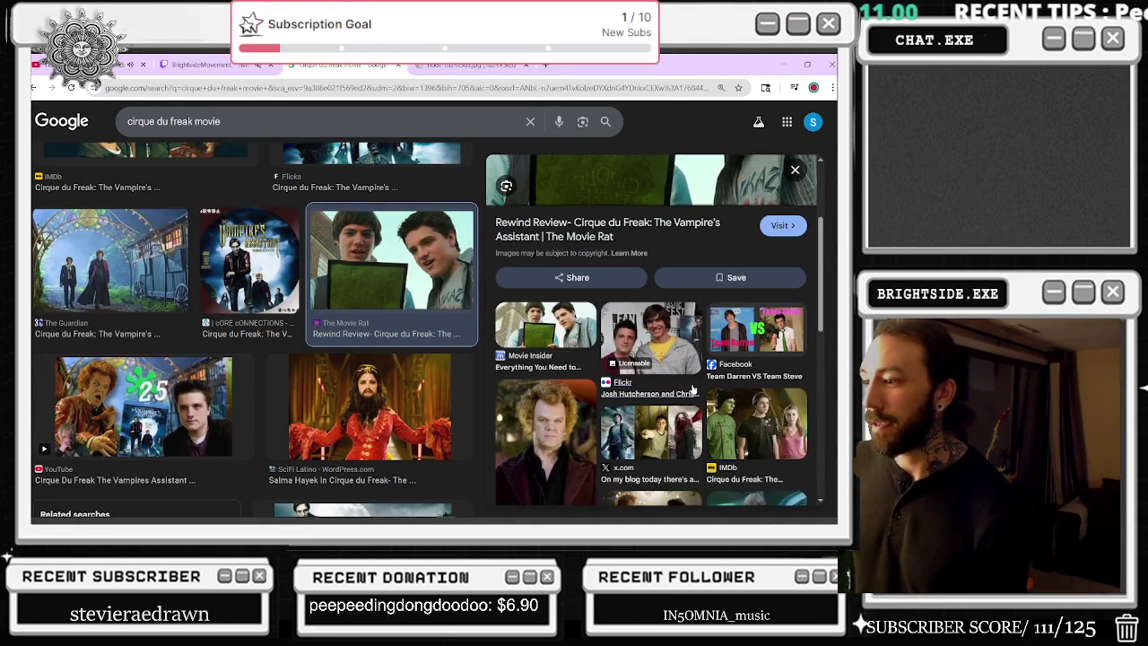
pyautogui.scroll(3, 677, 446)
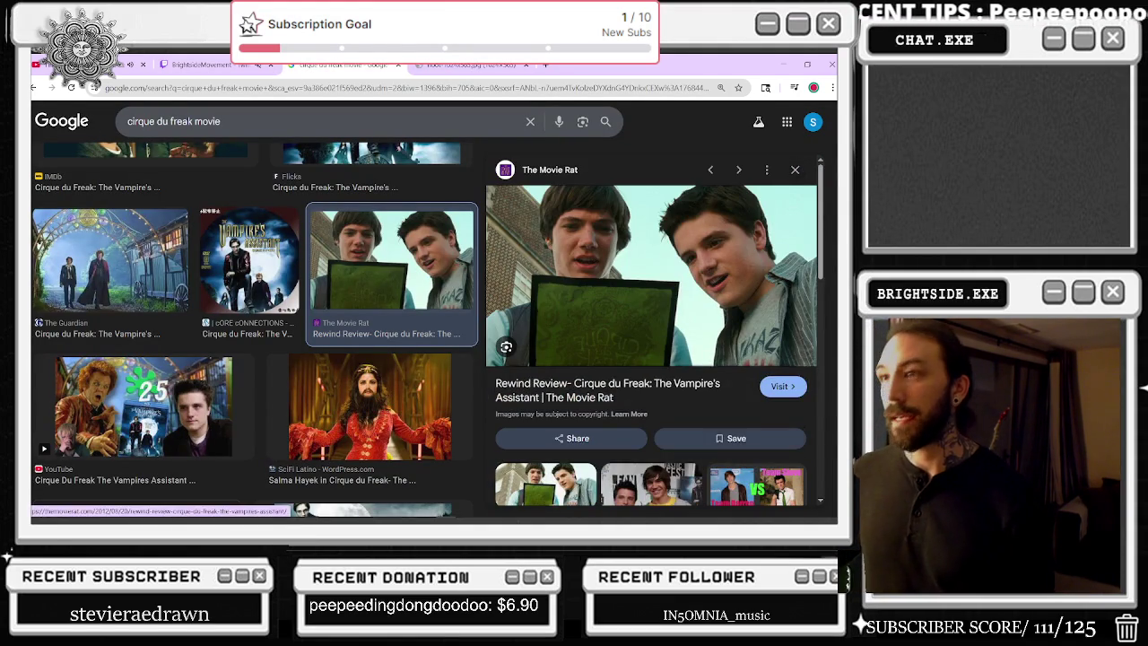
# Step: Check the stream's Twitch tab, then minimize the browser to reveal the Unreal editor
pyautogui.hotkey('ctrl', 'shift', 'Tab')
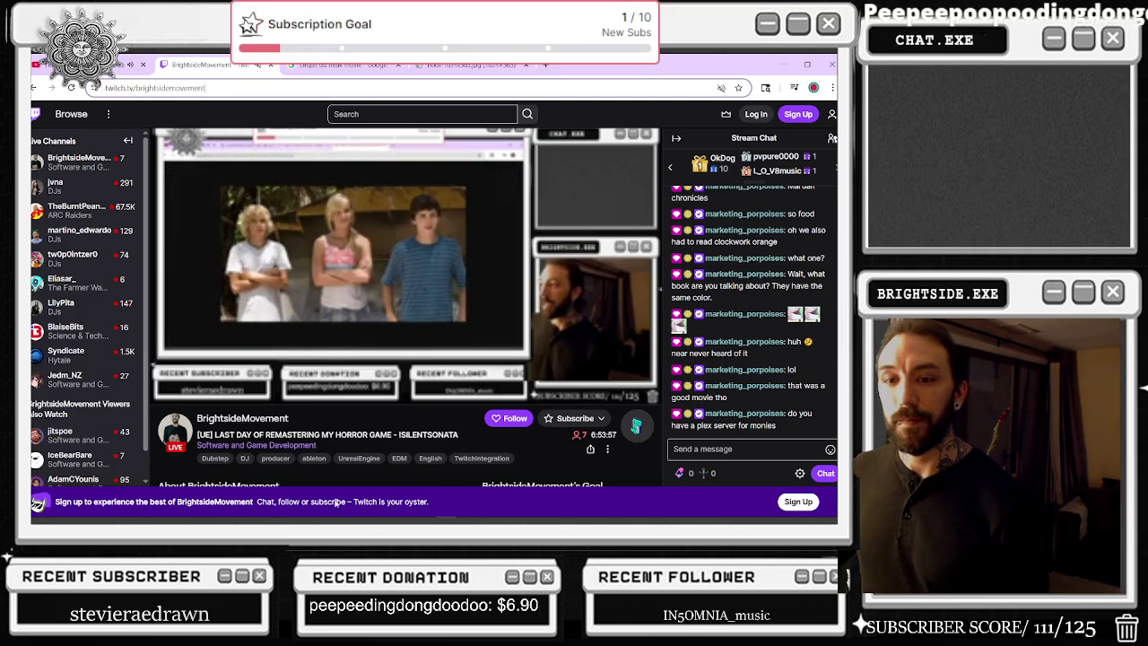
pyautogui.moveTo(502, 65); pyautogui.dragTo(592, 132)
pyautogui.click(756, 125)
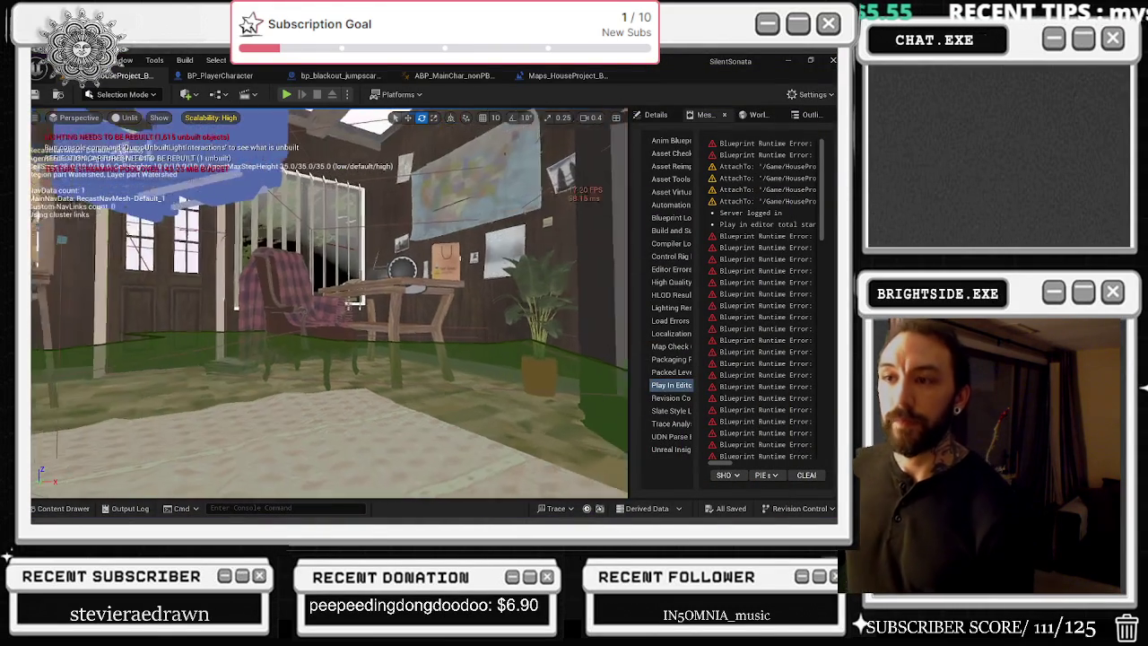
# Step: Move the viewport into another room and launch a fresh Play In Editor session
pyautogui.moveTo(342, 293); pyautogui.dragTo(342, 294)
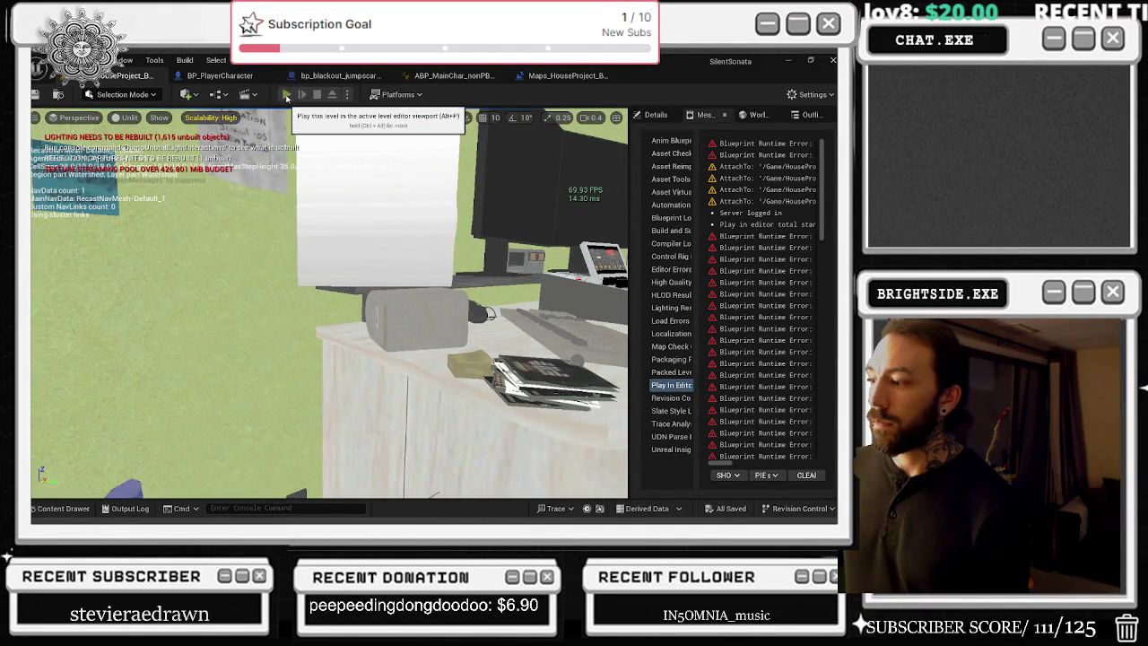
pyautogui.hotkey('alt', 'p')
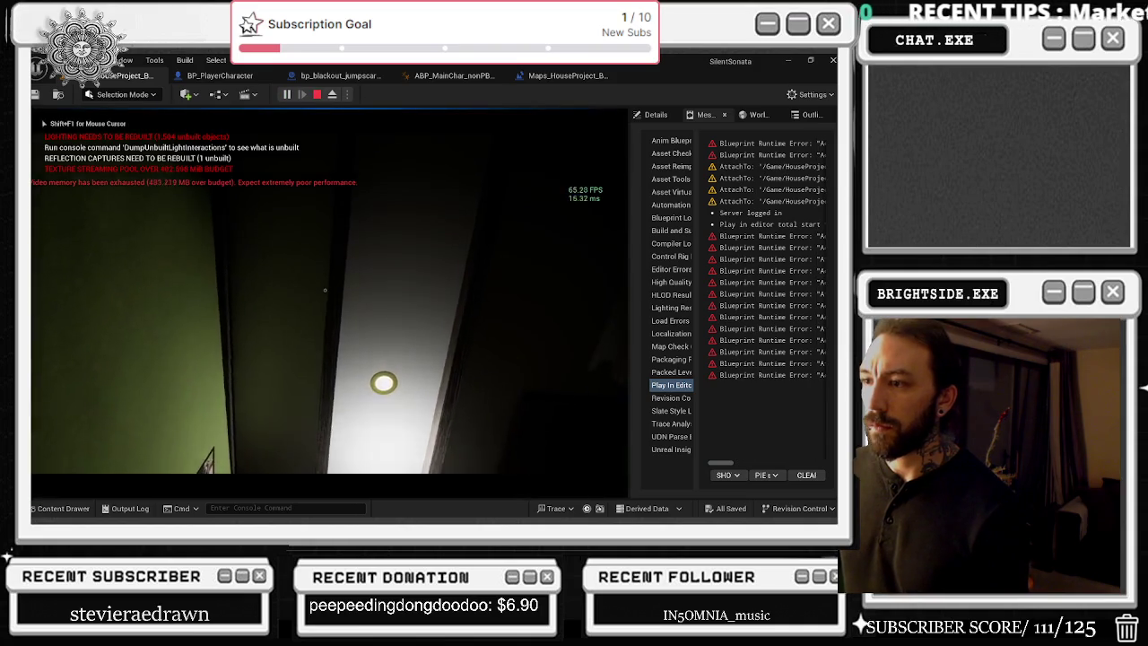
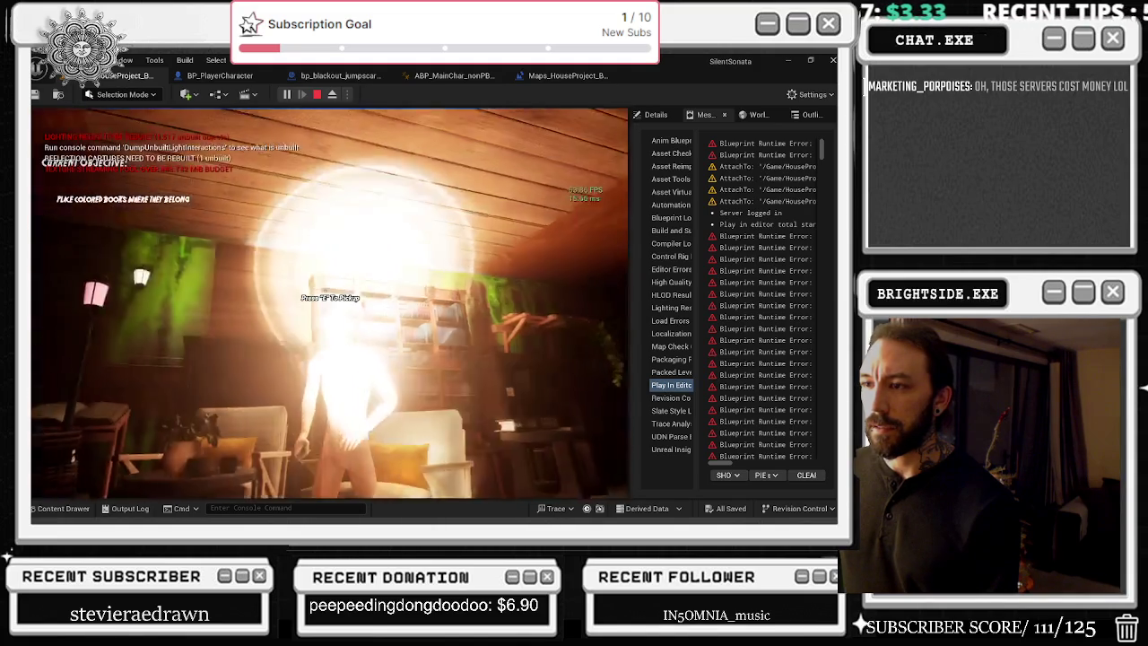
# Step: Stop the play test and search the Content Drawer for 'black'
pyautogui.press('Escape')
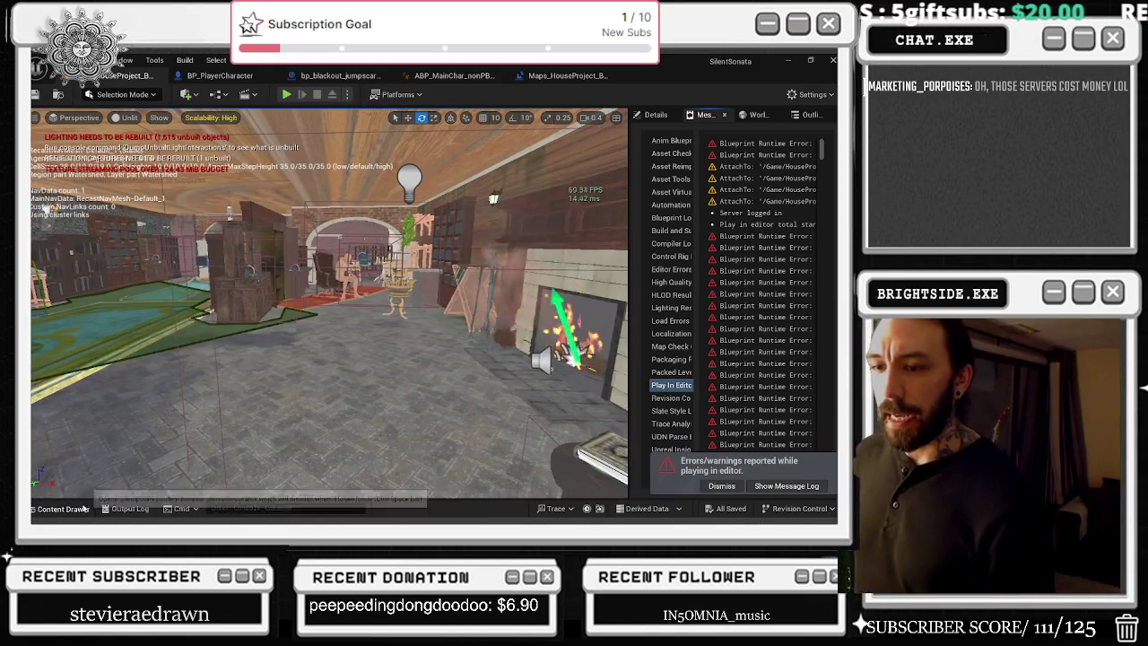
pyautogui.hotkey('ctrl', 'space')
pyautogui.write('bp')
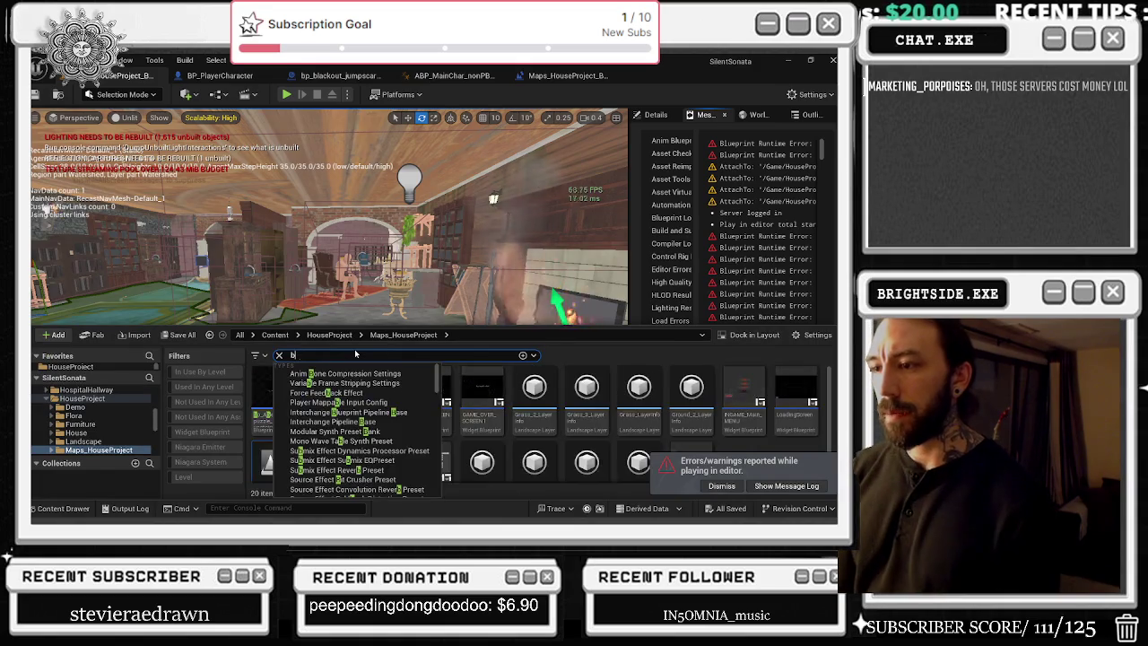
pyautogui.press('BackSpace')
pyautogui.press('BackSpace')
pyautogui.write('black')
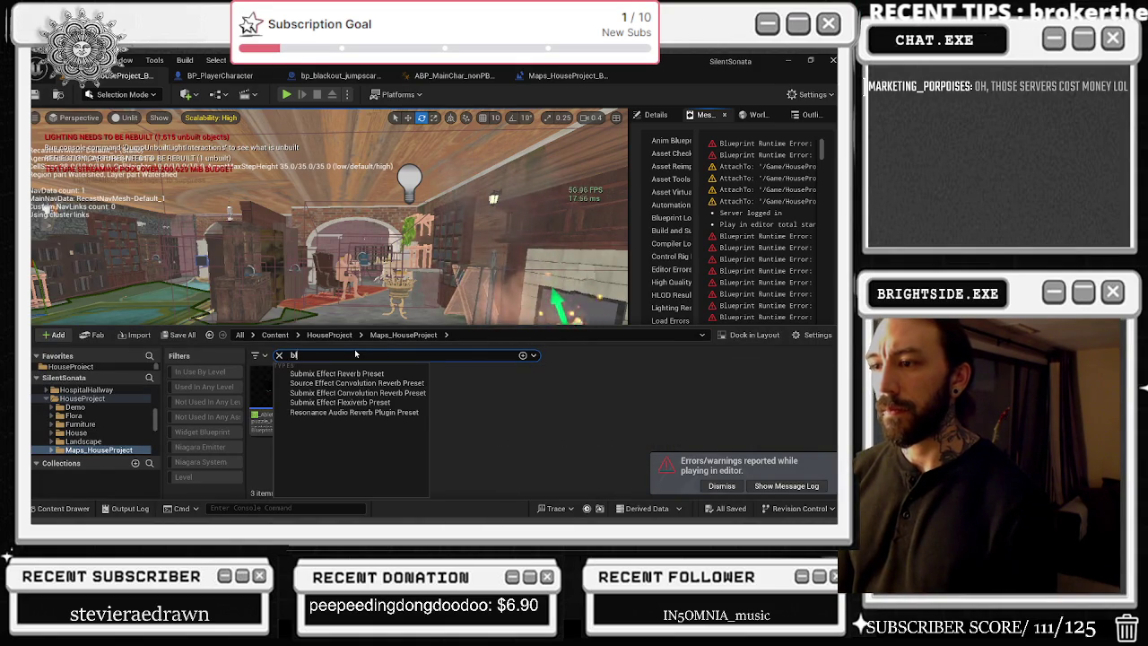
# Step: Search across all project folders and dismiss the play test error notice
pyautogui.scroll(5, 94, 414)
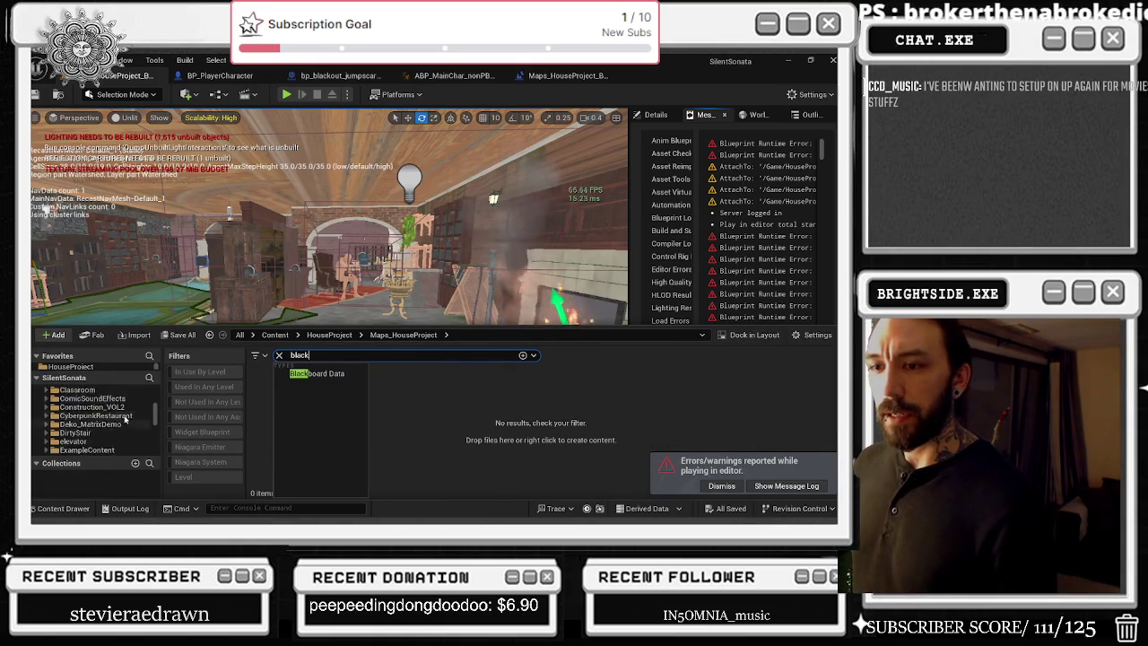
pyautogui.doubleClick(53, 391)
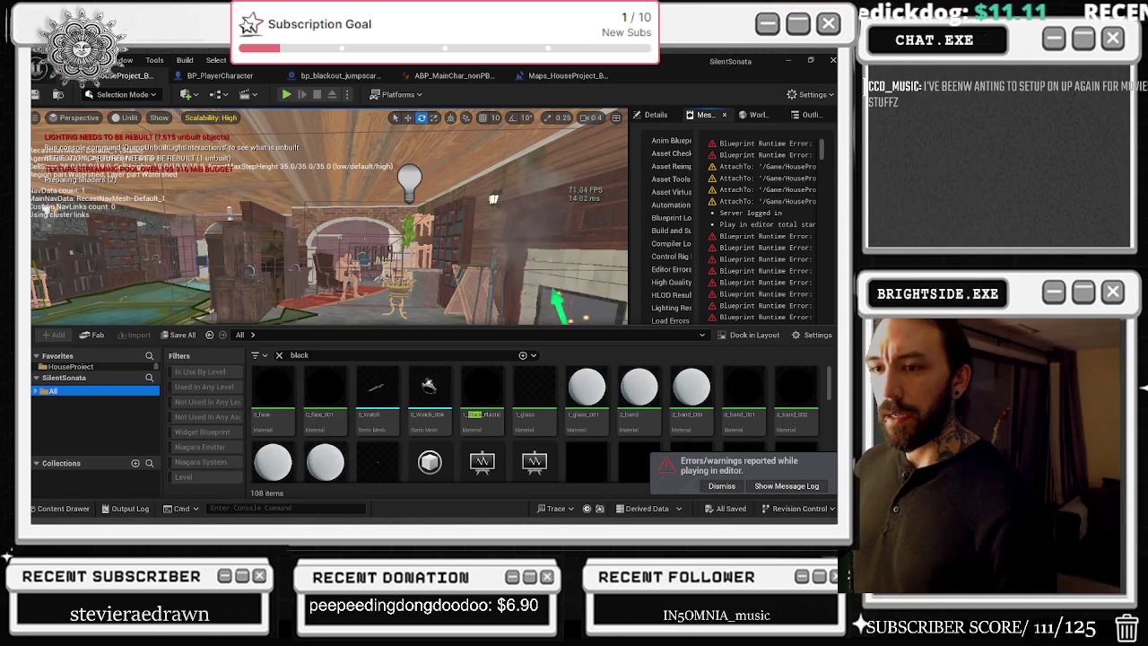
pyautogui.click(45, 391)
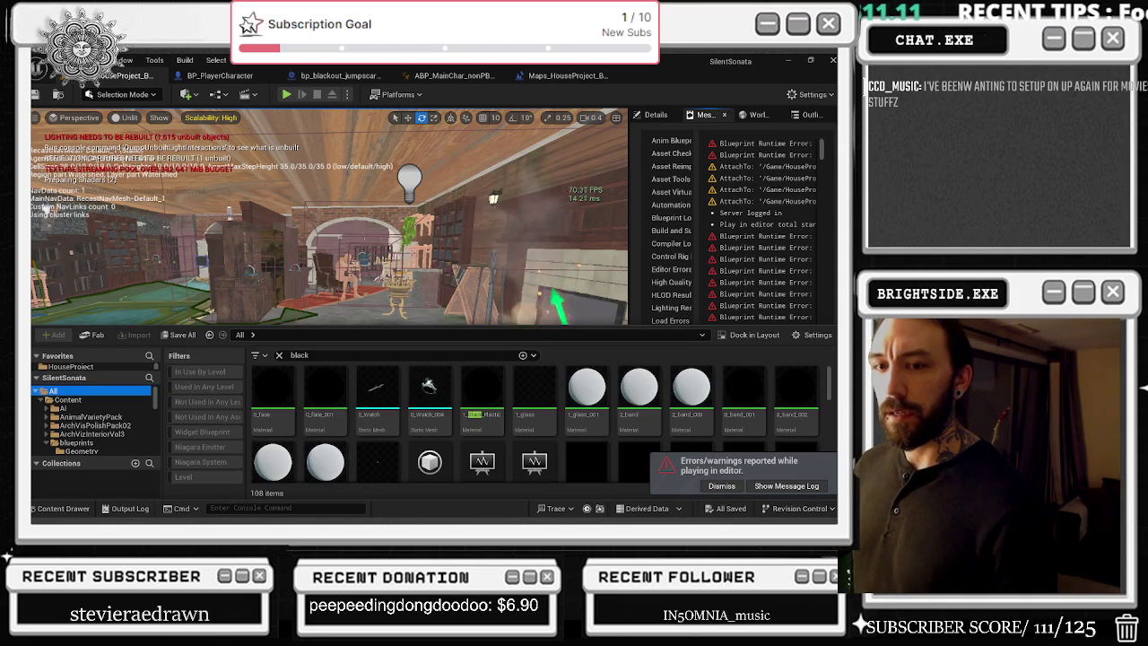
pyautogui.click(656, 115)
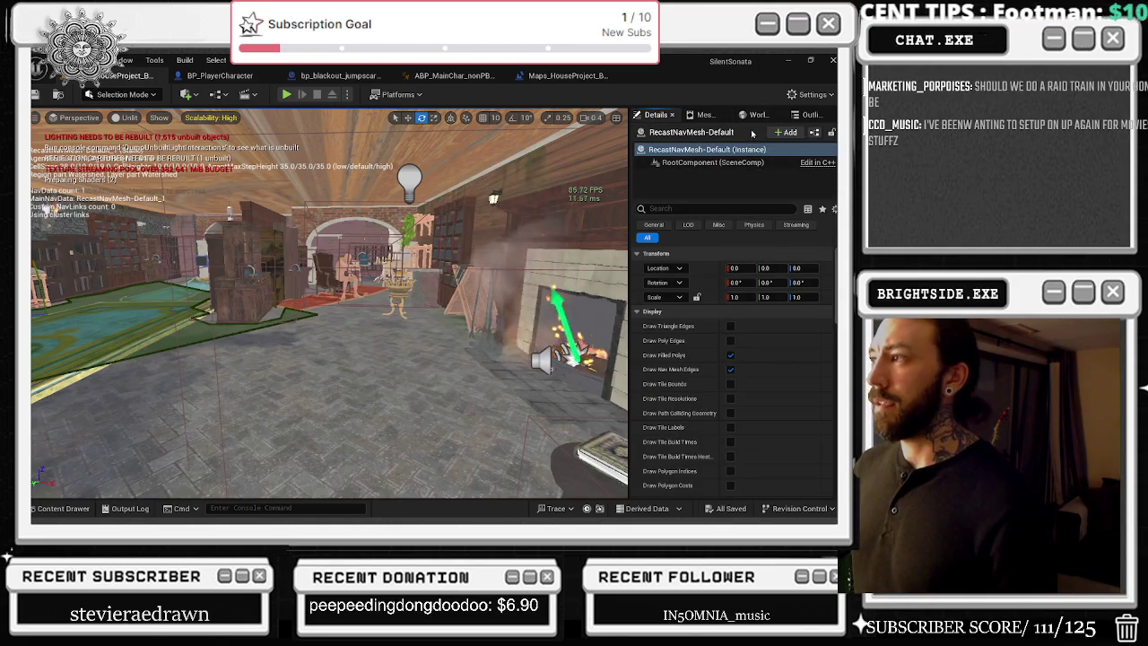
# Step: Move past Message Log and World Settings to the Outliner listing the house level's actors
pyautogui.click(705, 115)
pyautogui.click(758, 115)
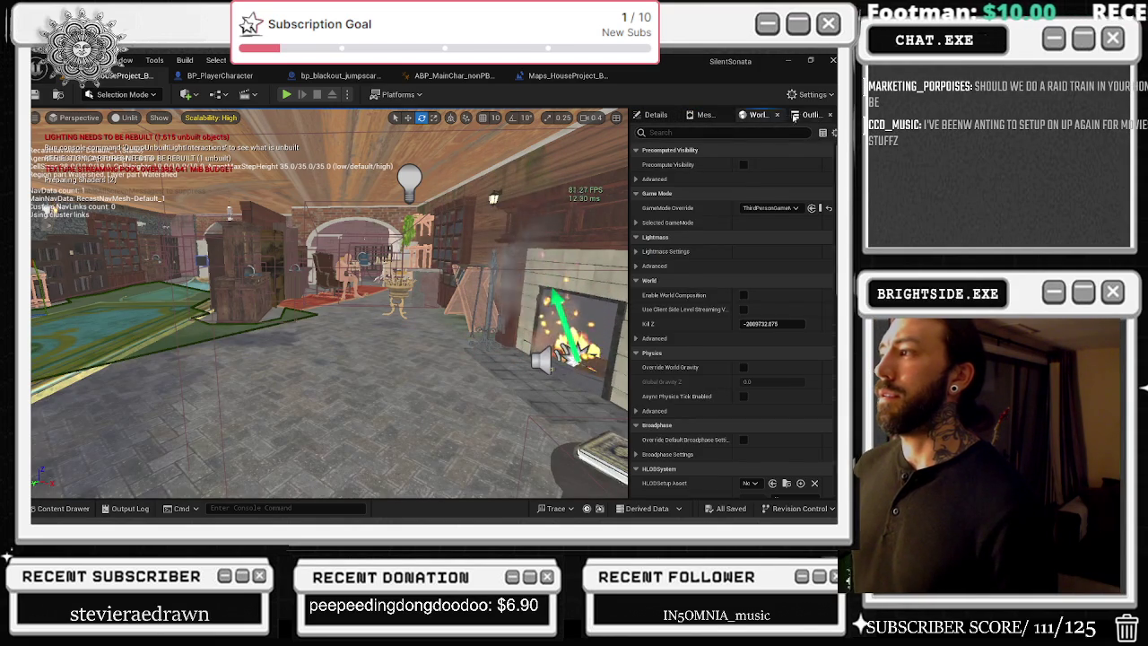
pyautogui.click(810, 115)
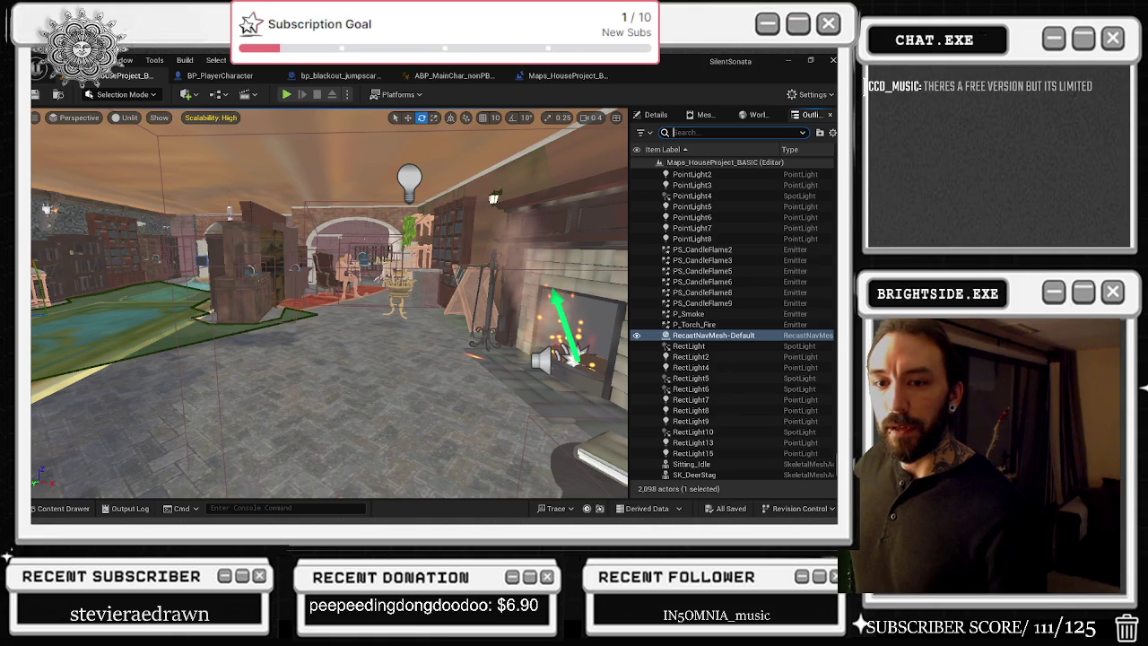
pyautogui.click(339, 75)
# Step: Open Timeline_0 and fit its intensity curve to the view
pyautogui.moveTo(243, 204); pyautogui.dragTo(476, 329)
pyautogui.scroll(2, 459, 316)
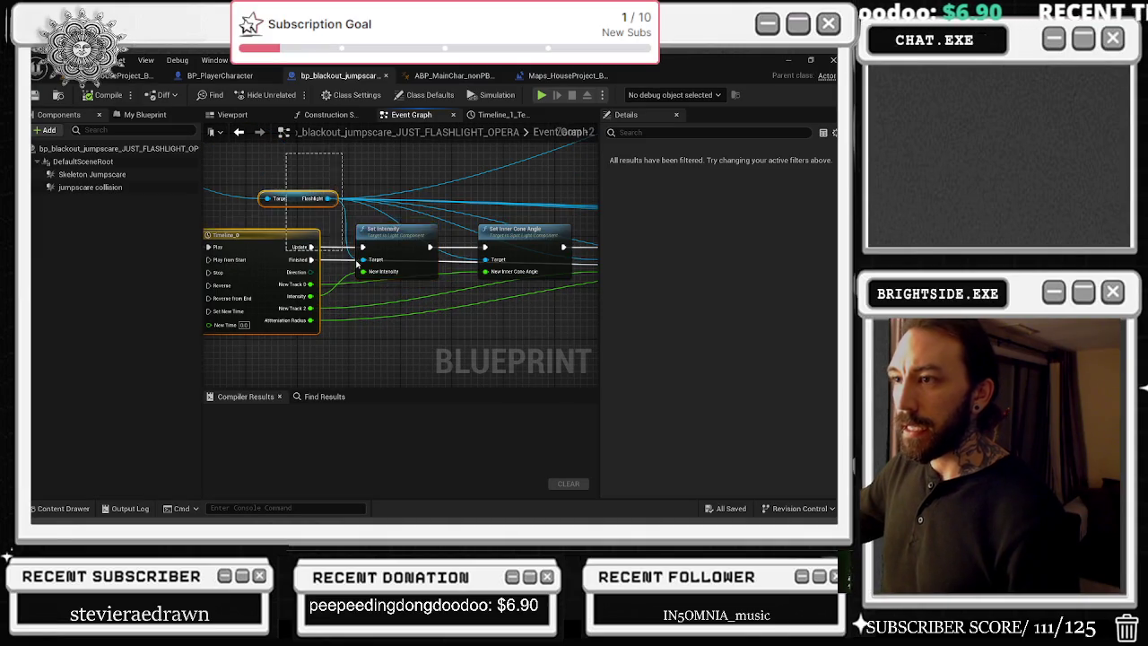
pyautogui.doubleClick(257, 248)
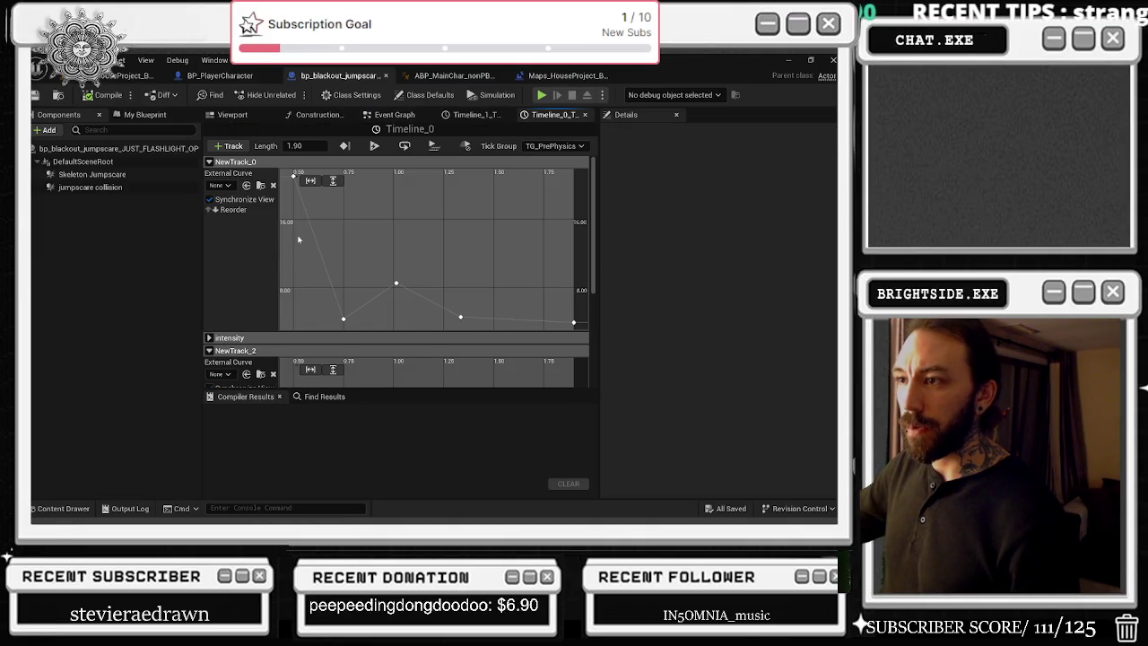
pyautogui.click(209, 162)
pyautogui.click(209, 174)
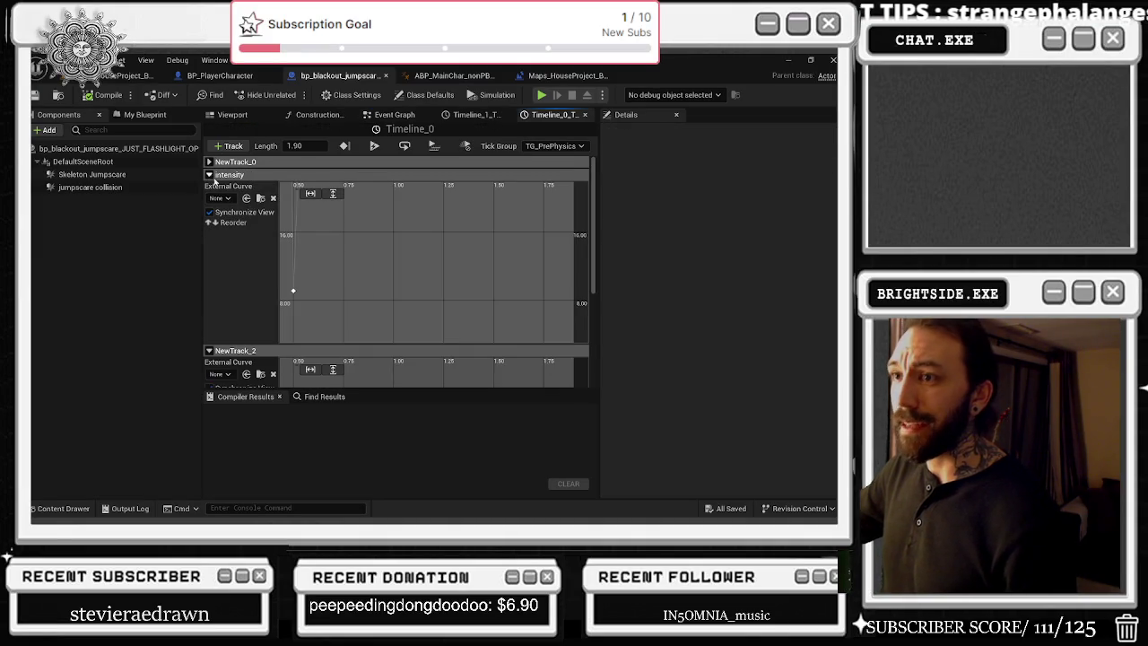
pyautogui.click(333, 194)
pyautogui.click(309, 194)
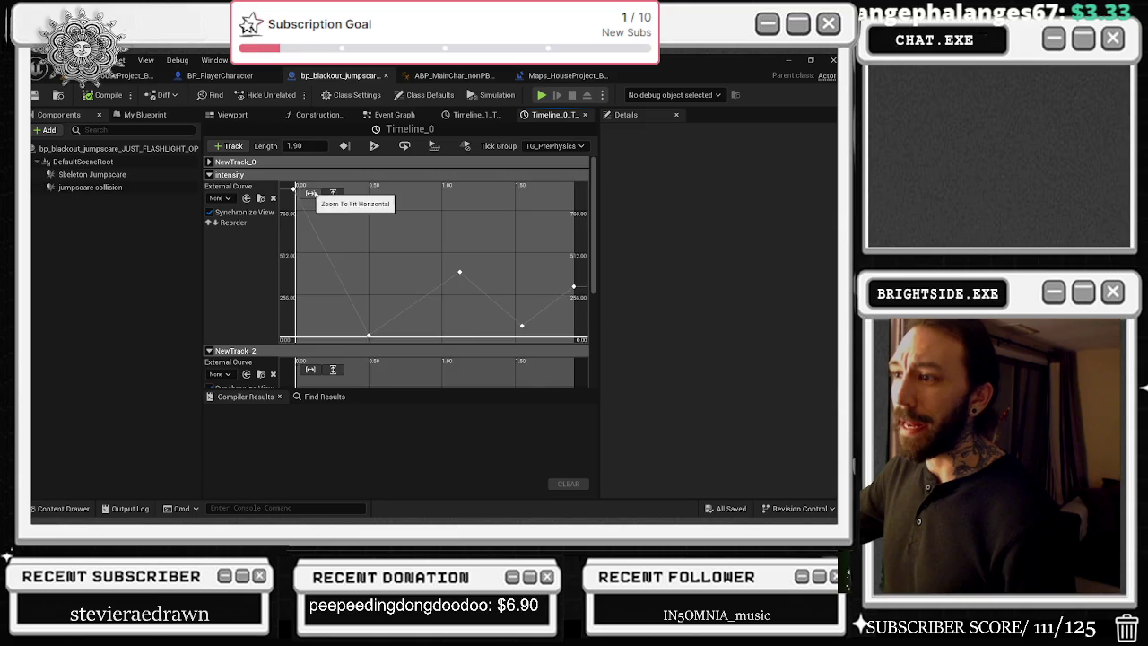
pyautogui.scroll(-3, 371, 221)
# Step: Inspect the intensity curve's first and last keys, then view the blueprint's 3D preview
pyautogui.click(384, 235)
pyautogui.click(453, 195)
pyautogui.click(495, 271)
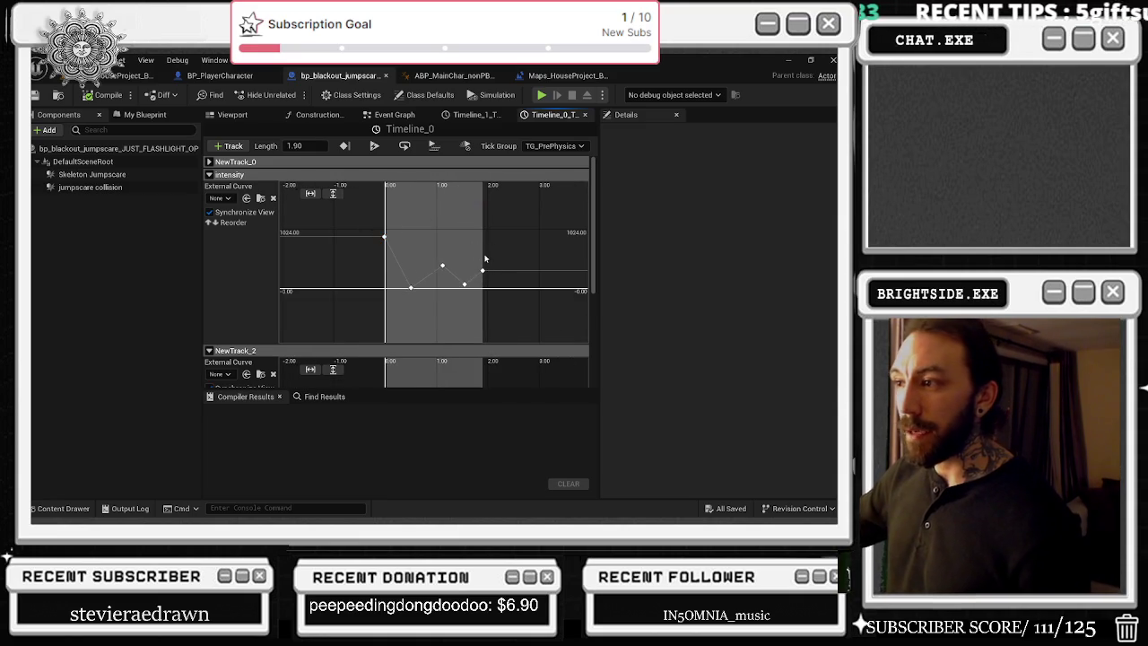
pyautogui.click(482, 270)
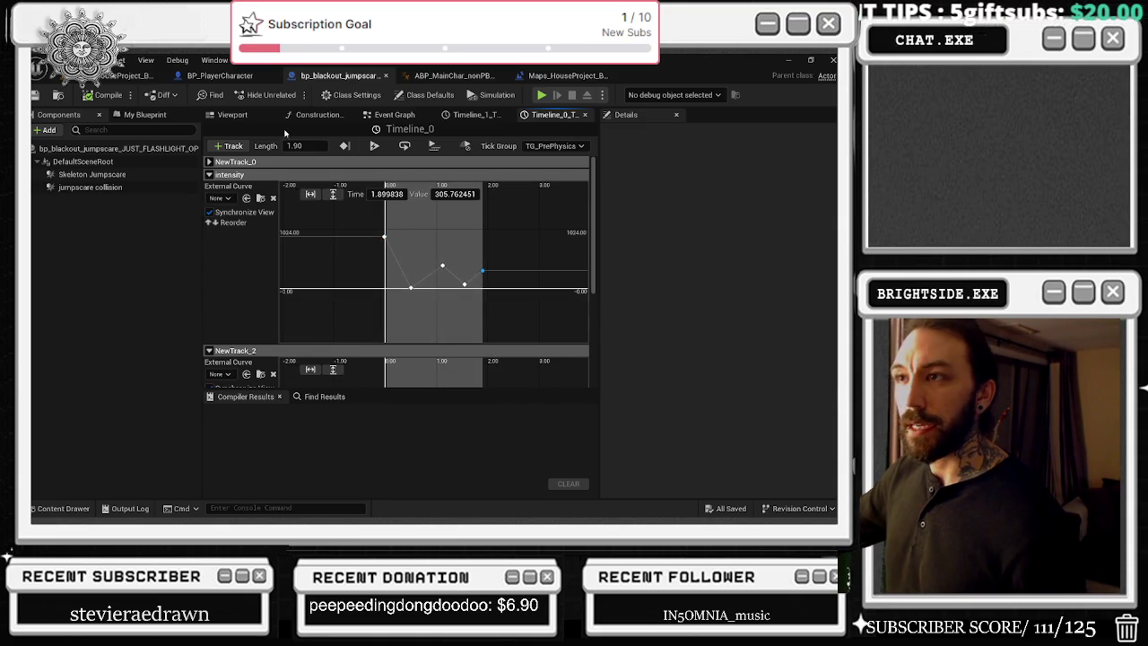
pyautogui.click(232, 114)
pyautogui.click(220, 76)
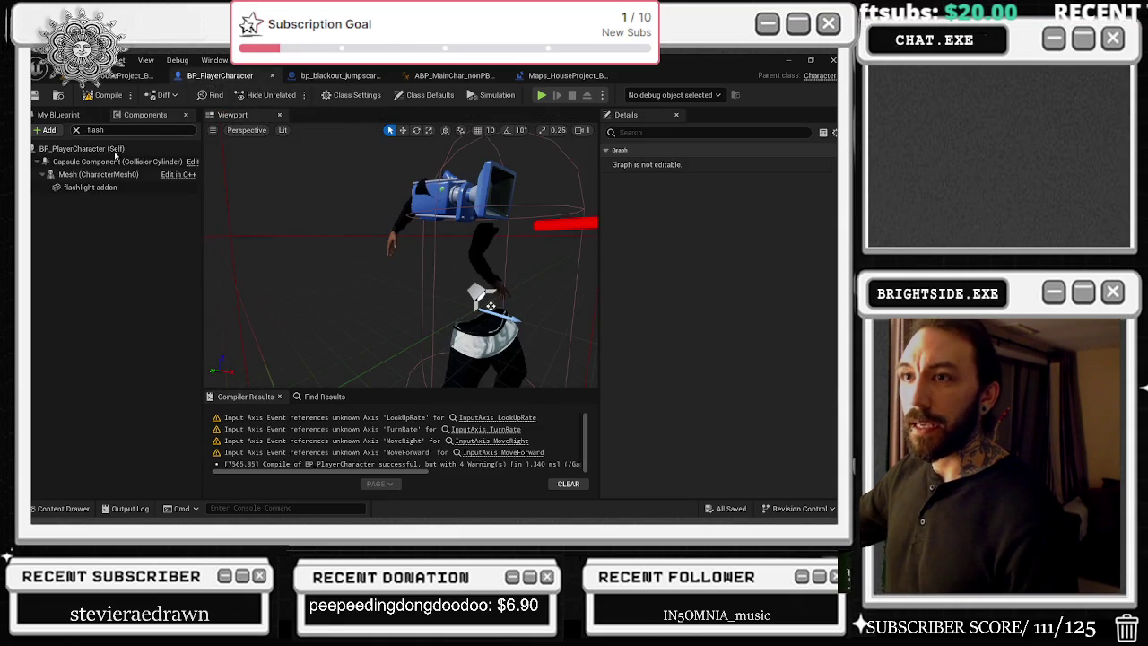
# Step: Check the lightning spotlight's Intensity, then select the character's Flashlight spotlight
pyautogui.click(93, 251)
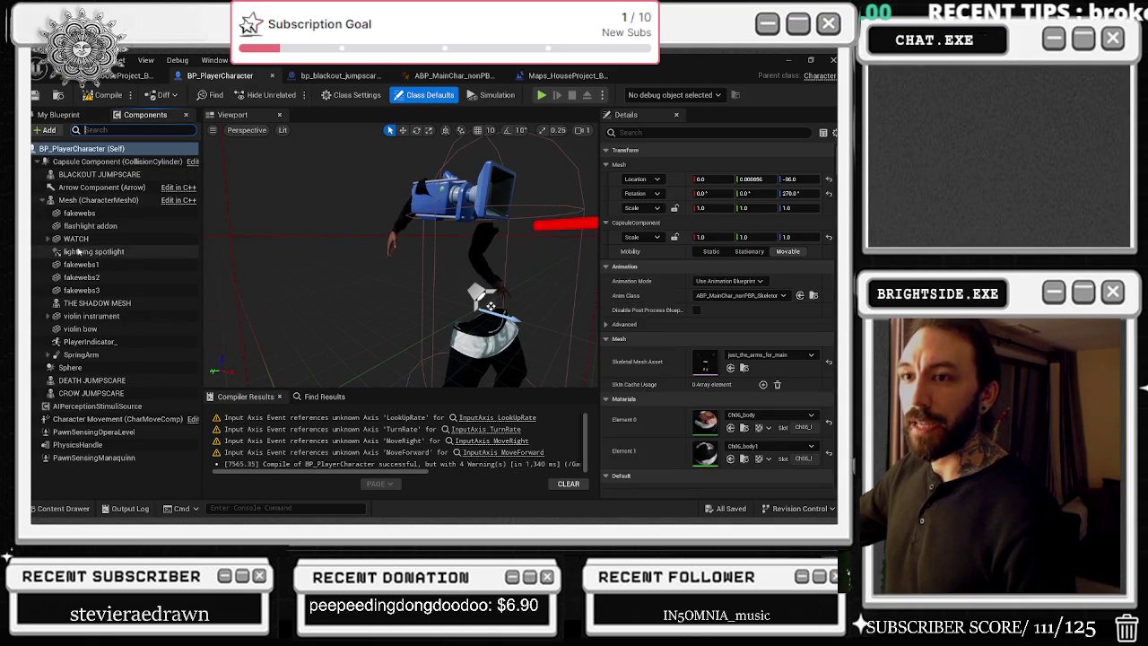
pyautogui.click(742, 338)
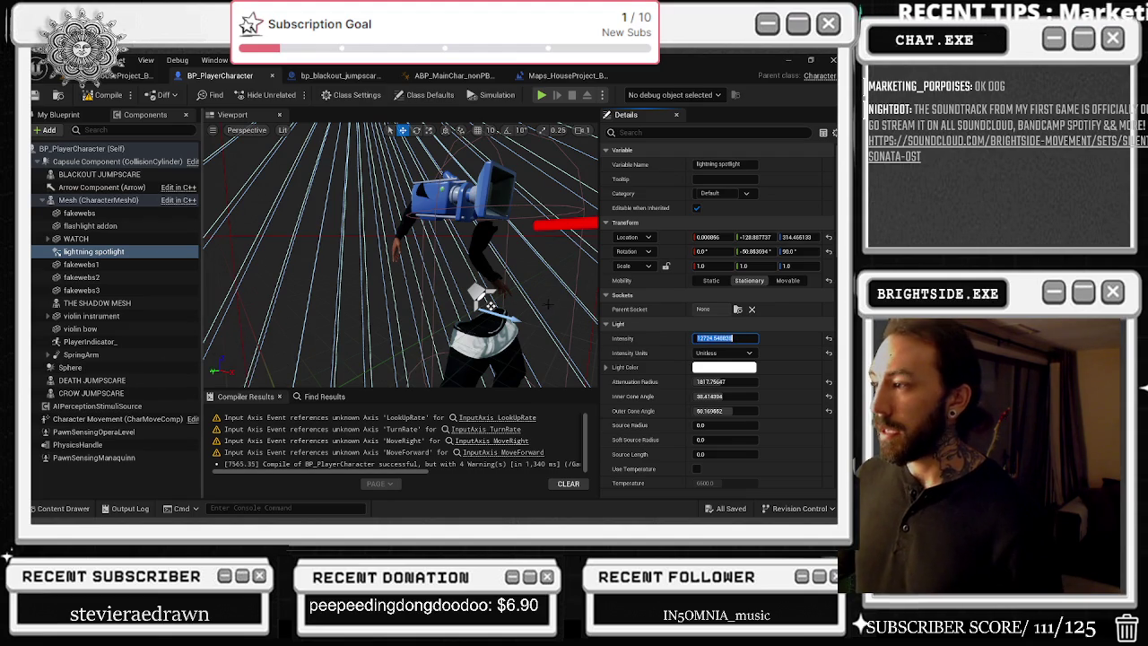
pyautogui.click(479, 292)
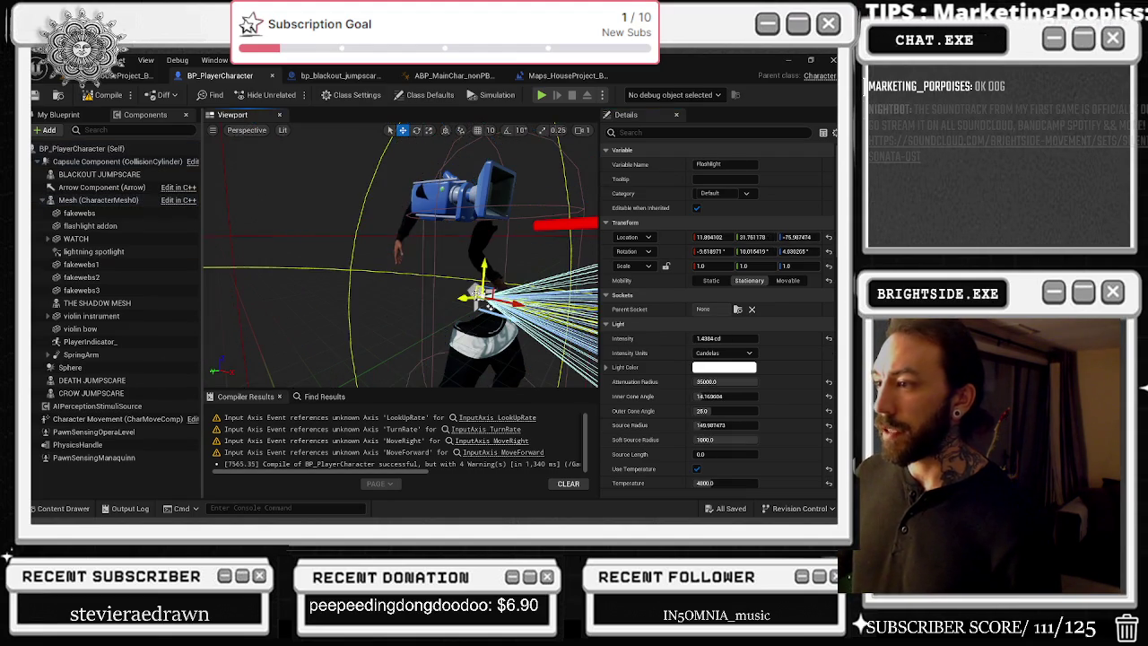
# Step: Compile BP_PlayerCharacter twice, reselect the Flashlight, and save the blueprint
pyautogui.moveTo(479, 292); pyautogui.dragTo(404, 300)
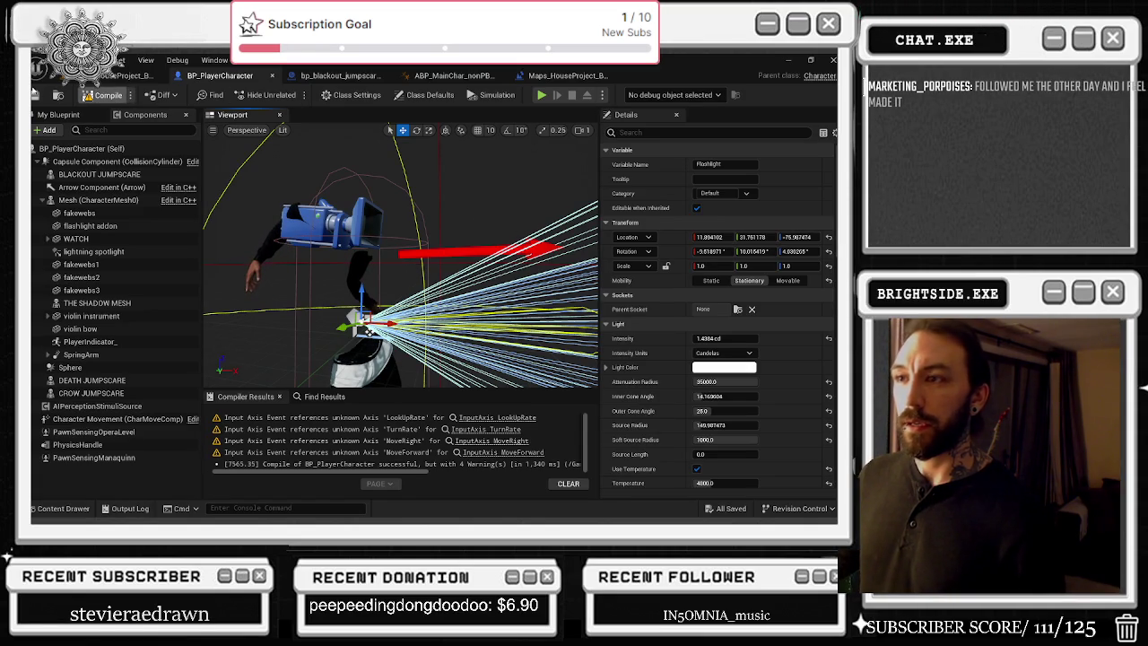
pyautogui.click(100, 95)
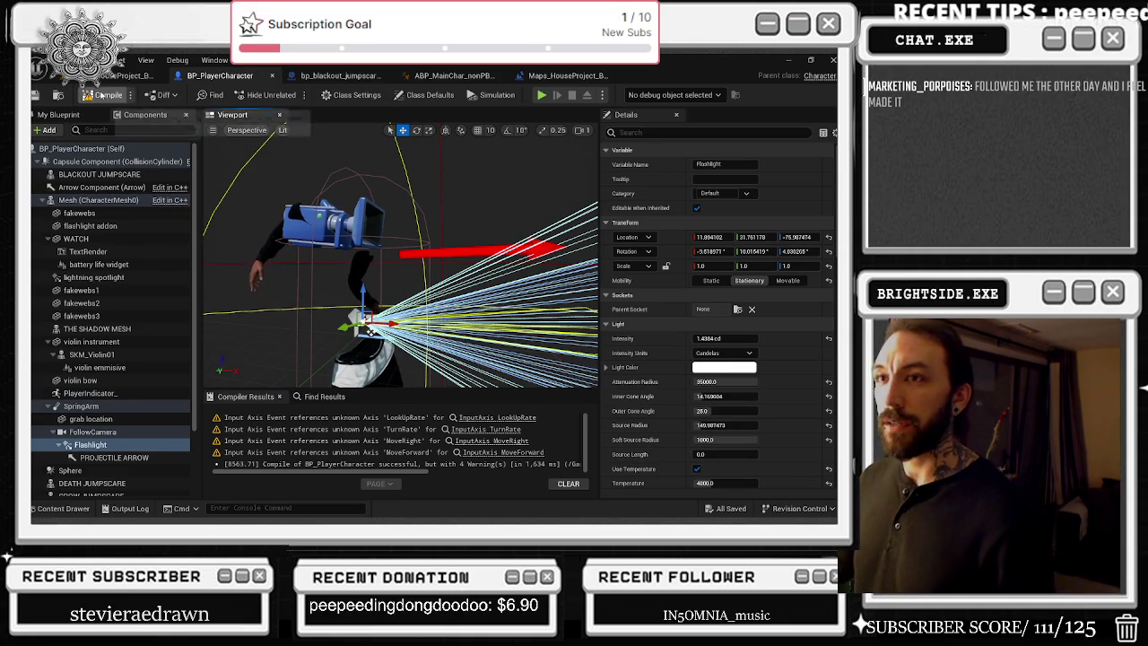
pyautogui.click(96, 95)
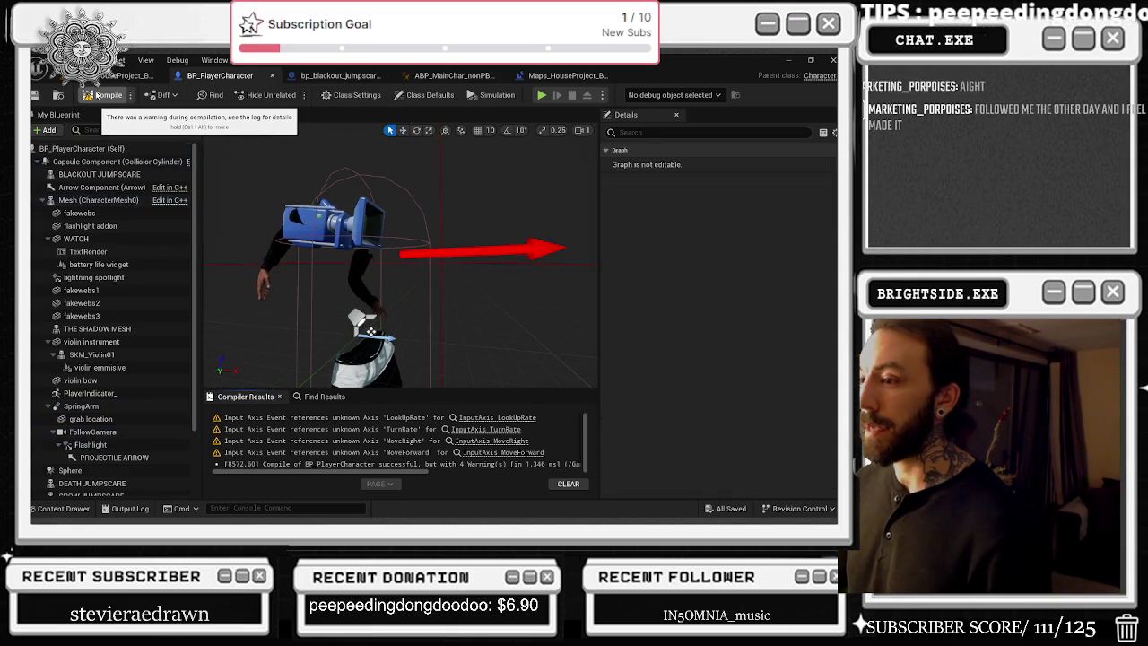
pyautogui.click(356, 314)
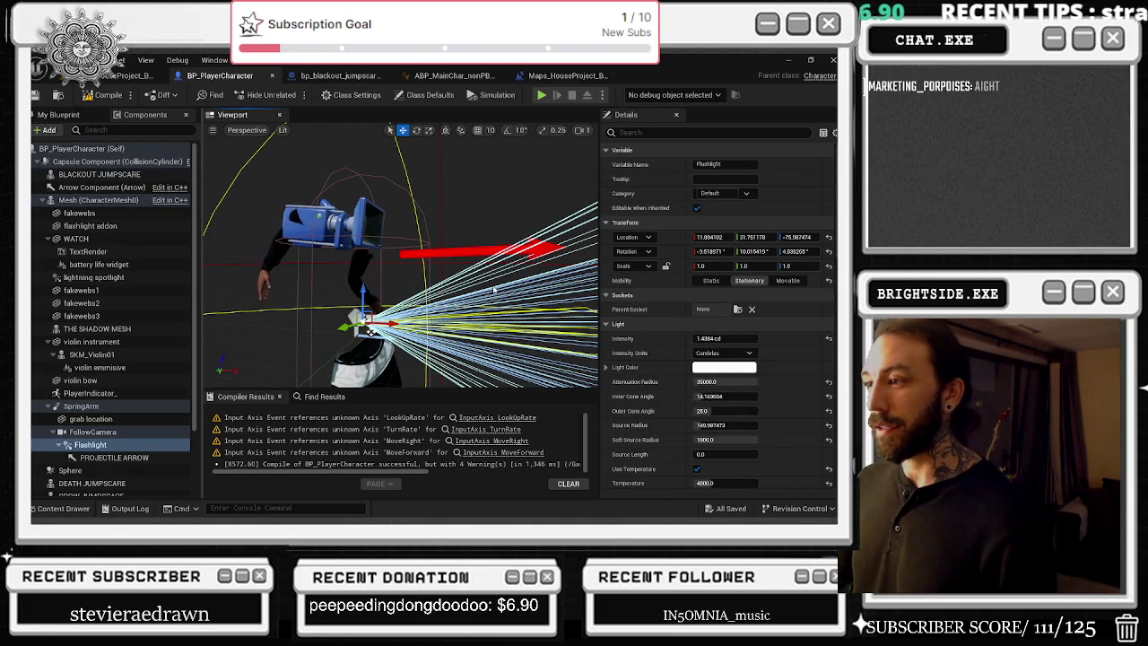
pyautogui.moveTo(489, 282)
pyautogui.mouseDown()
pyautogui.moveTo(431, 287)
pyautogui.moveTo(503, 281)
pyautogui.mouseUp()
pyautogui.hotkey('ctrl', 's')
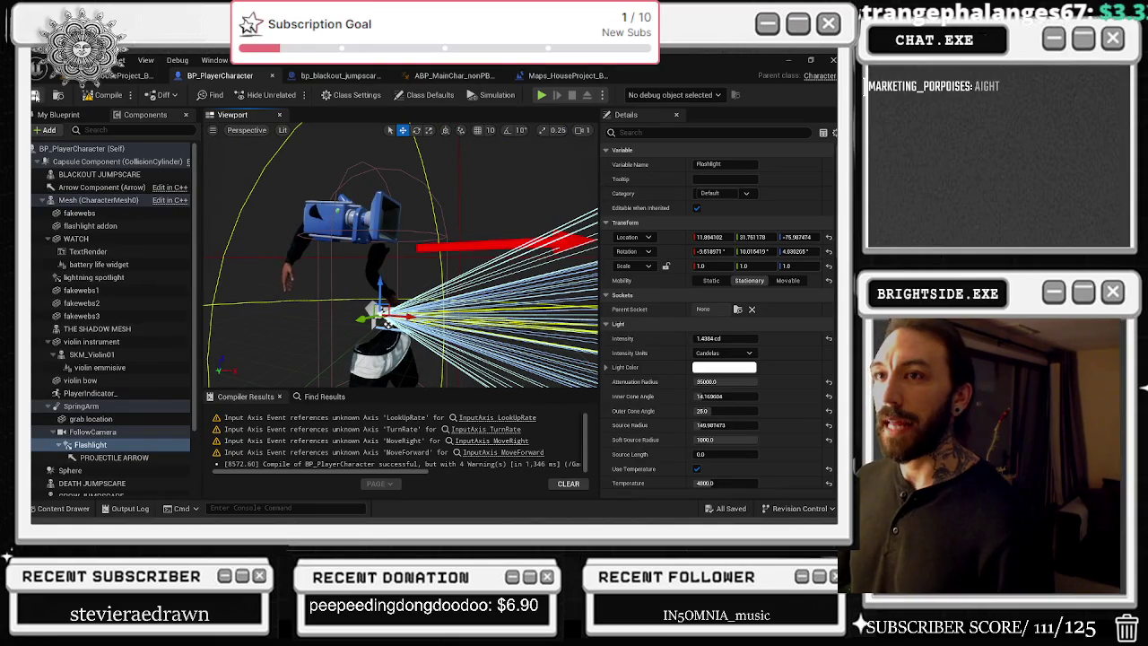
pyautogui.click(70, 78)
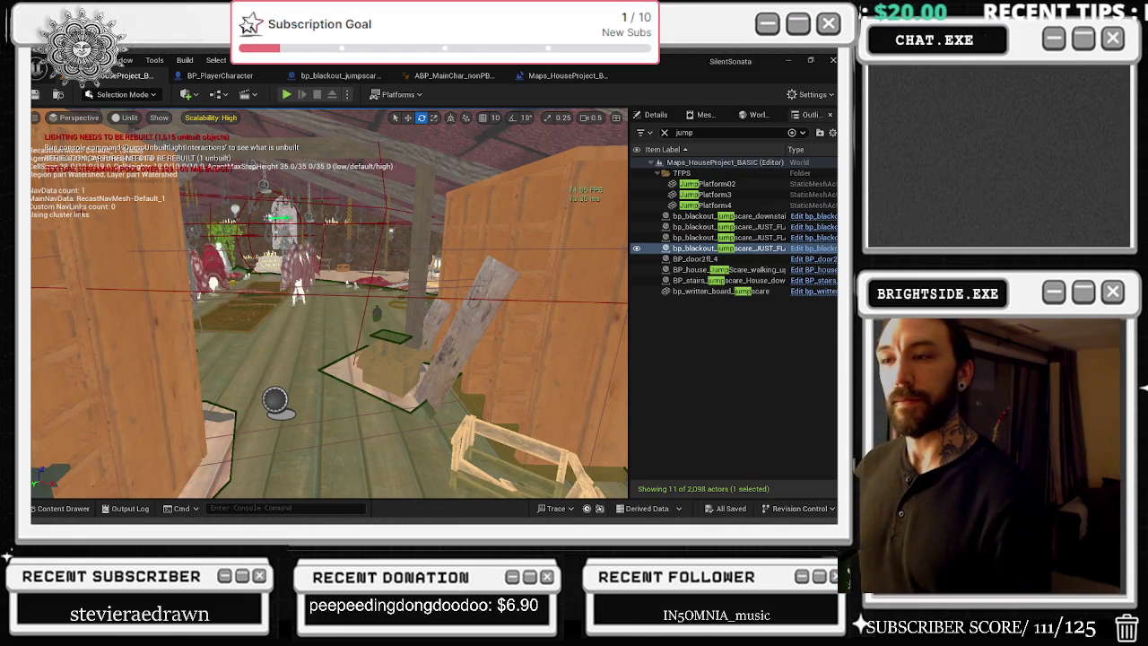
# Step: Pull the viewport back across the attic room
pyautogui.moveTo(329, 303); pyautogui.dragTo(296, 399)
# Step: Fly through the attic to a prop, then edit the bp_blackout_jumpscare_JUST_FLASHLIGHT blueprint
pyautogui.press('w')
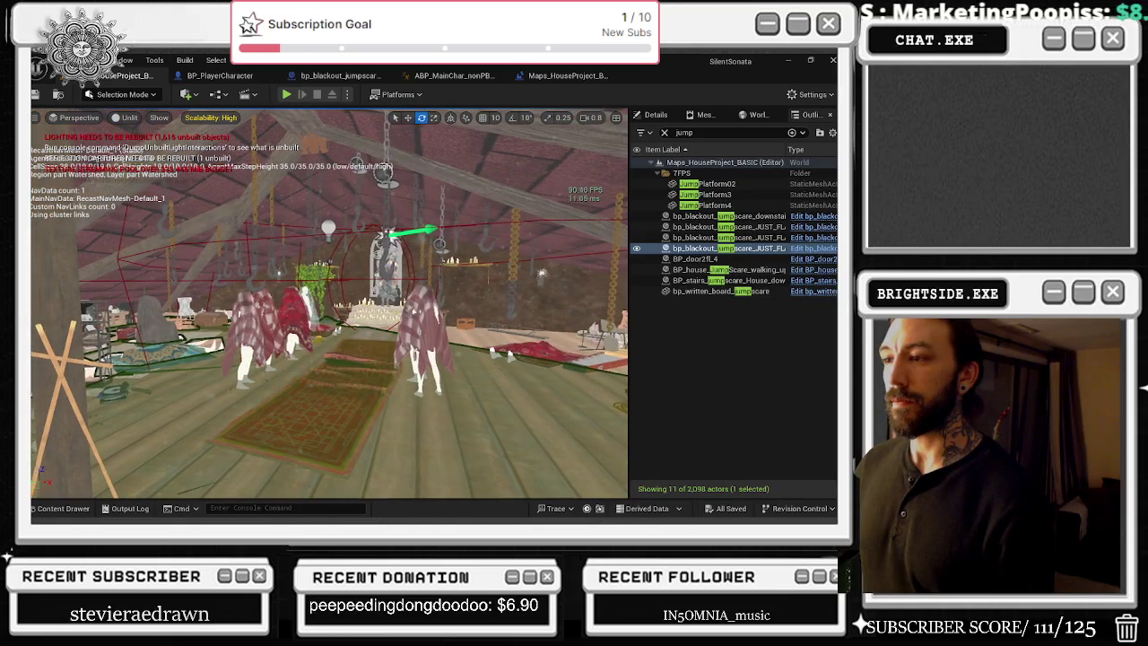
pyautogui.press('s')
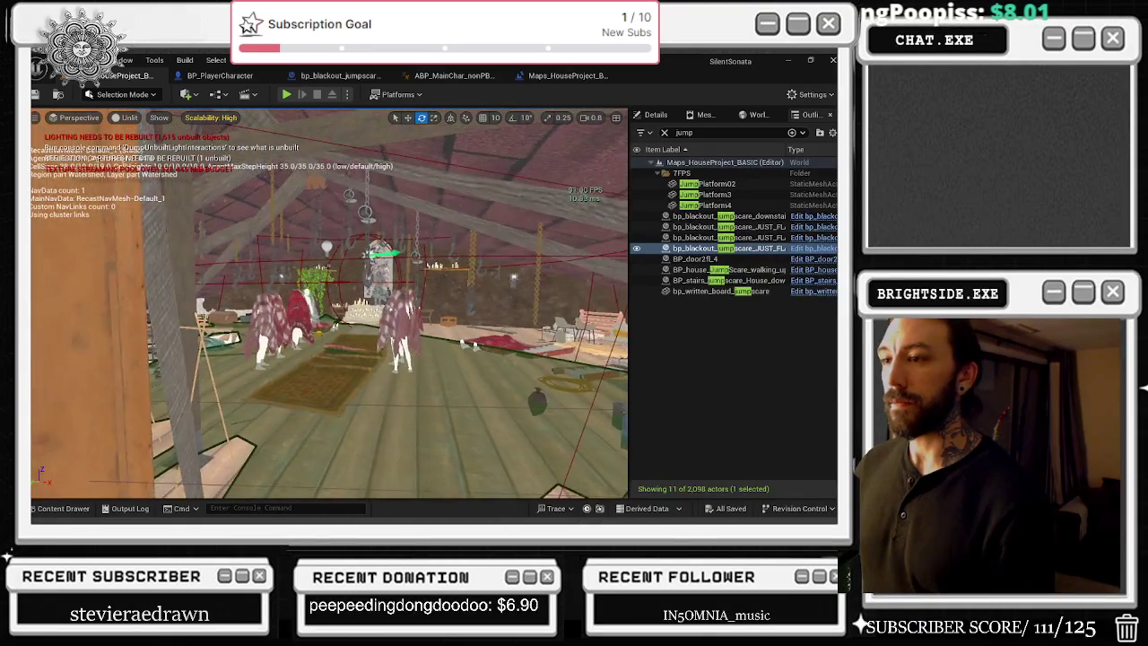
pyautogui.press('s')
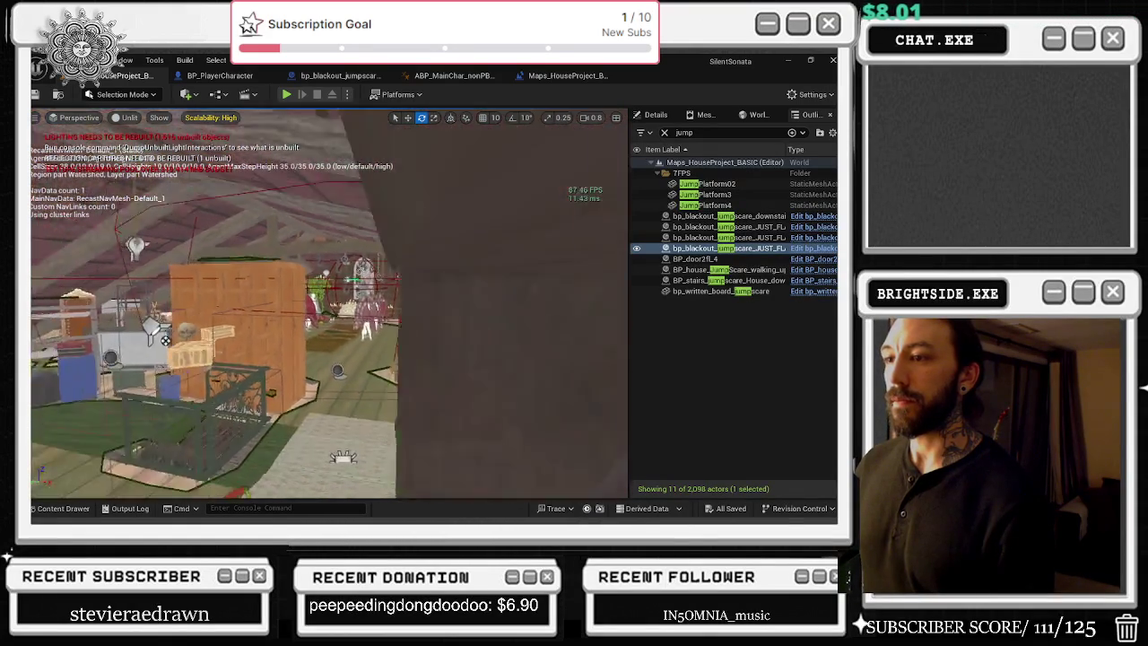
pyautogui.press('s')
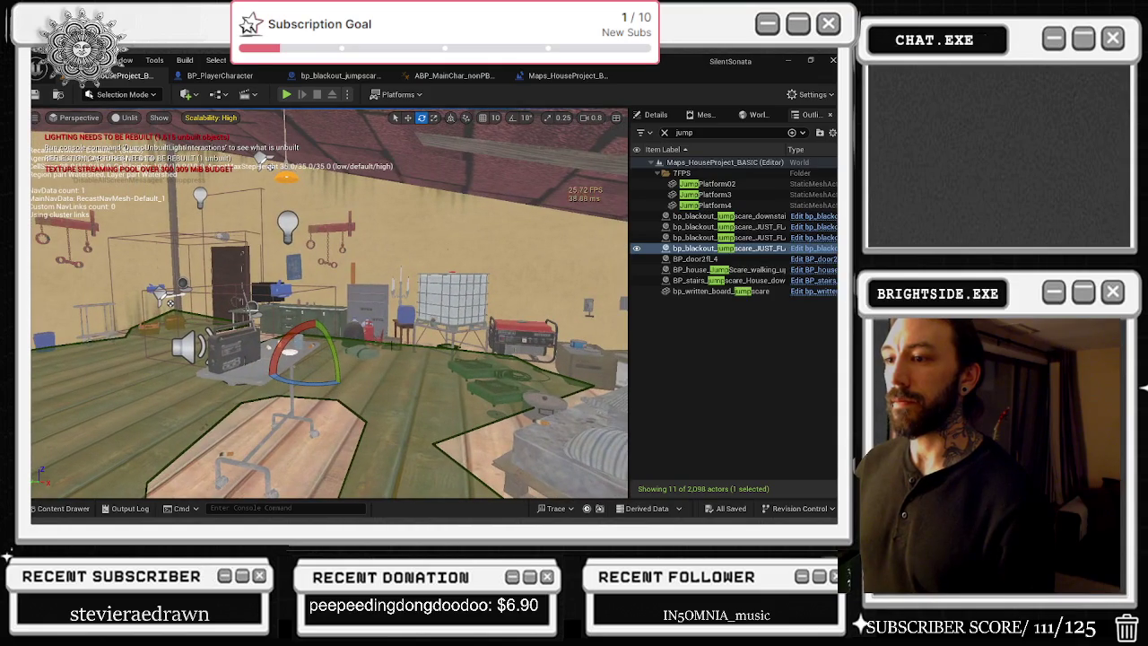
pyautogui.click(250, 343)
pyautogui.moveTo(261, 343)
pyautogui.mouseDown()
pyautogui.moveTo(193, 349)
pyautogui.moveTo(252, 359)
pyautogui.moveTo(296, 352)
pyautogui.mouseUp()
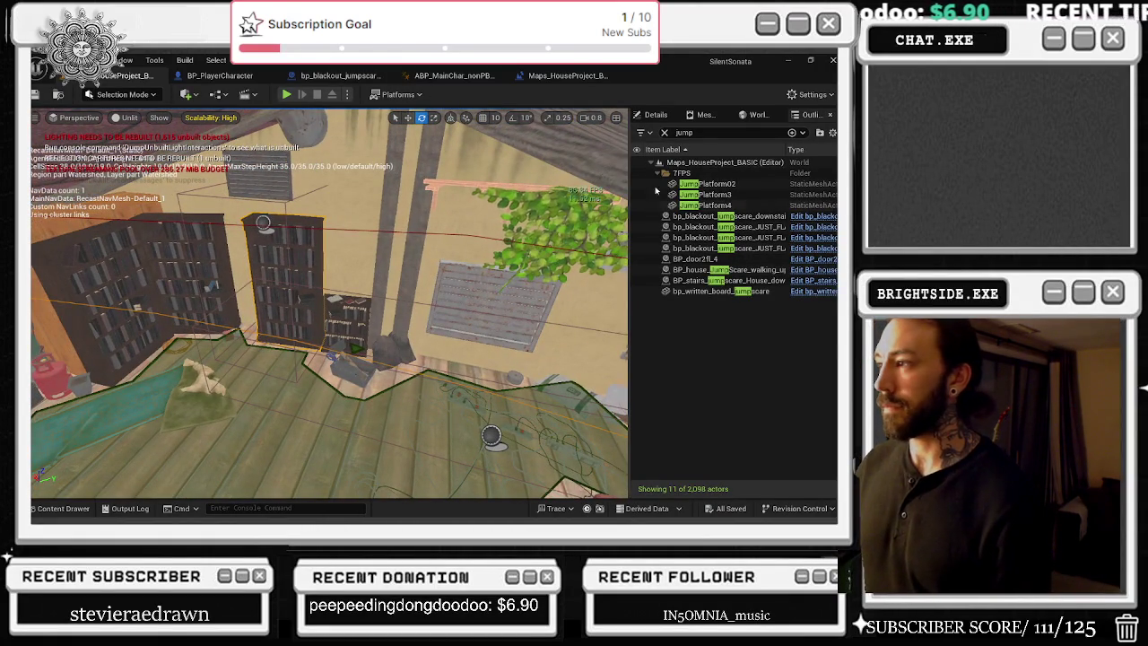
pyautogui.click(812, 248)
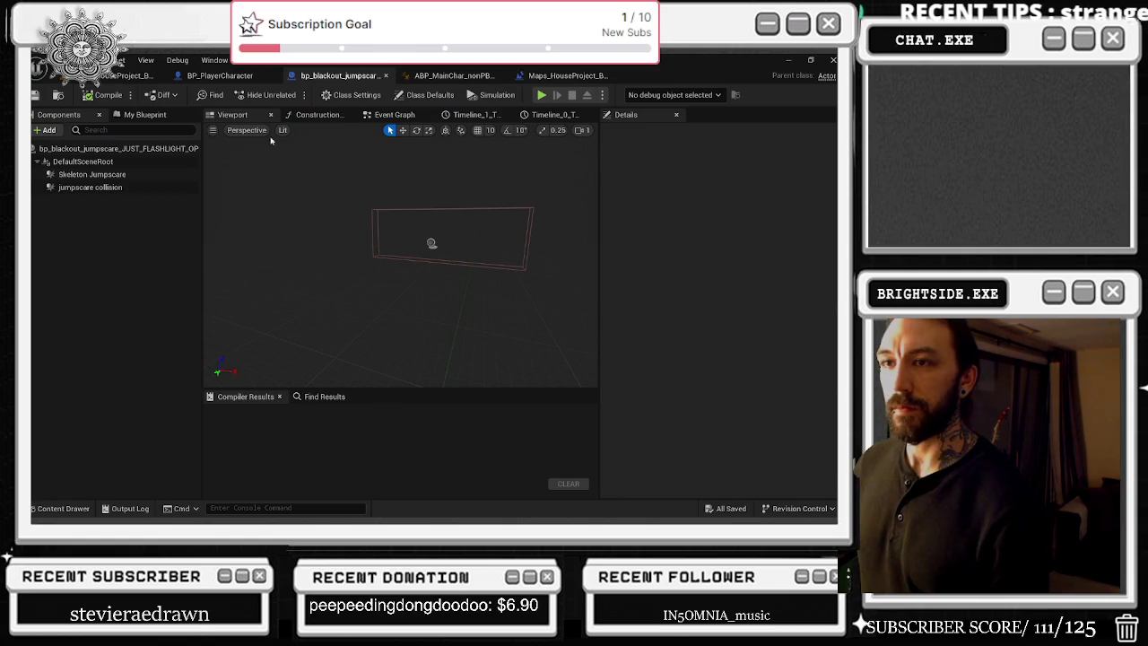
# Step: Open Timeline_0, then check the player Flashlight's 1.4384 cd intensity
pyautogui.click(315, 114)
pyautogui.click(395, 115)
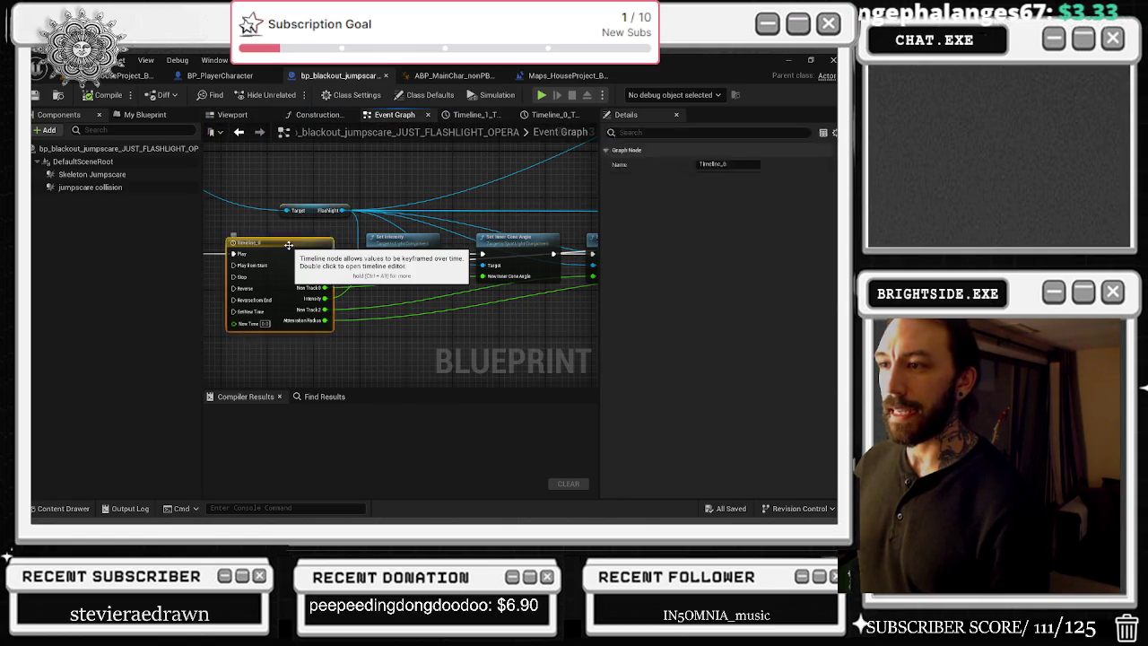
pyautogui.doubleClick(244, 242)
pyautogui.click(219, 76)
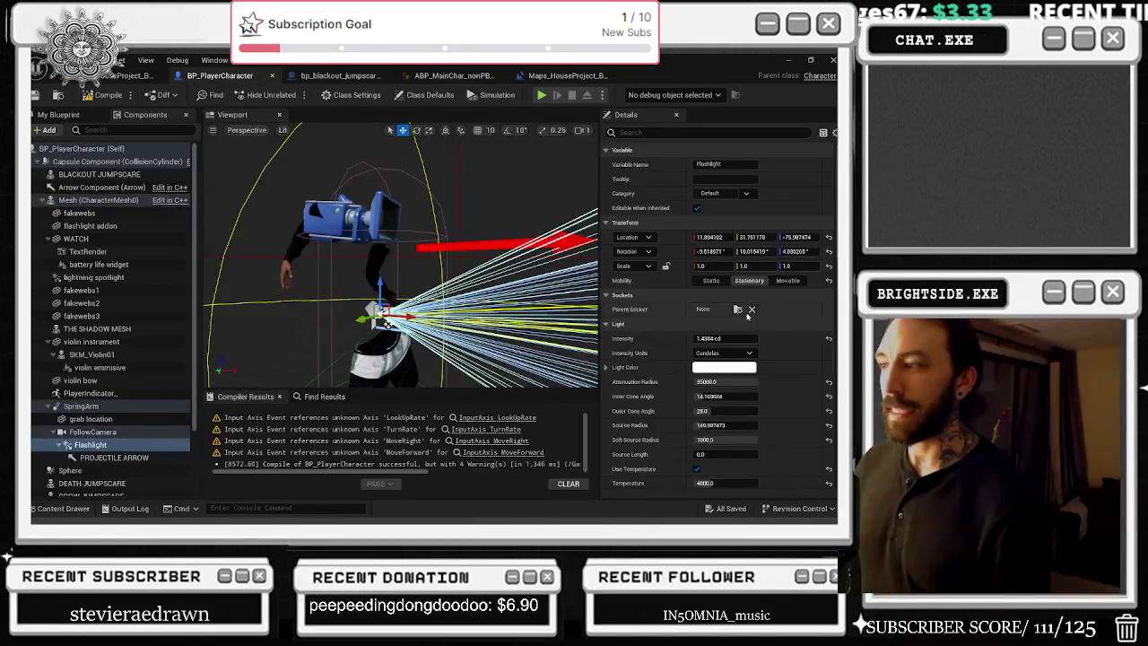
pyautogui.click(725, 338)
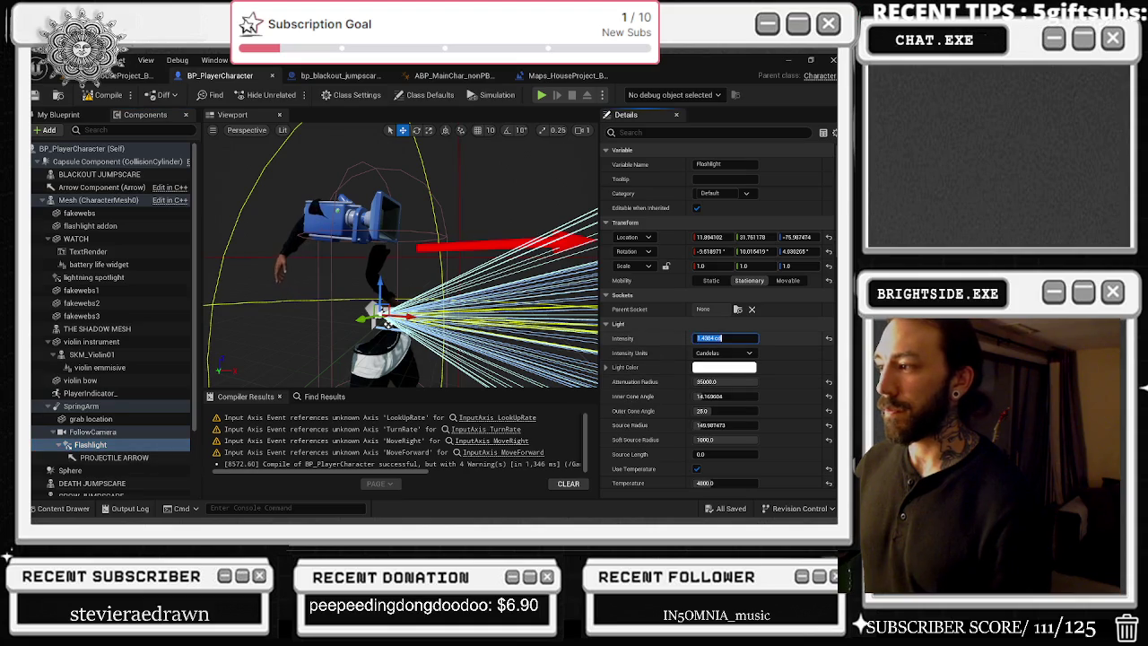
# Step: Browse the jumpscare's Viewport and Timeline_1 curves, ending on its Event Graph
pyautogui.click(575, 77)
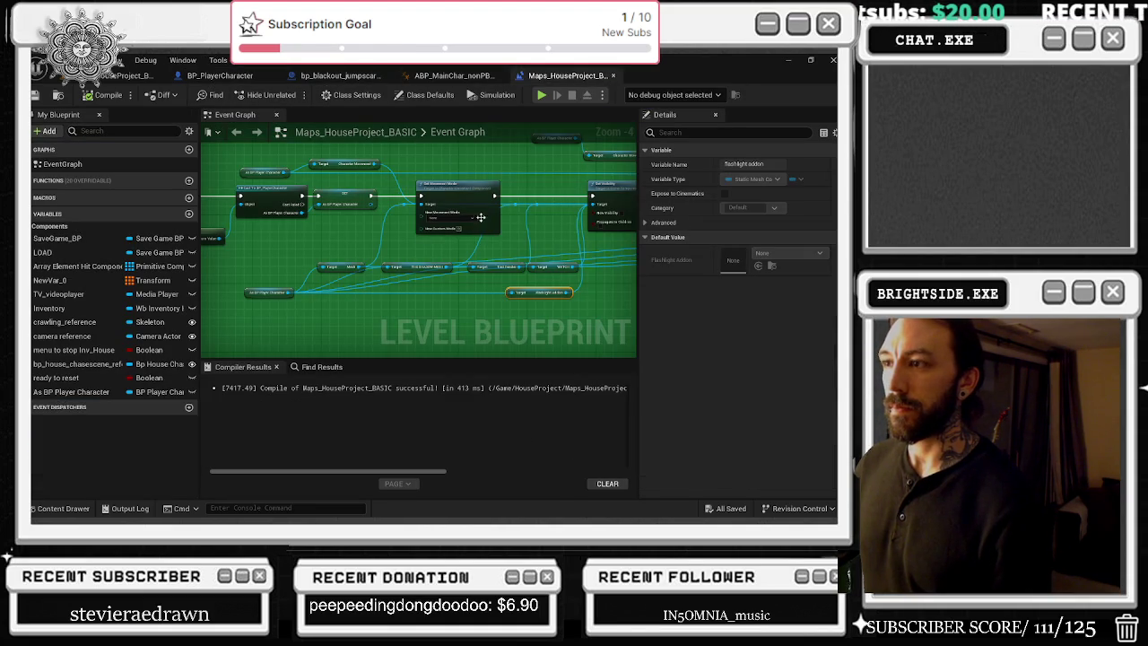
pyautogui.click(458, 76)
pyautogui.click(341, 76)
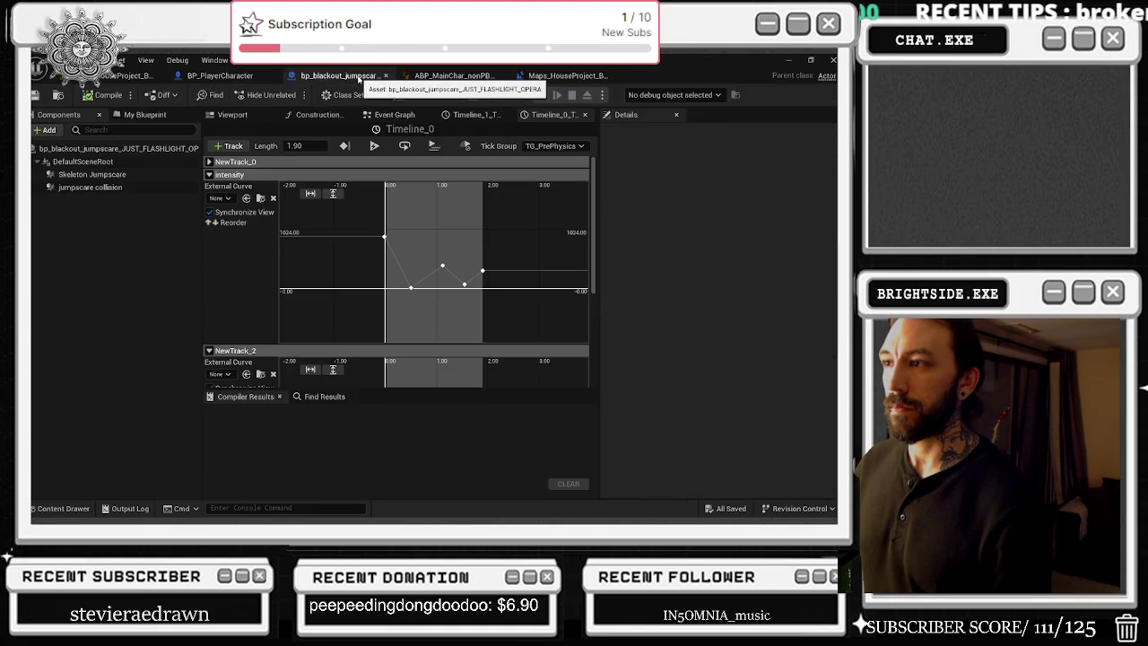
pyautogui.click(233, 114)
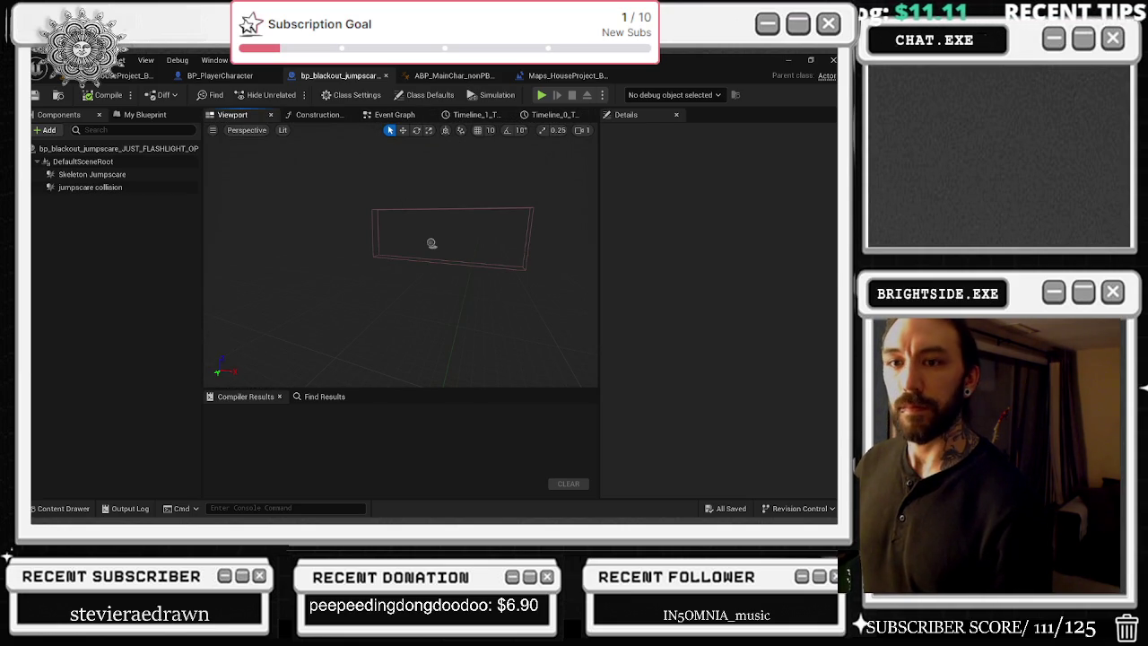
pyautogui.click(474, 117)
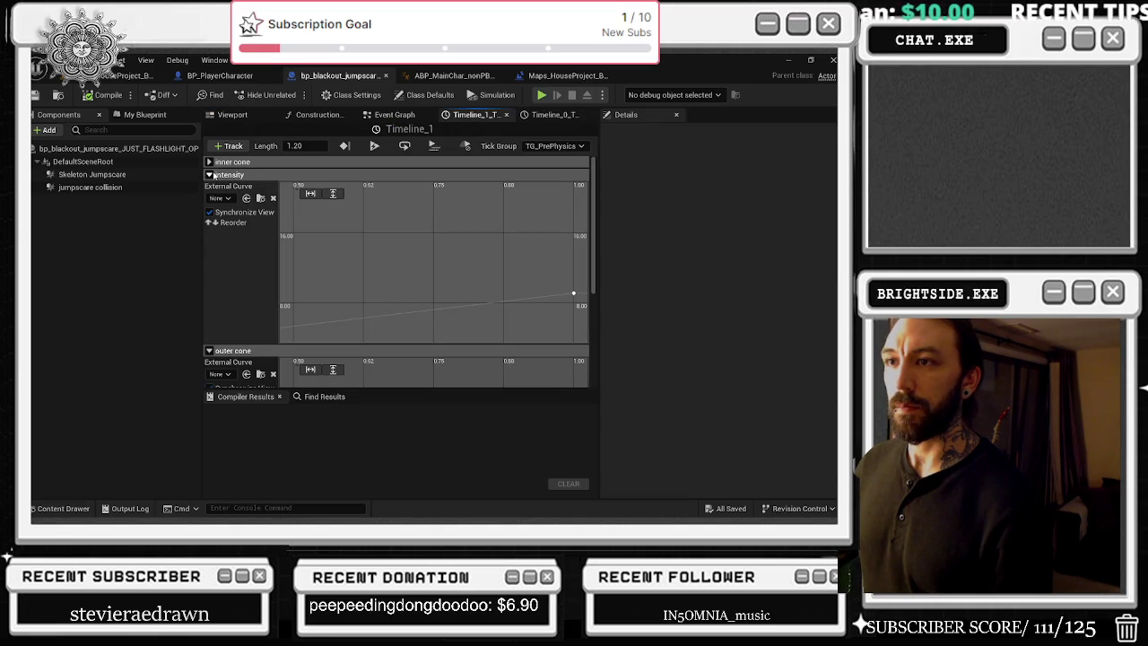
pyautogui.scroll(-2, 431, 279)
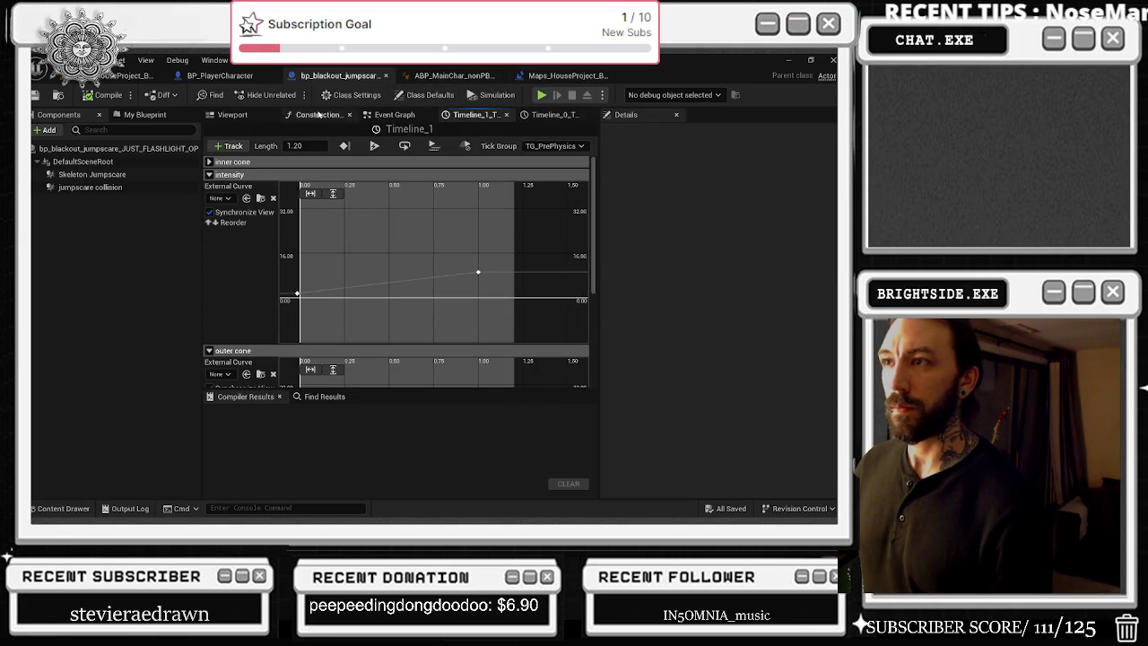
pyautogui.click(232, 115)
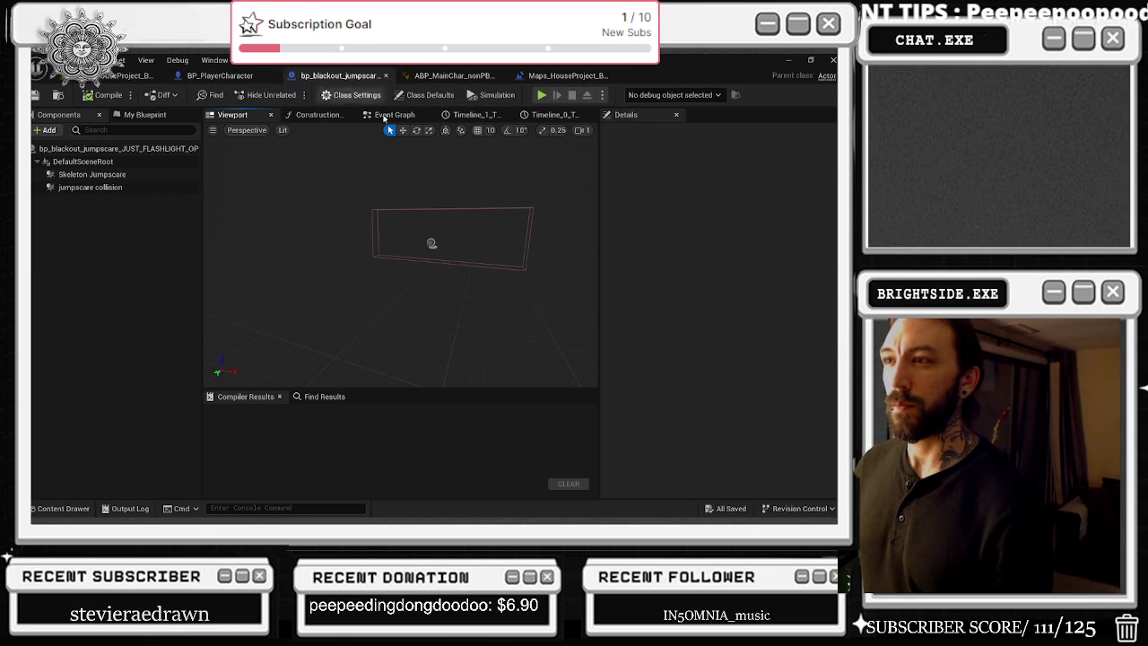
pyautogui.click(314, 115)
pyautogui.click(348, 115)
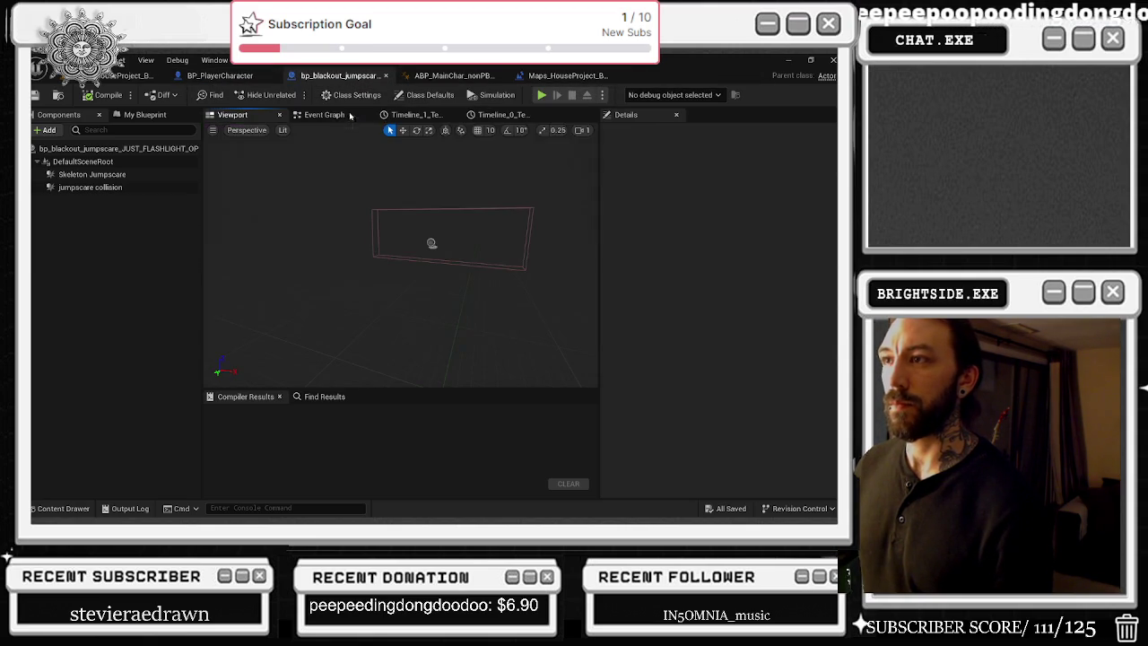
pyautogui.click(323, 115)
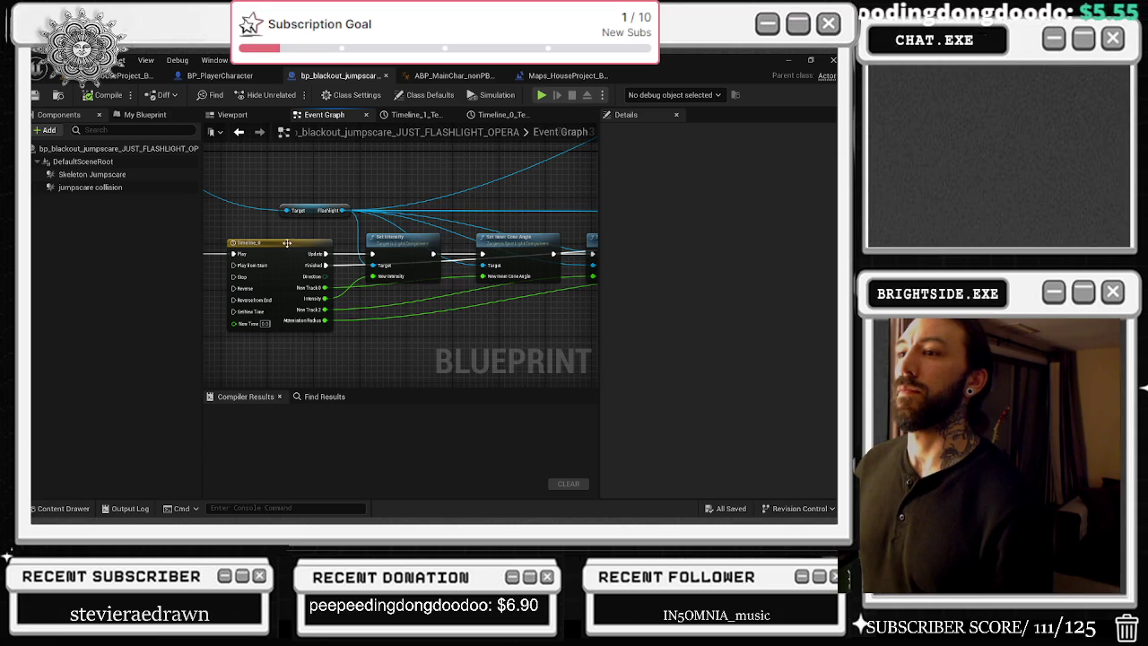
# Step: Give Timeline_0's first and last intensity keys the pasted value 1.4384
pyautogui.doubleClick(305, 239)
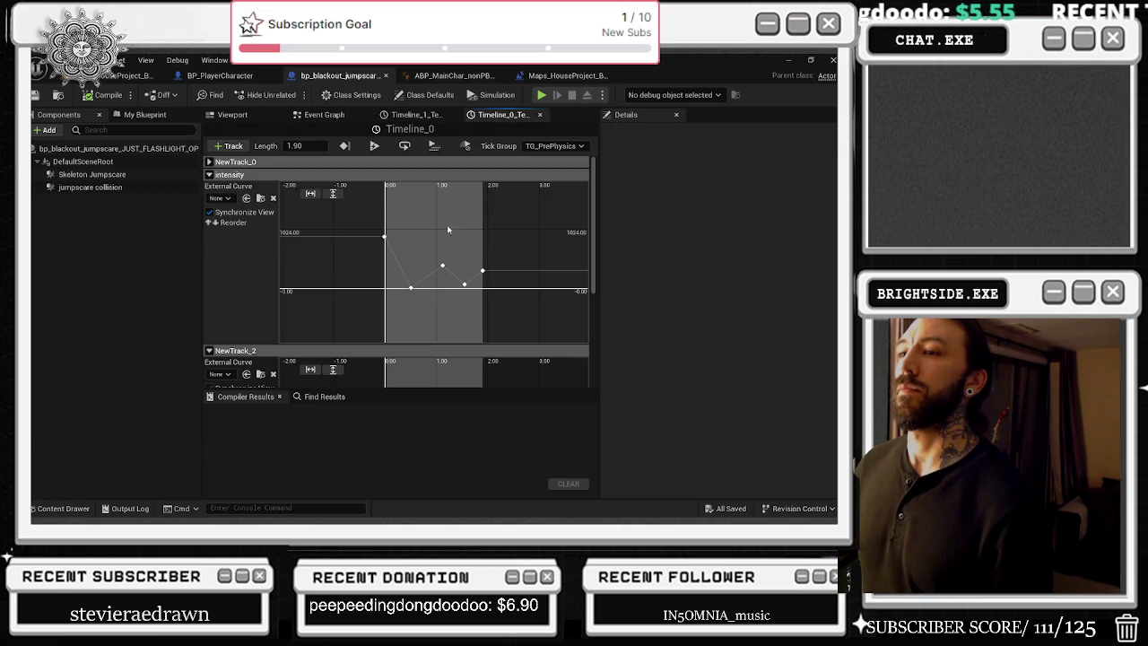
pyautogui.click(384, 236)
pyautogui.moveTo(448, 194); pyautogui.dragTo(543, 217)
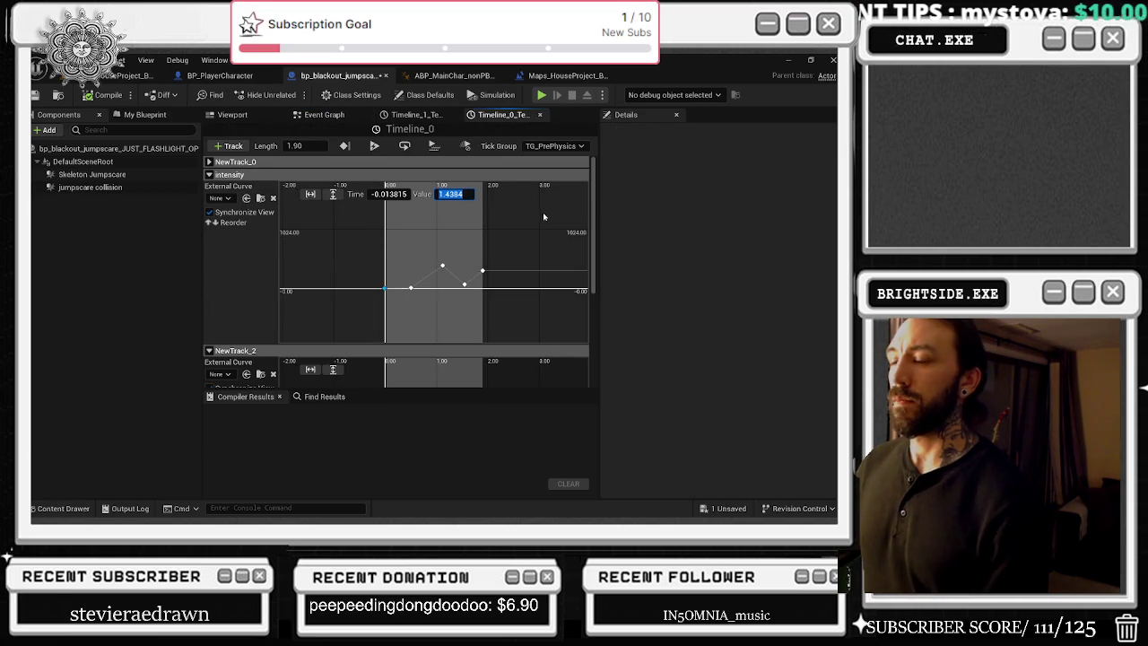
pyautogui.click(483, 270)
pyautogui.click(455, 194)
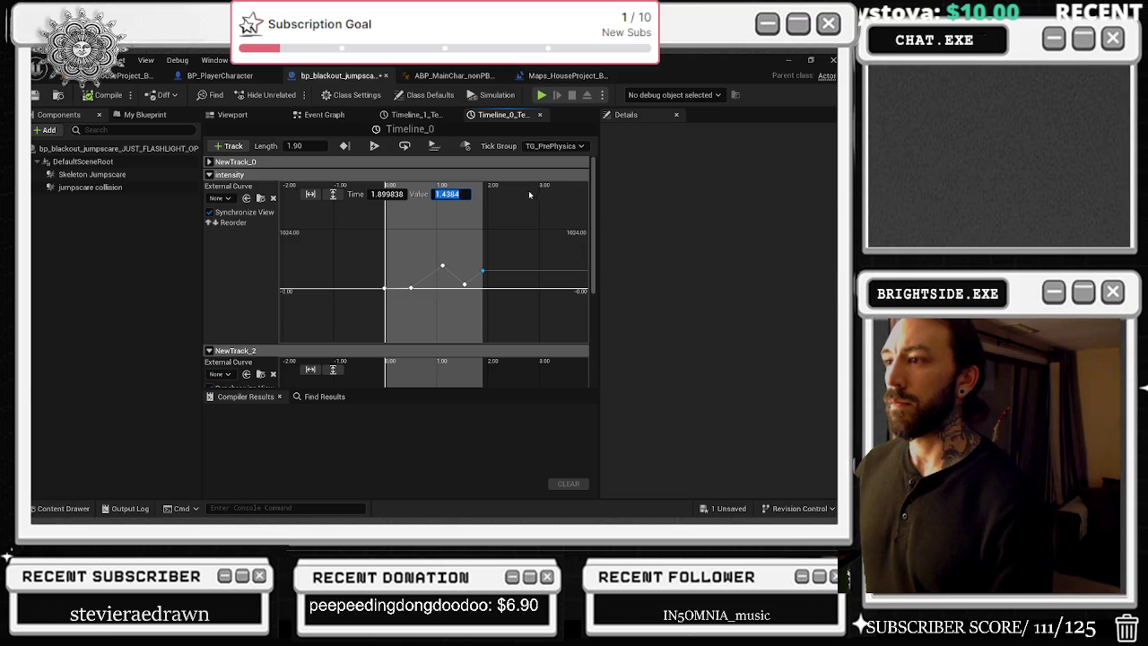
pyautogui.hotkey('ctrl', 'v')
pyautogui.press('Return')
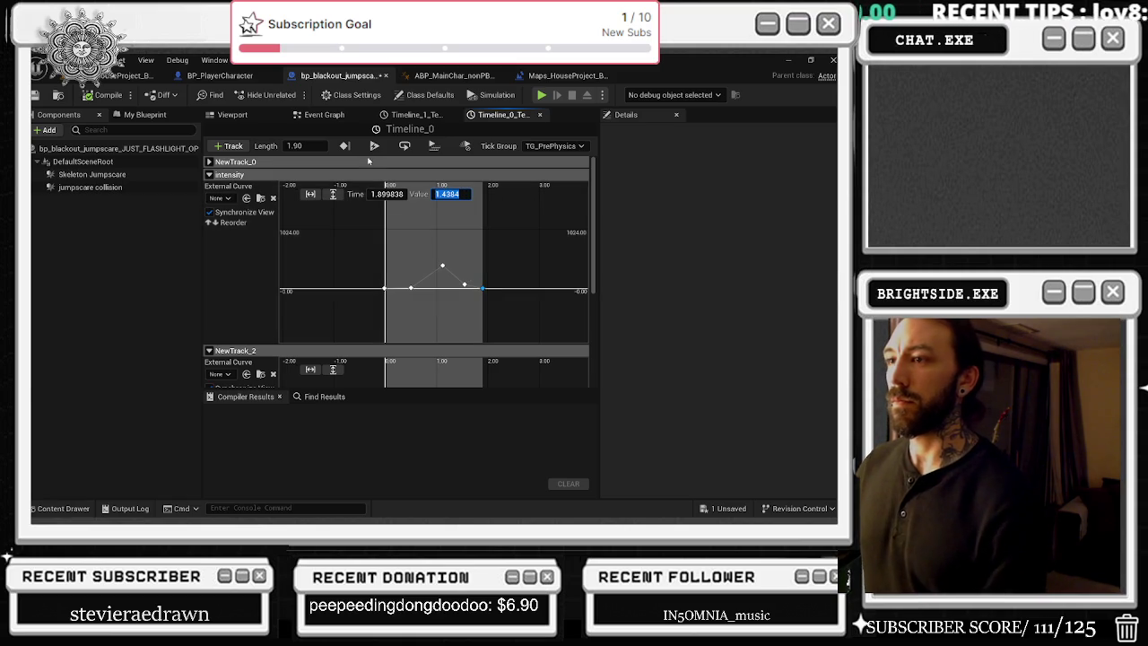
pyautogui.click(417, 115)
pyautogui.click(498, 116)
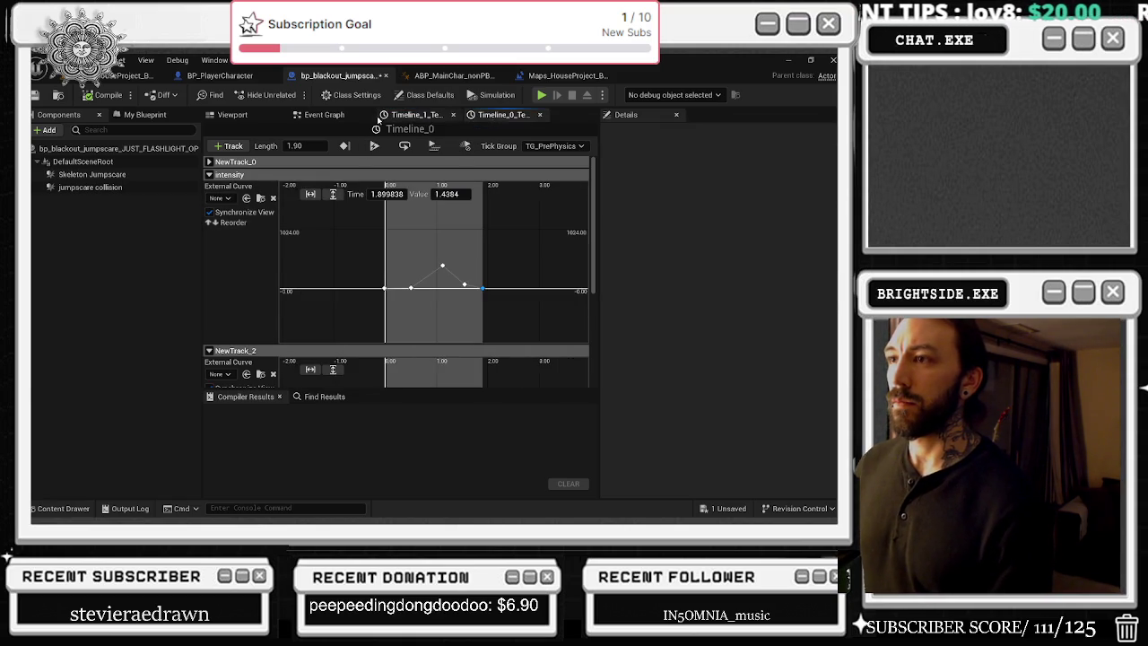
pyautogui.click(324, 115)
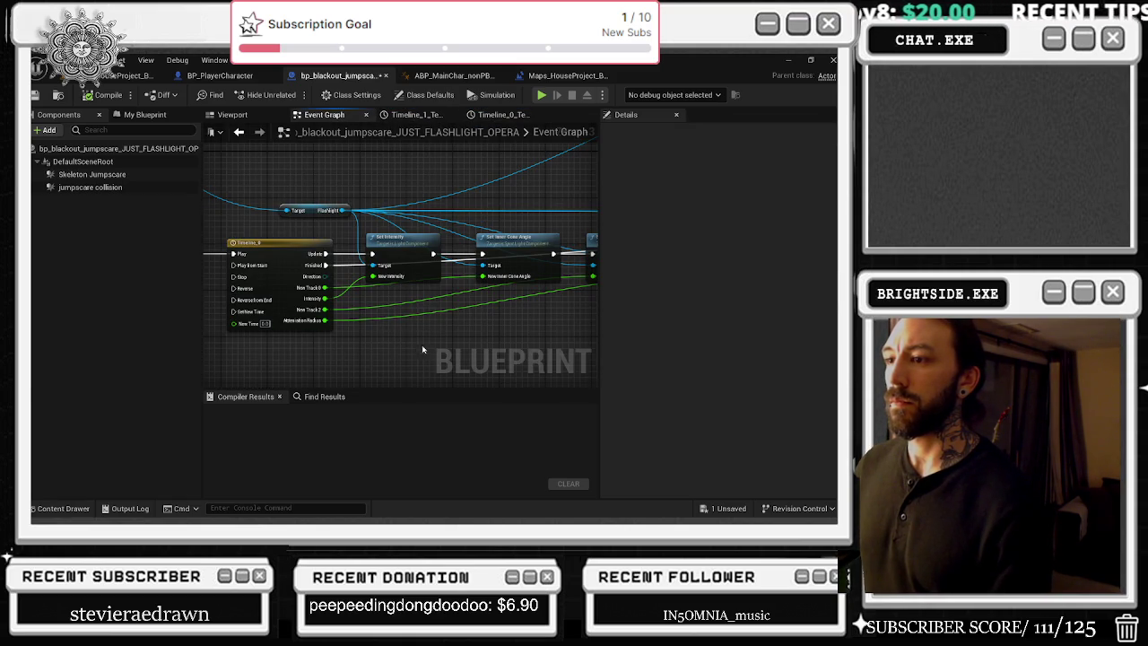
# Step: Add reroute points on the green float and New Radius wires below the nodes
pyautogui.doubleClick(465, 281)
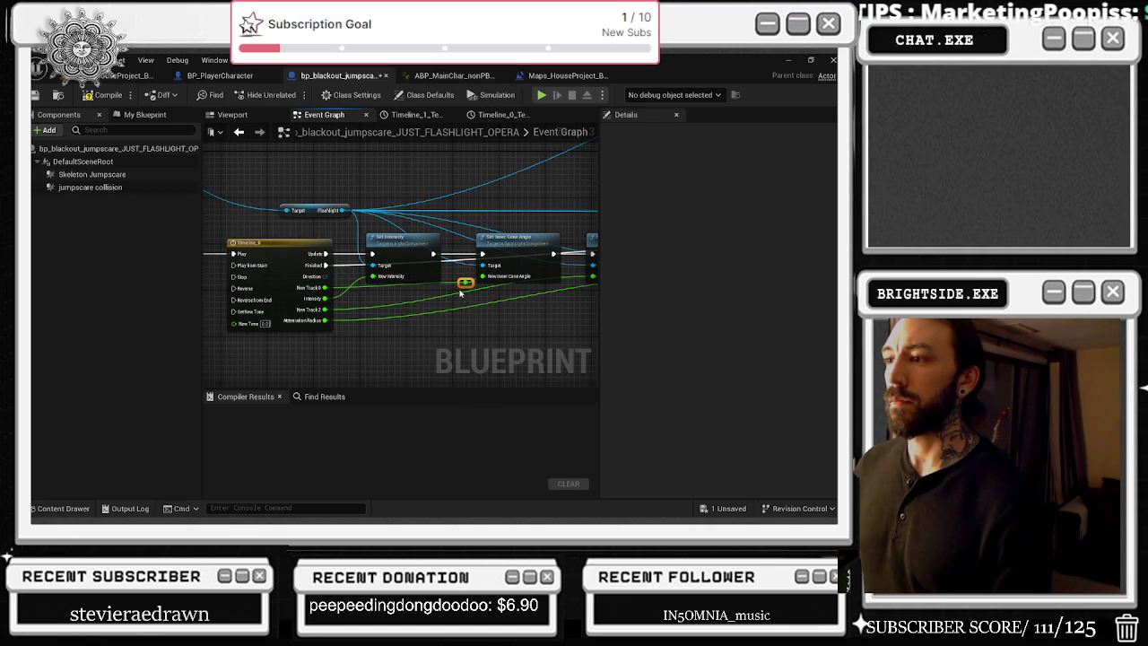
pyautogui.moveTo(461, 293)
pyautogui.mouseDown()
pyautogui.moveTo(404, 305)
pyautogui.moveTo(574, 306)
pyautogui.moveTo(386, 316)
pyautogui.moveTo(394, 308)
pyautogui.mouseUp()
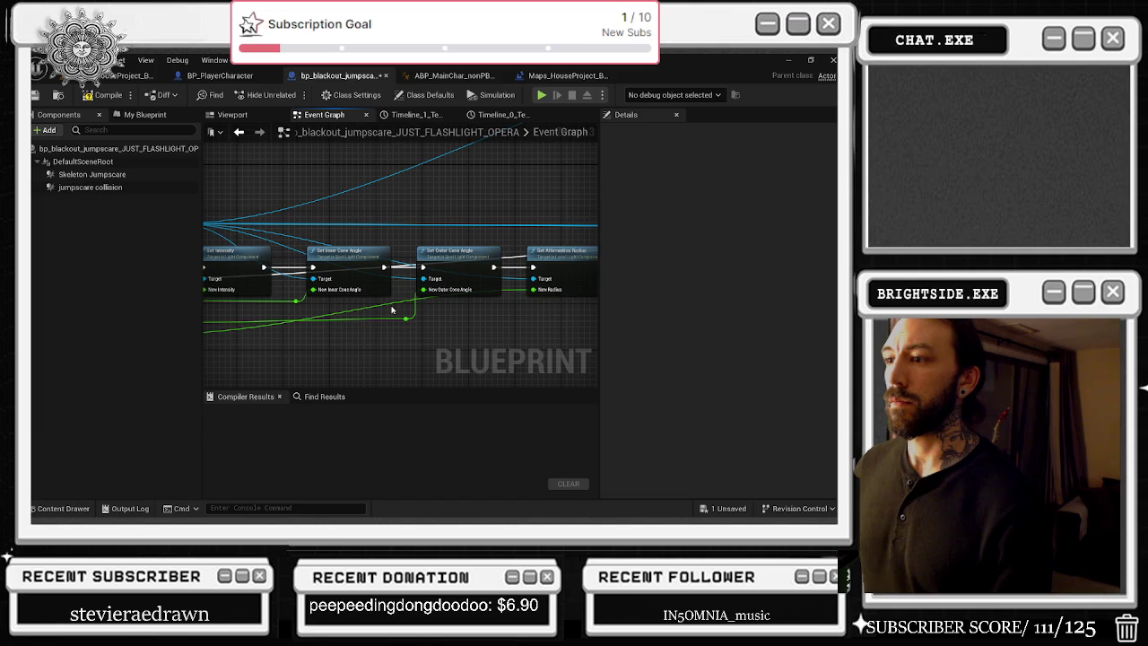
pyautogui.doubleClick(388, 309)
pyautogui.moveTo(385, 303)
pyautogui.mouseDown()
pyautogui.moveTo(445, 334)
pyautogui.moveTo(510, 343)
pyautogui.mouseUp()
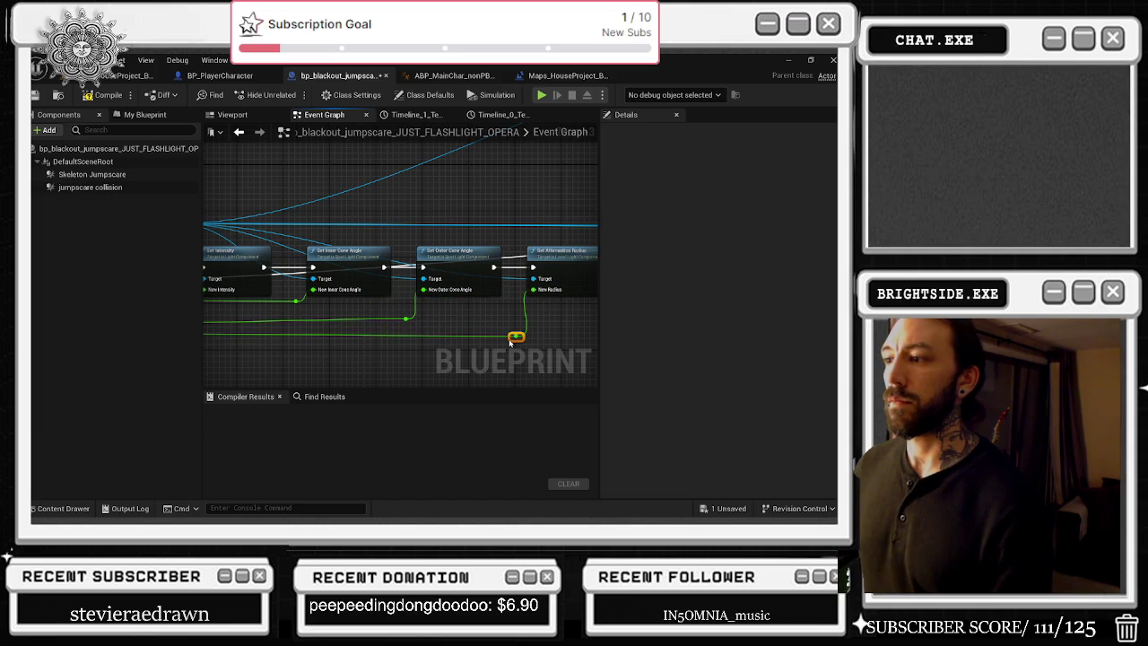
# Step: Nudge the Flashlight getter node slightly to the right
pyautogui.scroll(-2, 510, 342)
pyautogui.moveTo(435, 274); pyautogui.dragTo(516, 278)
pyautogui.click(291, 247)
pyautogui.moveTo(291, 250); pyautogui.dragTo(315, 253)
pyautogui.moveTo(456, 239)
pyautogui.mouseDown()
pyautogui.moveTo(372, 241)
pyautogui.moveTo(373, 264)
pyautogui.moveTo(377, 218)
pyautogui.moveTo(350, 226)
pyautogui.moveTo(388, 204)
pyautogui.moveTo(389, 238)
pyautogui.moveTo(179, 242)
pyautogui.mouseUp()
pyautogui.click(389, 240)
pyautogui.click(558, 262)
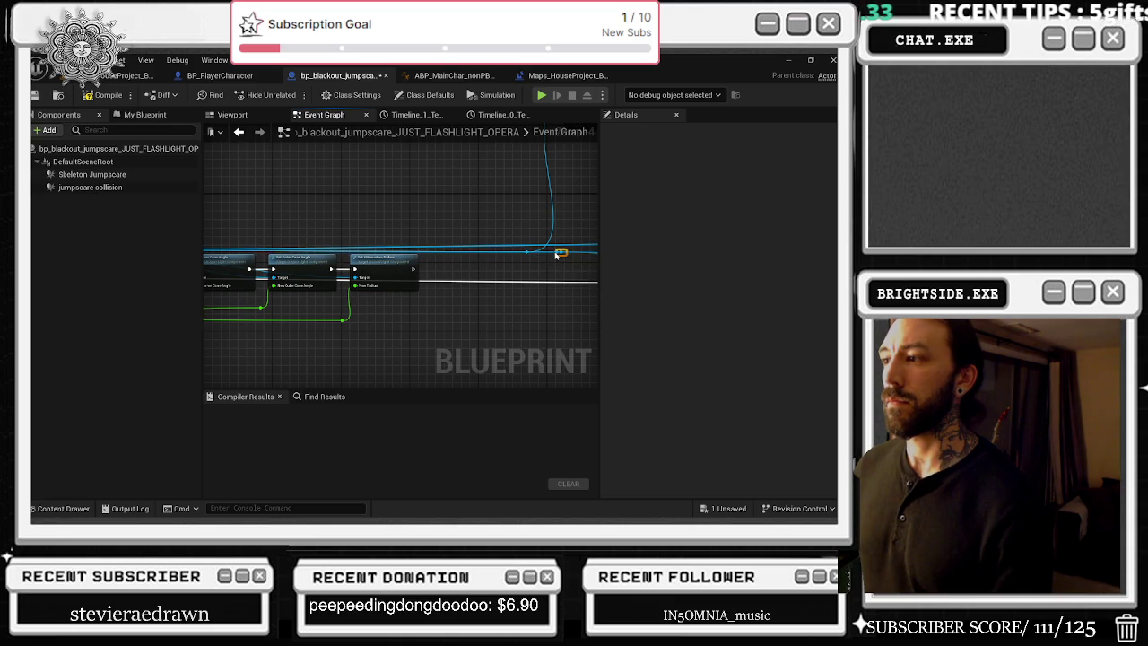
# Step: Reopen Timeline_0 to show the intensity key at 1.4384
pyautogui.scroll(-3, 551, 255)
pyautogui.scroll(3, 492, 254)
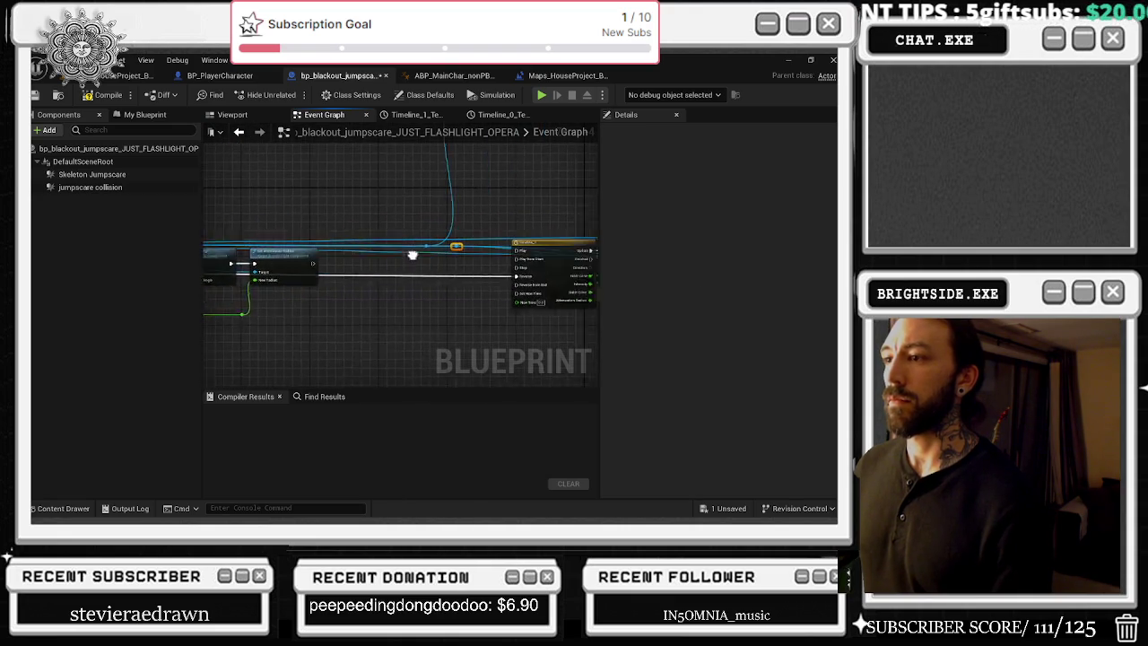
pyautogui.scroll(-2, 492, 254)
pyautogui.scroll(2, 448, 230)
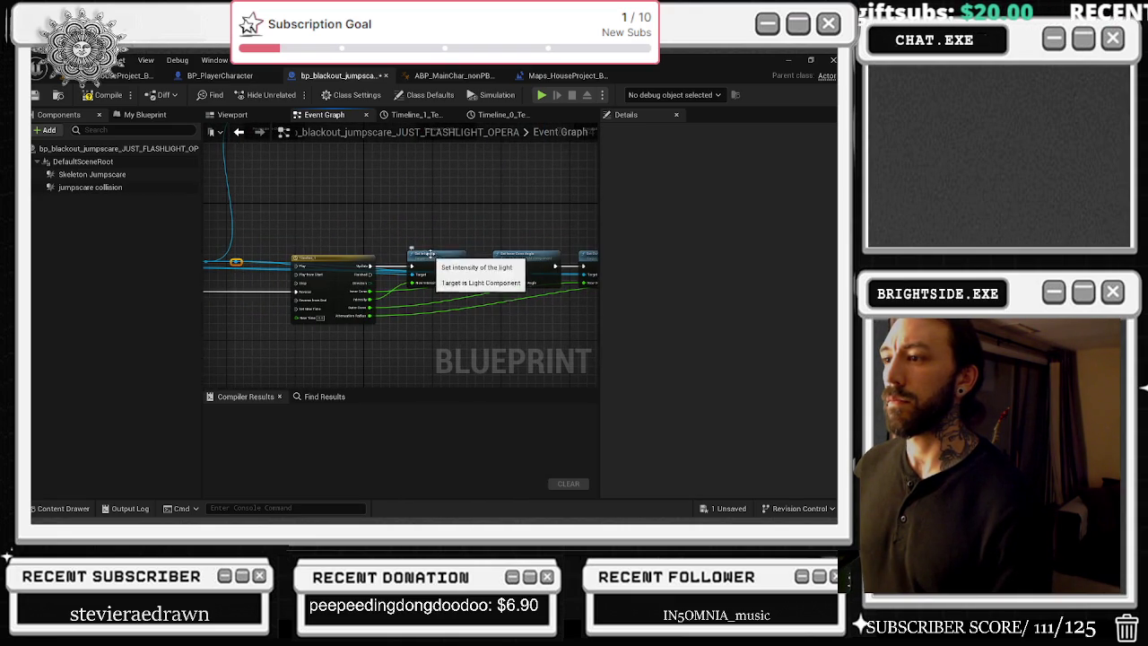
pyautogui.scroll(2, 481, 283)
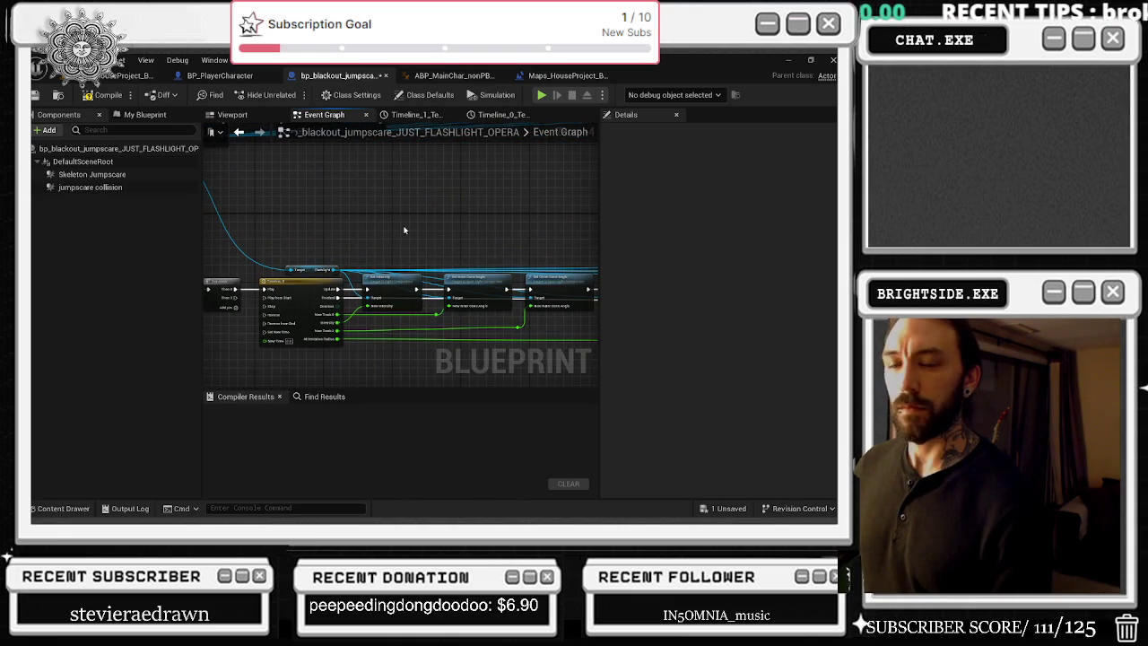
pyautogui.scroll(2, 344, 331)
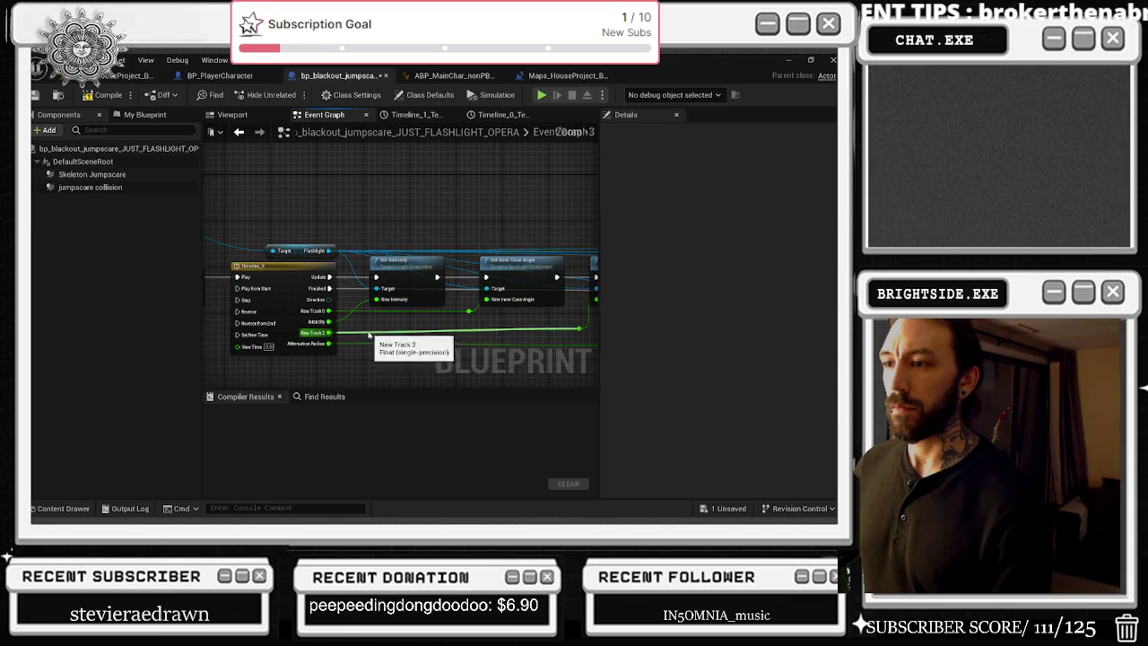
pyautogui.doubleClick(301, 278)
pyautogui.scroll(-2, 325, 279)
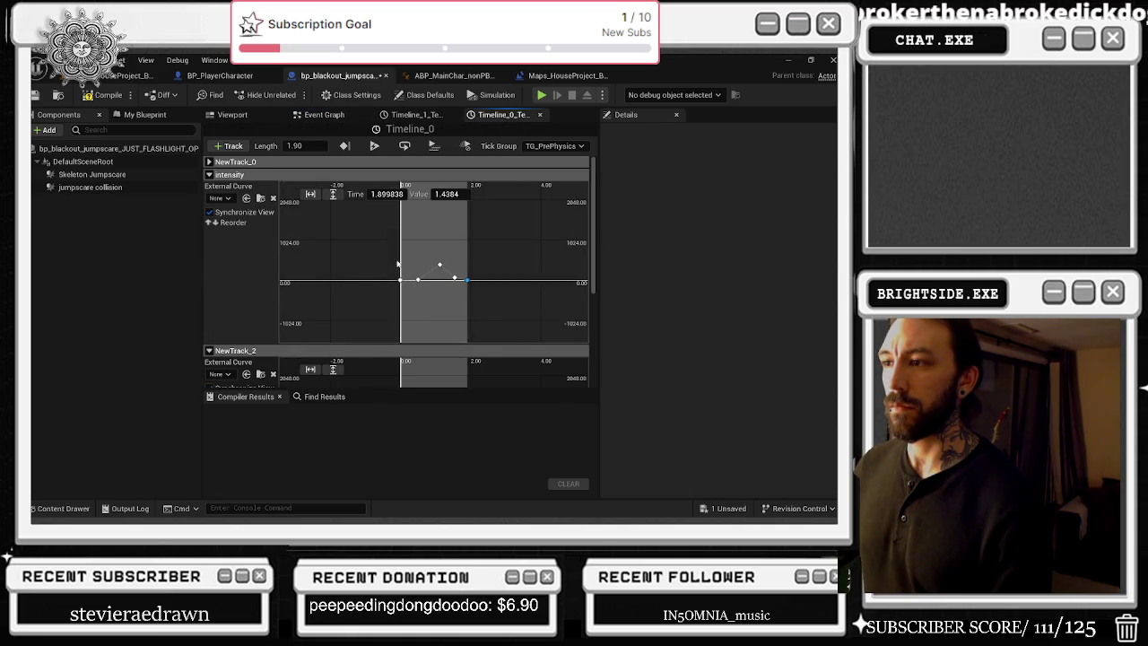
# Step: Close both timeline editors and add a reroute point on the wire above Set Intensity
pyautogui.click(540, 116)
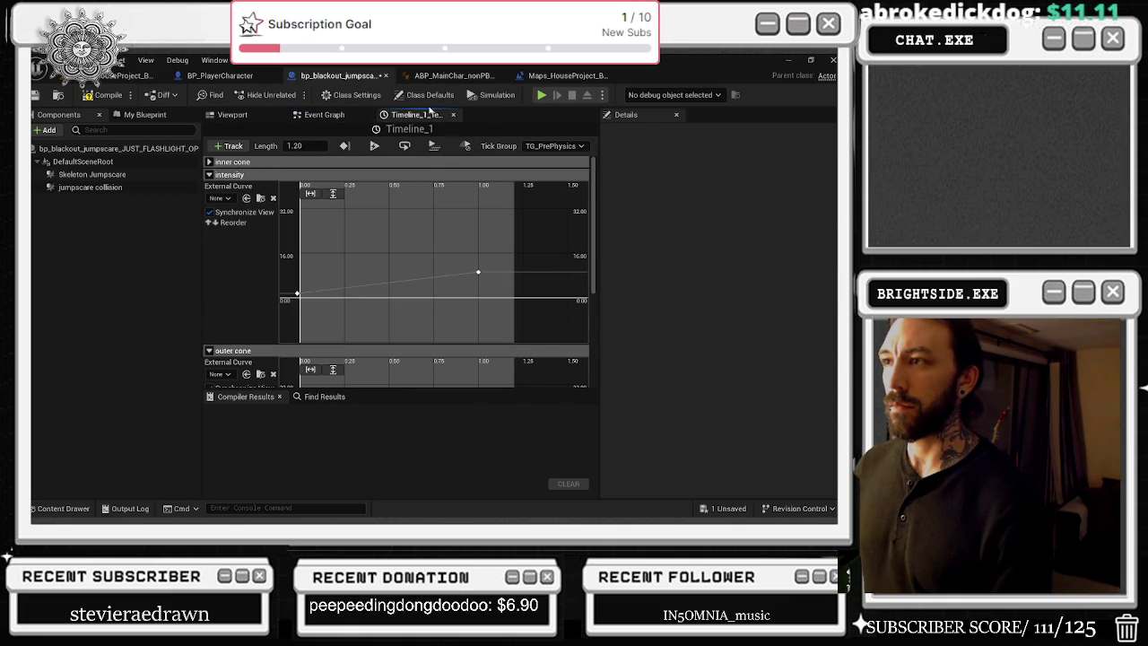
pyautogui.click(453, 116)
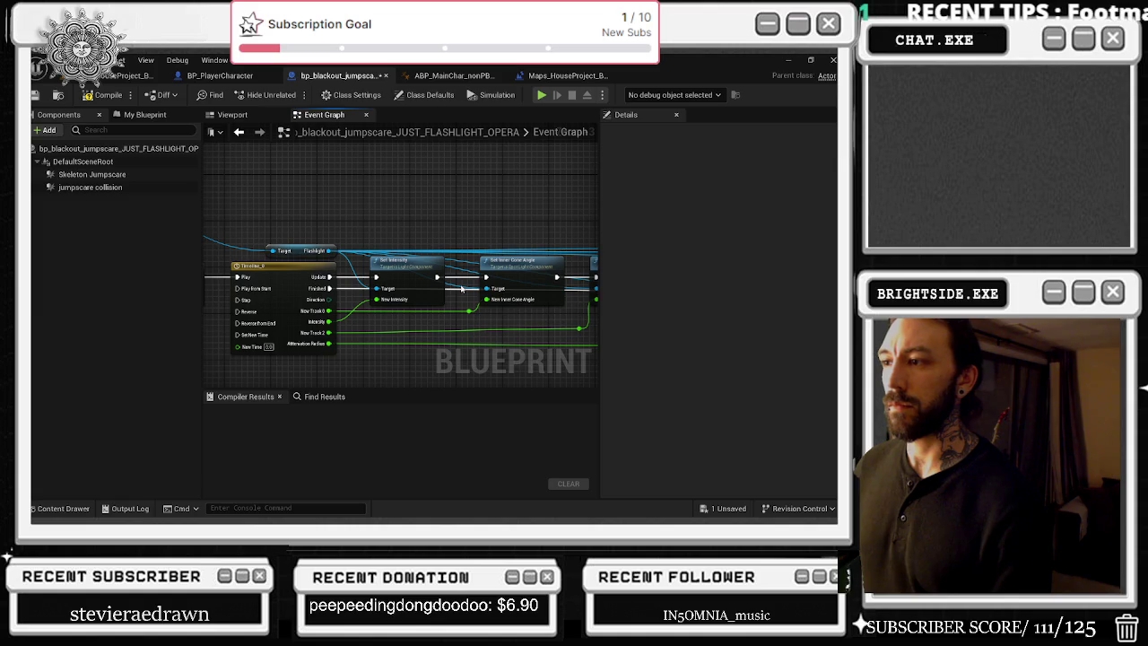
pyautogui.doubleClick(461, 255)
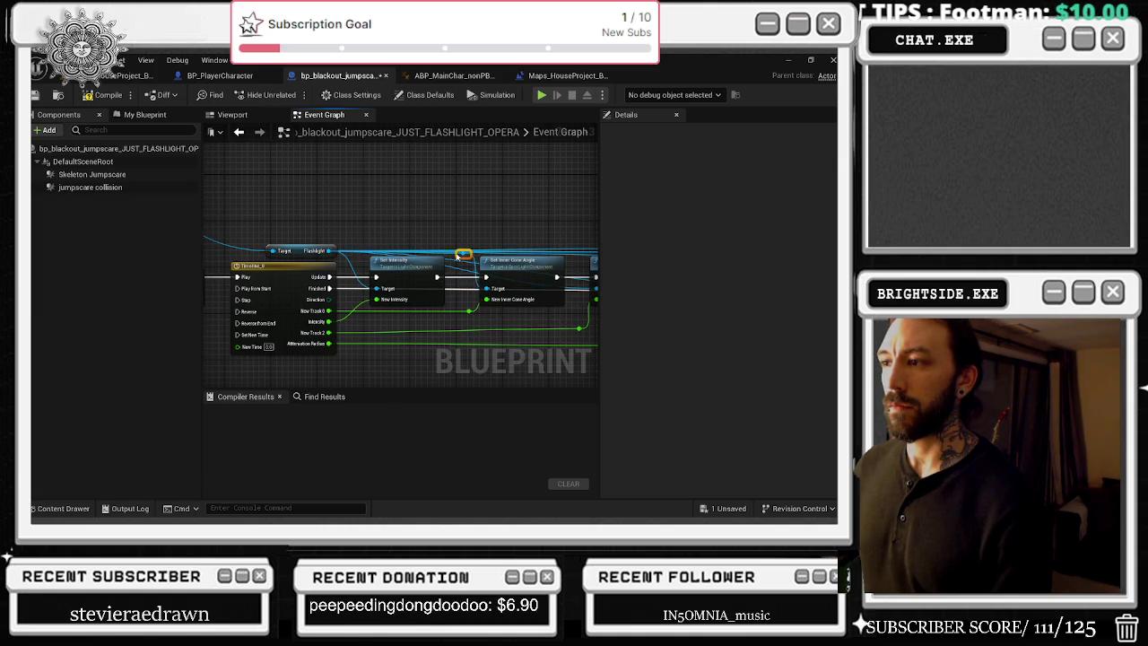
pyautogui.moveTo(485, 241)
pyautogui.mouseDown()
pyautogui.moveTo(424, 229)
pyautogui.moveTo(398, 260)
pyautogui.moveTo(478, 229)
pyautogui.mouseUp()
pyautogui.scroll(-8, 514, 243)
pyautogui.scroll(6, 514, 242)
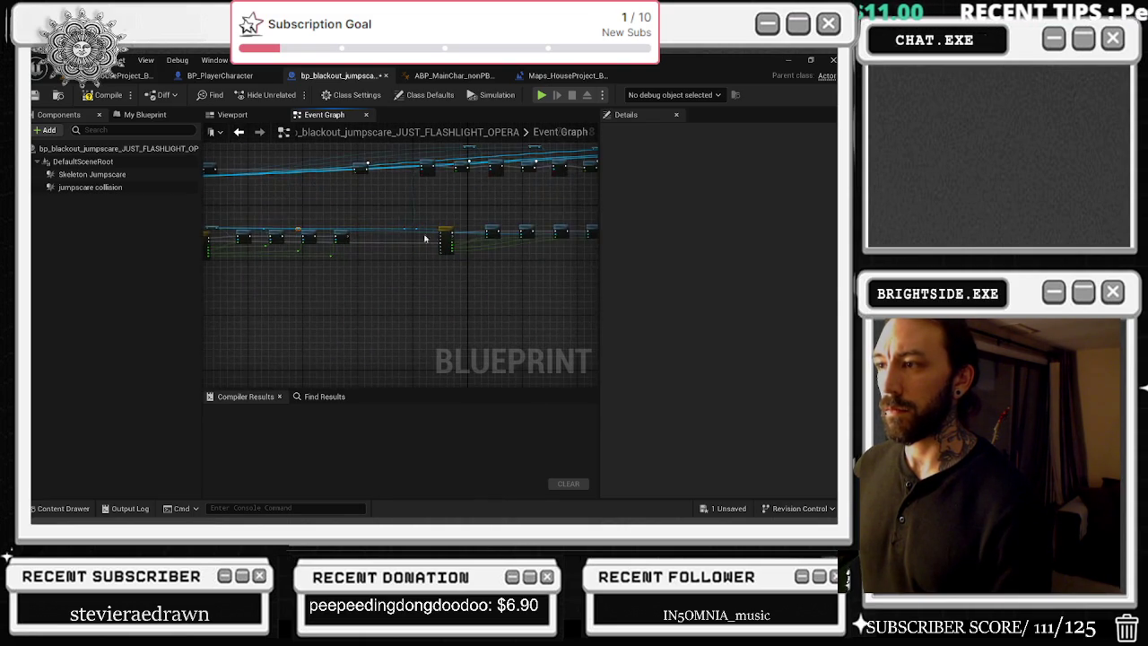
# Step: Check Timeline_1's intensity curve, then compile the flashlight jumpscare blueprint
pyautogui.doubleClick(453, 224)
pyautogui.scroll(-5, 443, 277)
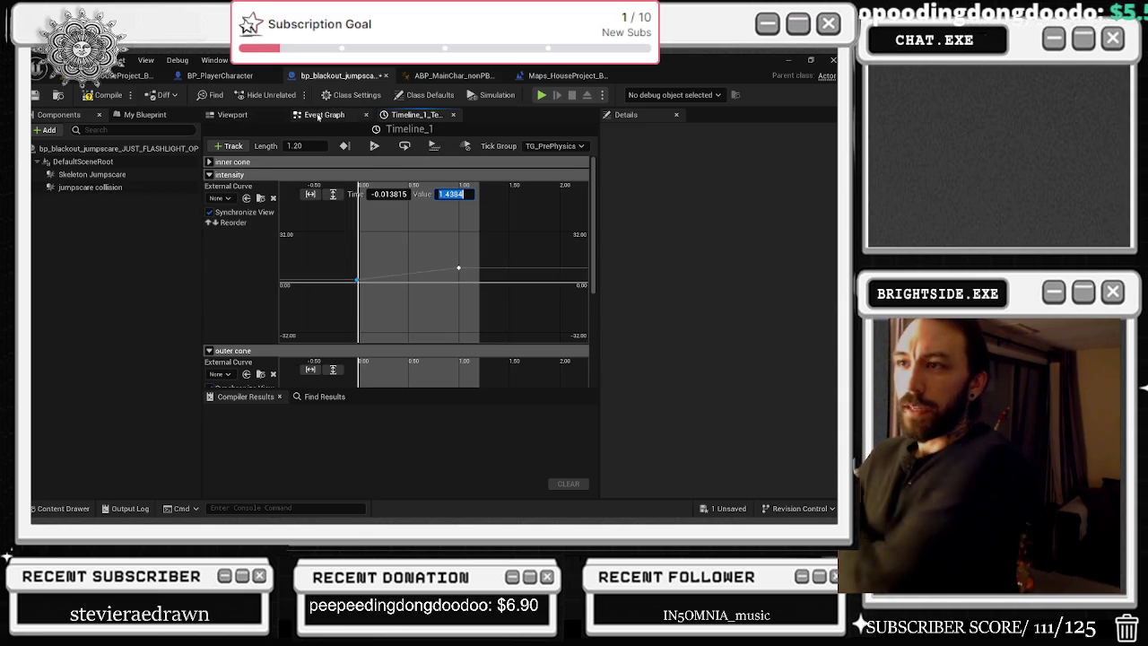
pyautogui.click(339, 119)
pyautogui.scroll(-5, 536, 286)
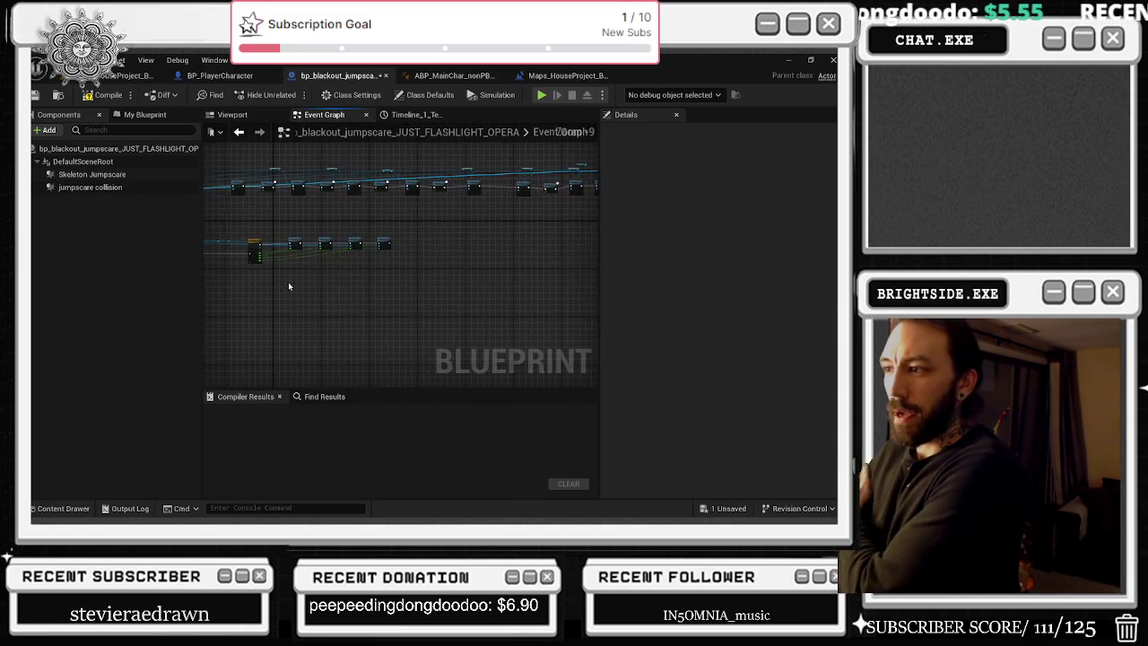
pyautogui.moveTo(385, 287); pyautogui.dragTo(452, 242)
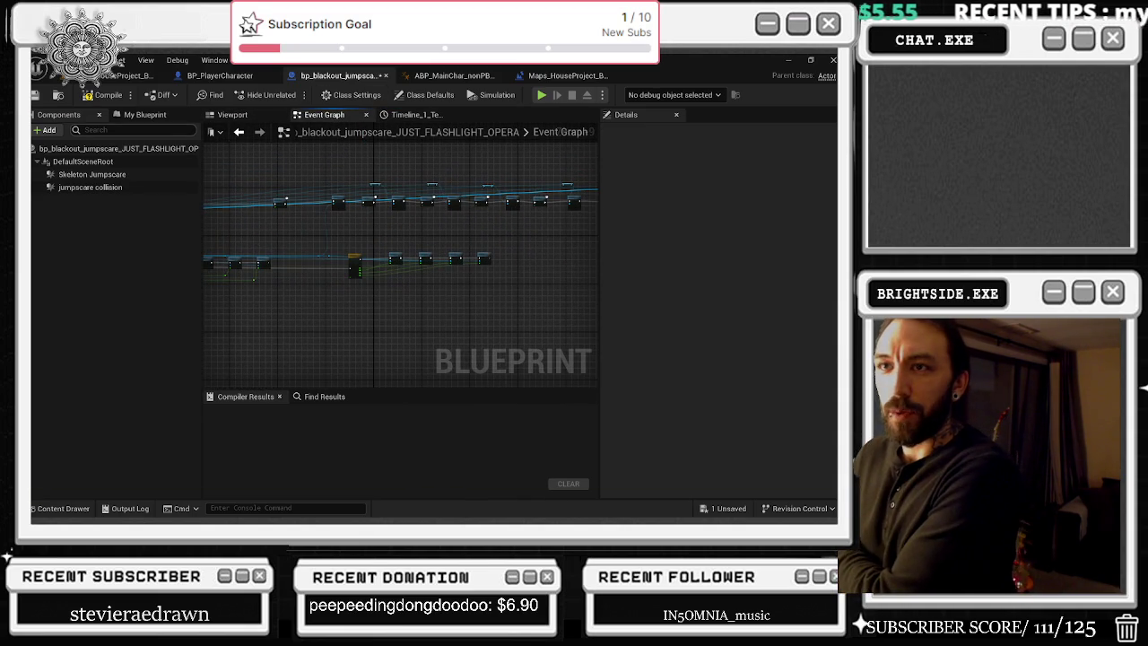
pyautogui.click(107, 96)
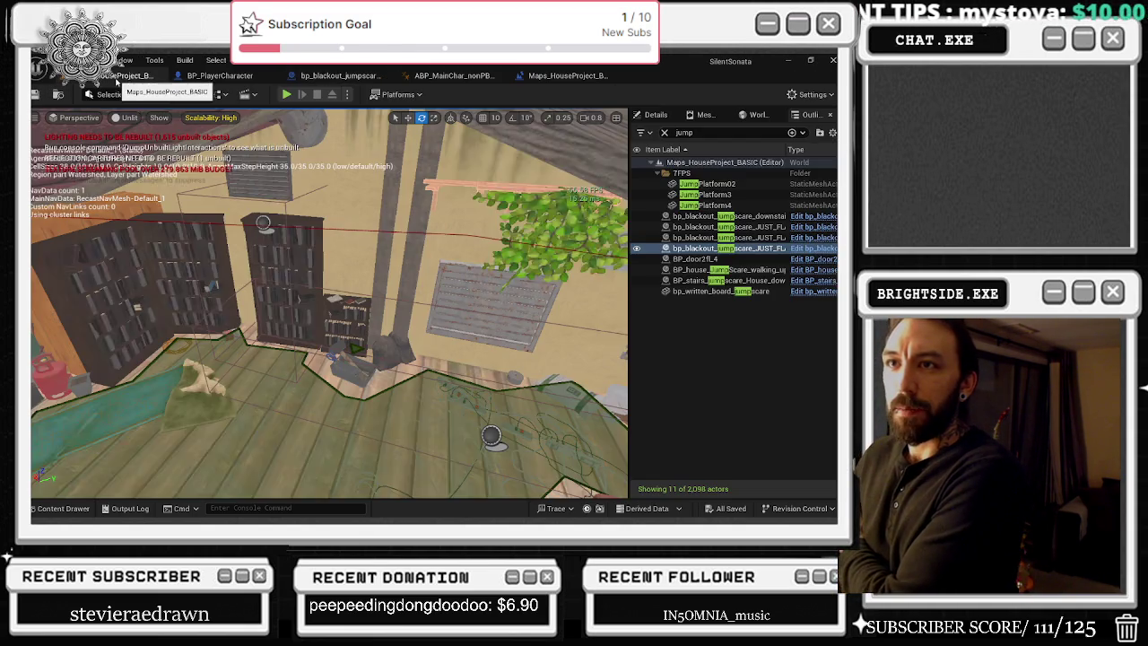
# Step: Select the other blackout jumpscare actor in the house level and open its blueprint
pyautogui.click(125, 75)
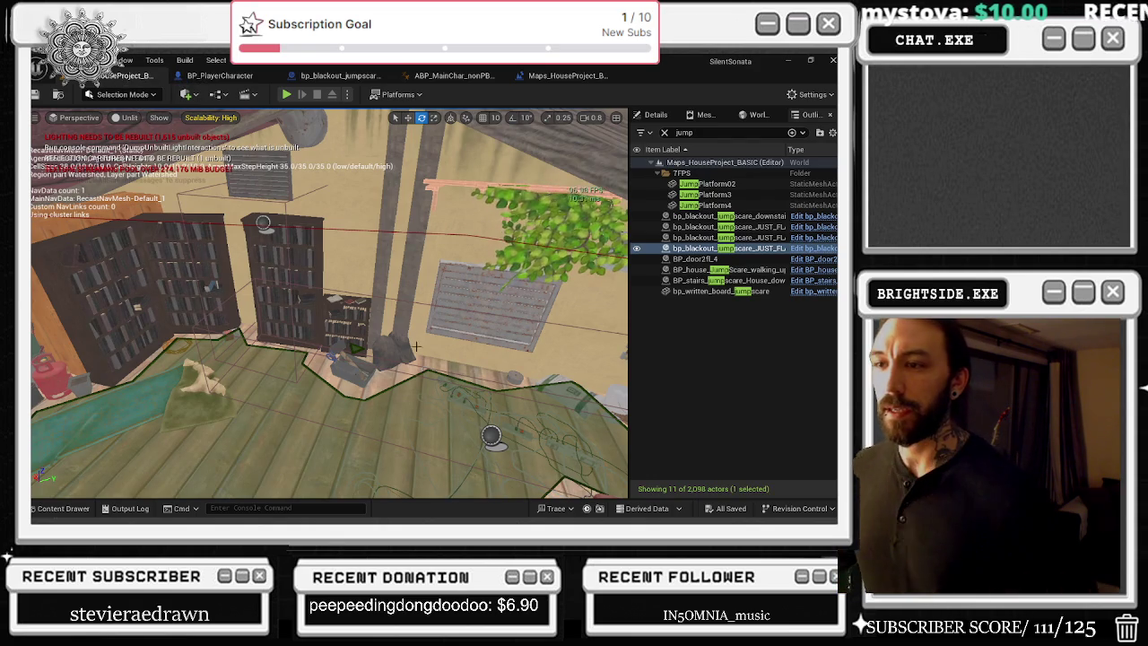
pyautogui.click(725, 238)
pyautogui.hotkey('ctrl', 'e')
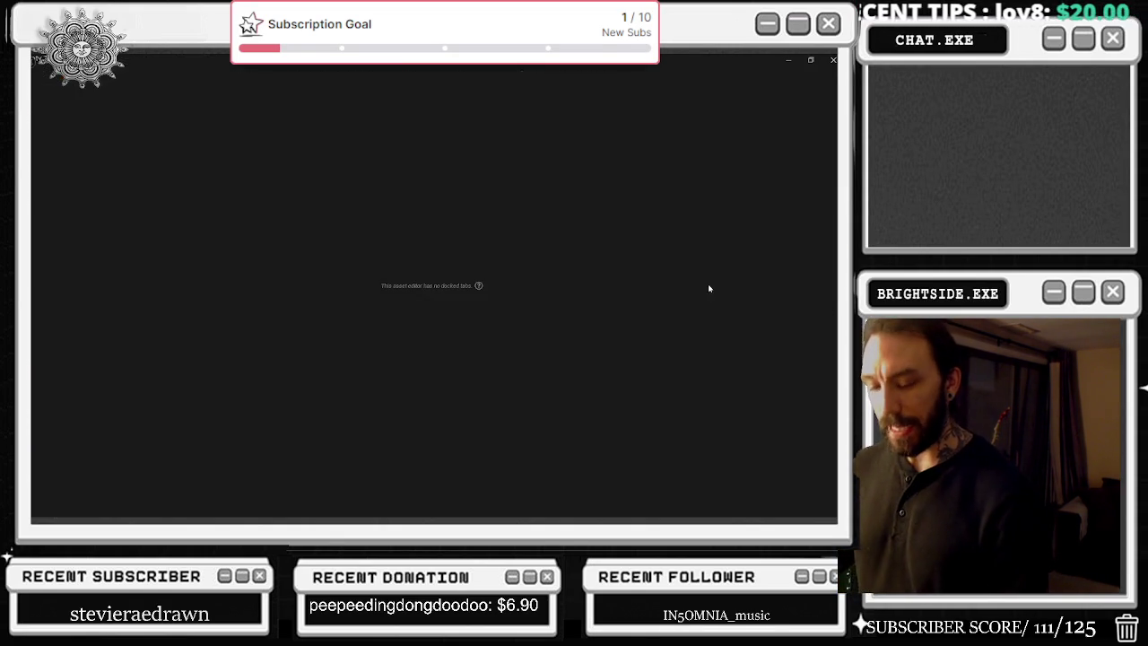
pyautogui.scroll(2, 401, 241)
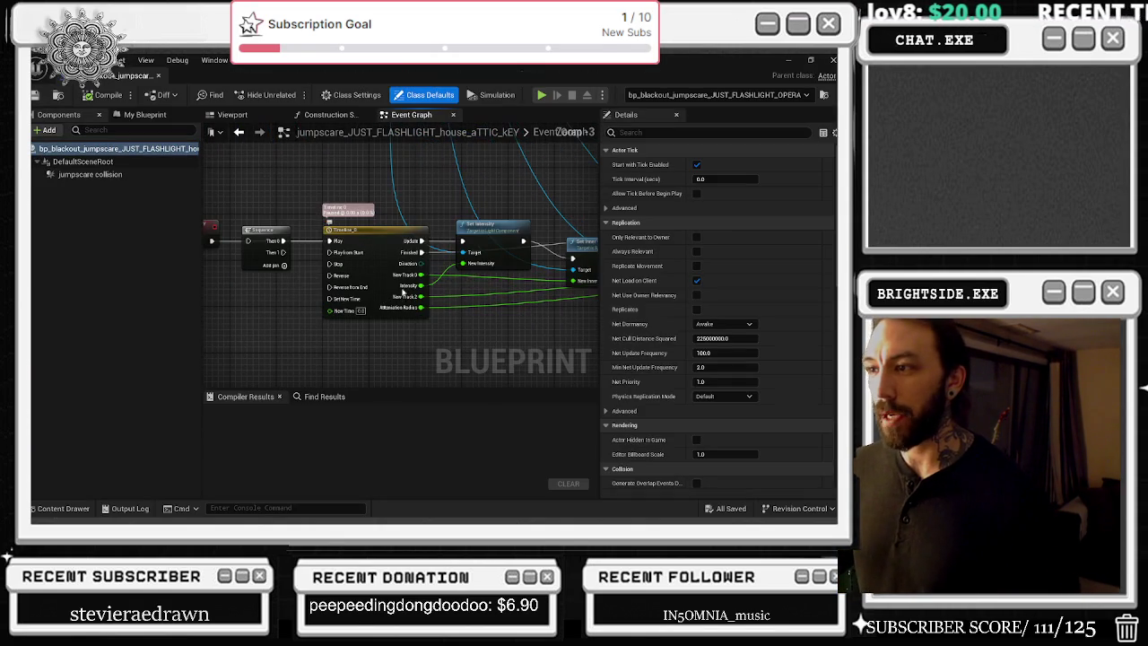
# Step: Adjust Timeline_0's first and last intensity keys, setting the last key to 1.4384
pyautogui.doubleClick(368, 228)
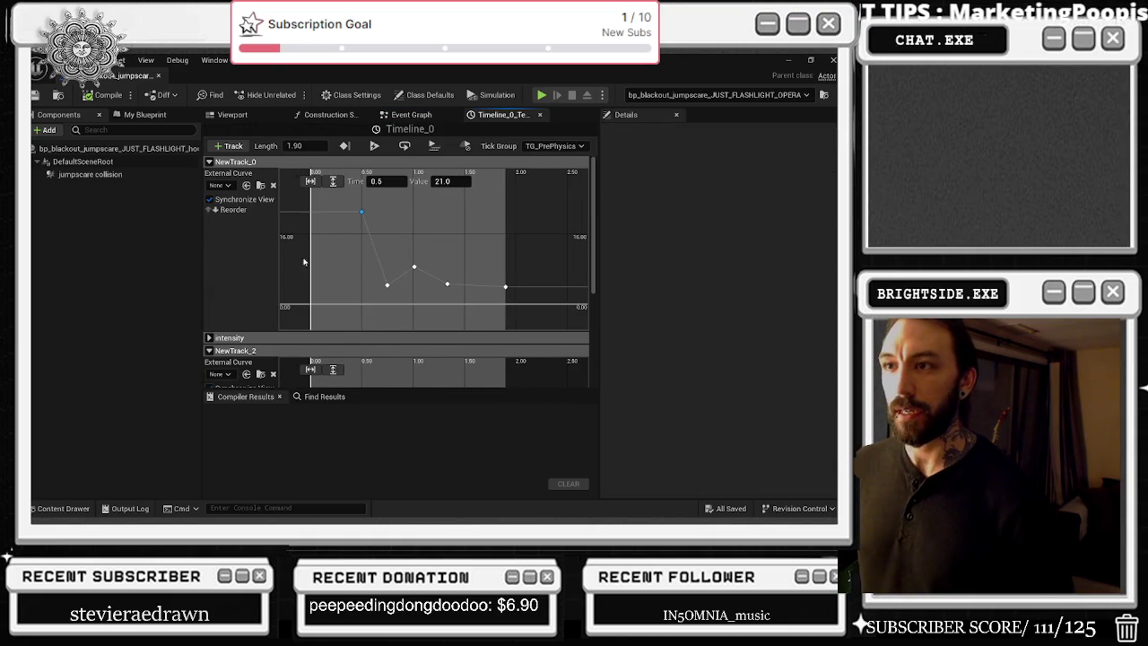
pyautogui.click(209, 337)
pyautogui.click(209, 161)
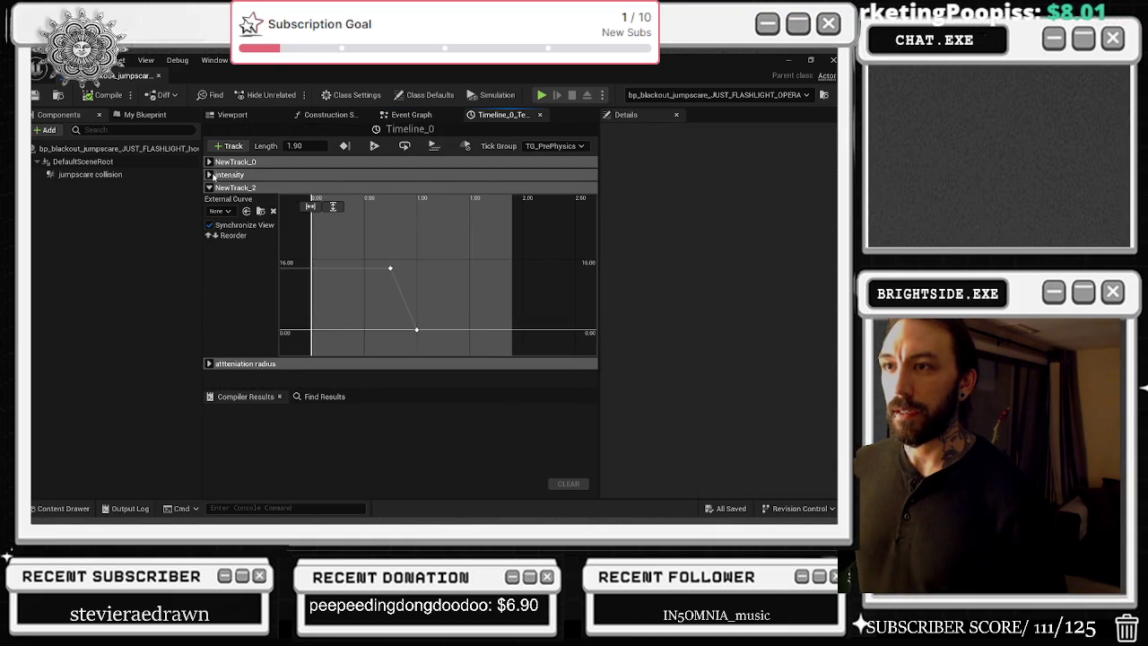
pyautogui.click(333, 194)
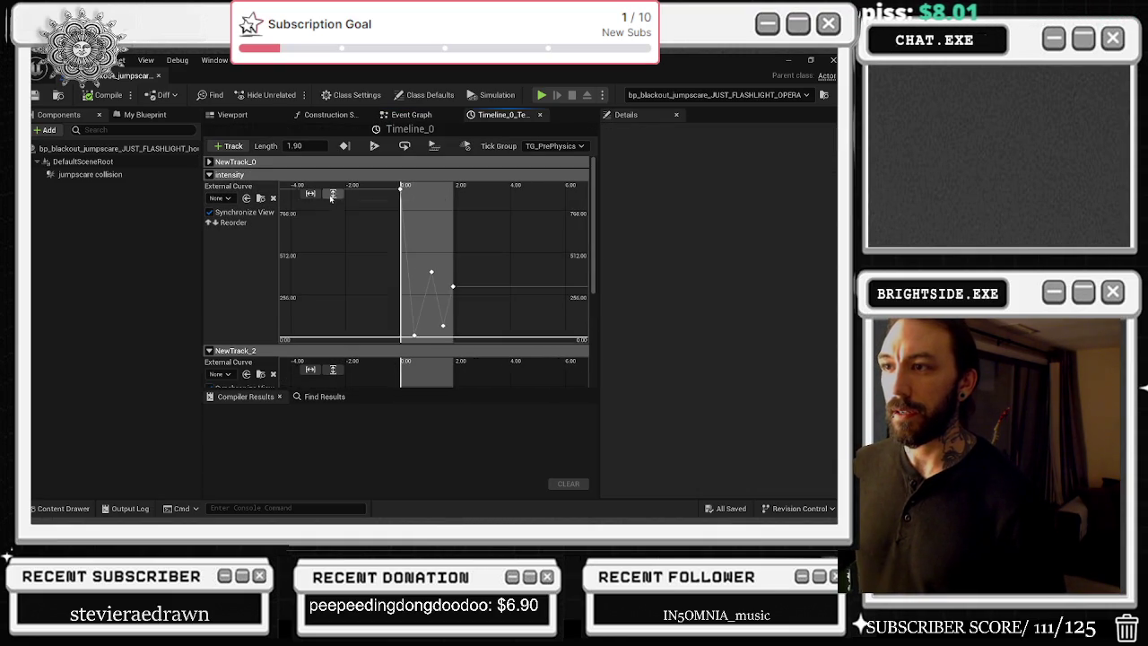
pyautogui.click(311, 195)
pyautogui.scroll(-2, 362, 222)
pyautogui.moveTo(361, 241); pyautogui.dragTo(328, 278)
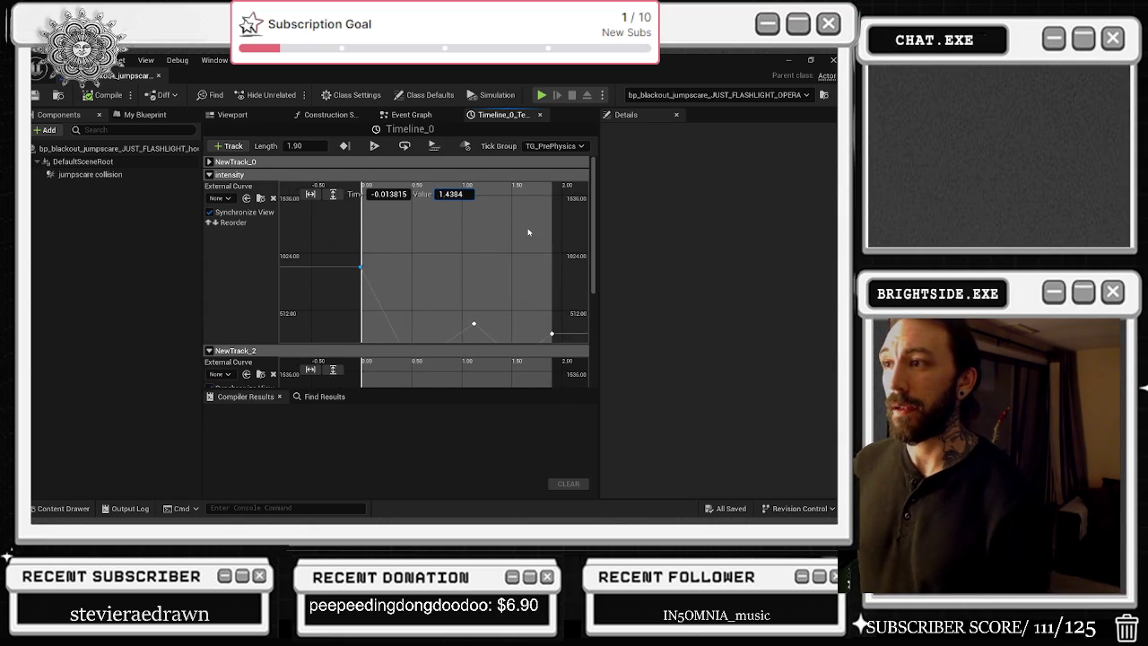
pyautogui.press('Return')
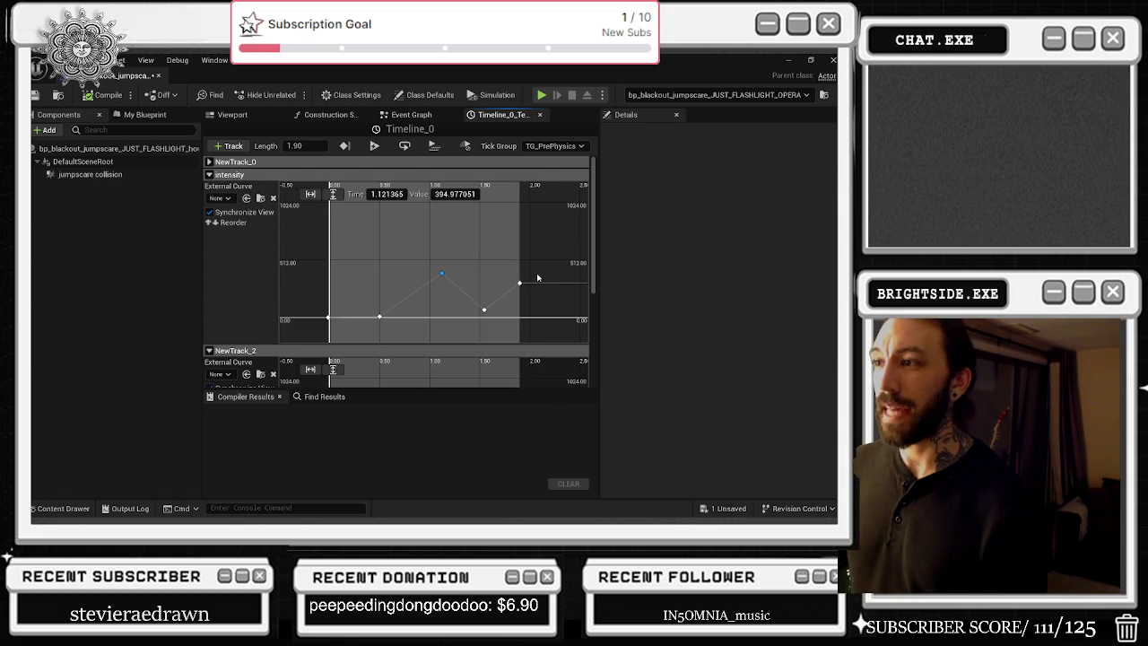
pyautogui.doubleClick(442, 194)
pyautogui.write('1.4384')
pyautogui.press('Return')
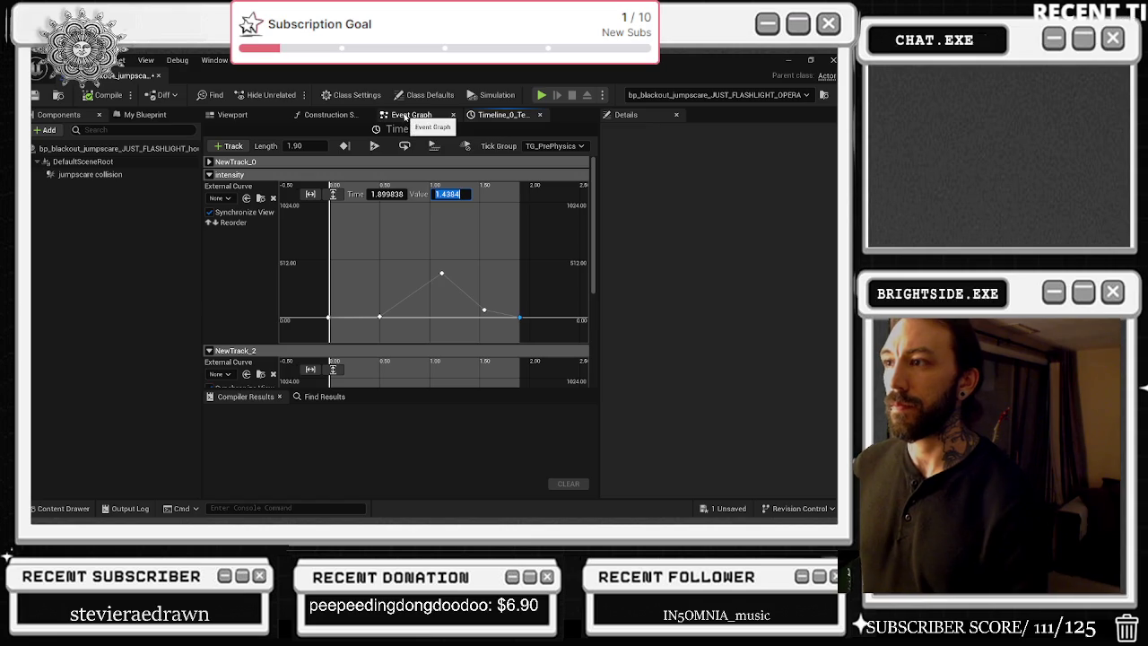
# Step: Check Timeline_1's intensity keyframe, compile the attic-key blueprint, and close both timeline tabs
pyautogui.click(411, 115)
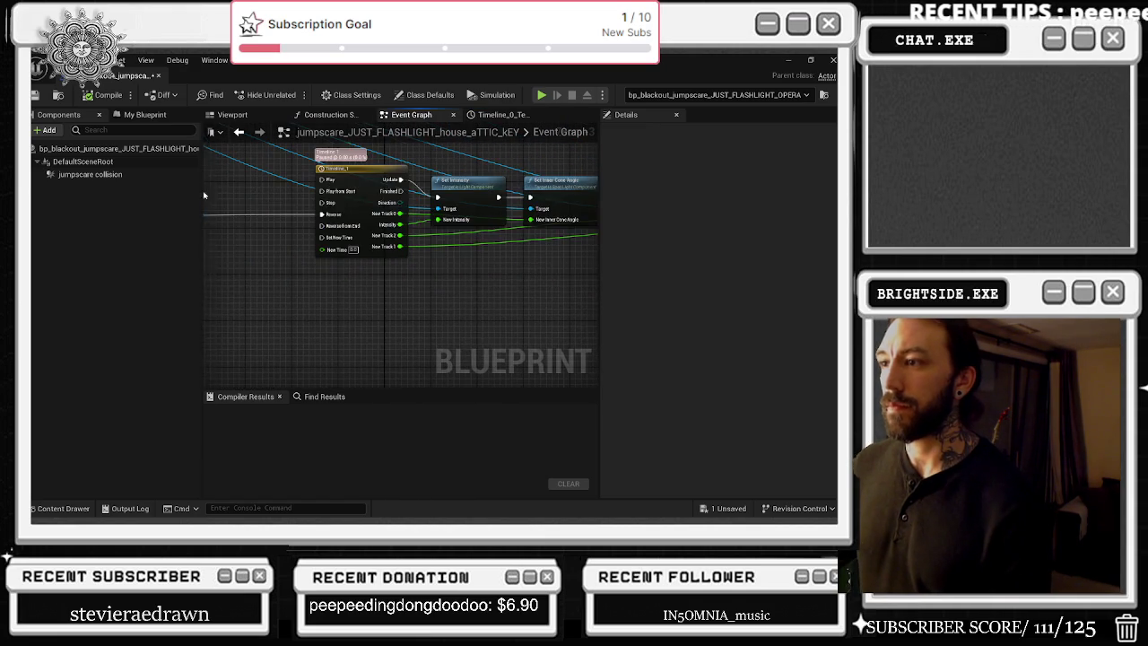
pyautogui.doubleClick(387, 195)
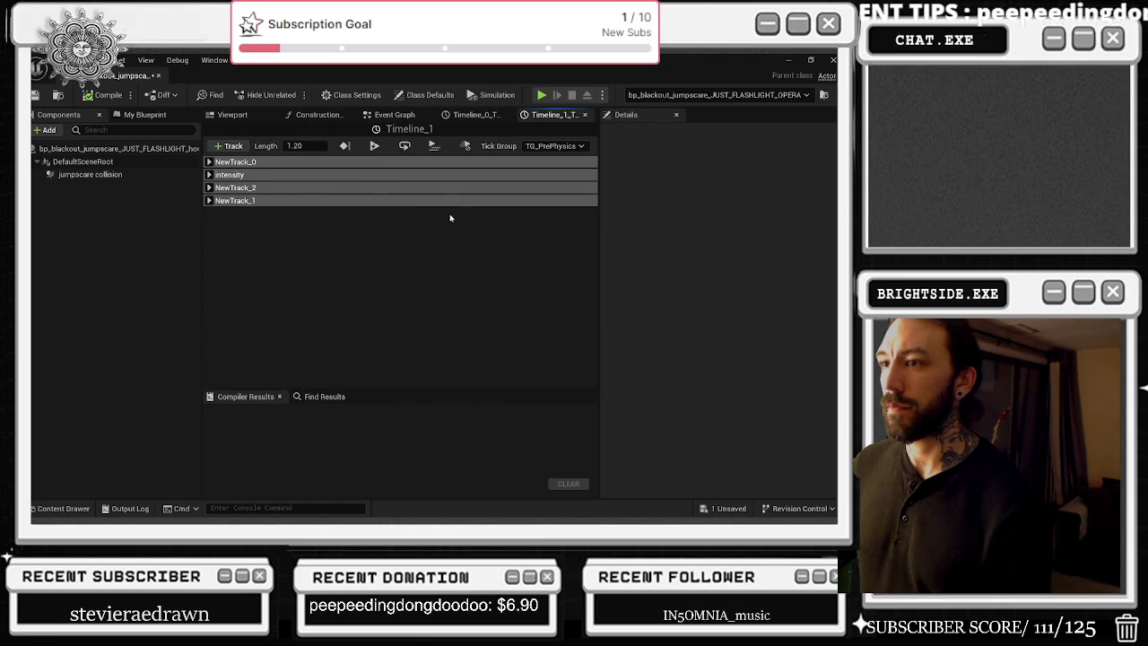
pyautogui.click(210, 175)
pyautogui.click(333, 194)
pyautogui.scroll(-4, 415, 316)
pyautogui.moveTo(393, 263); pyautogui.dragTo(394, 262)
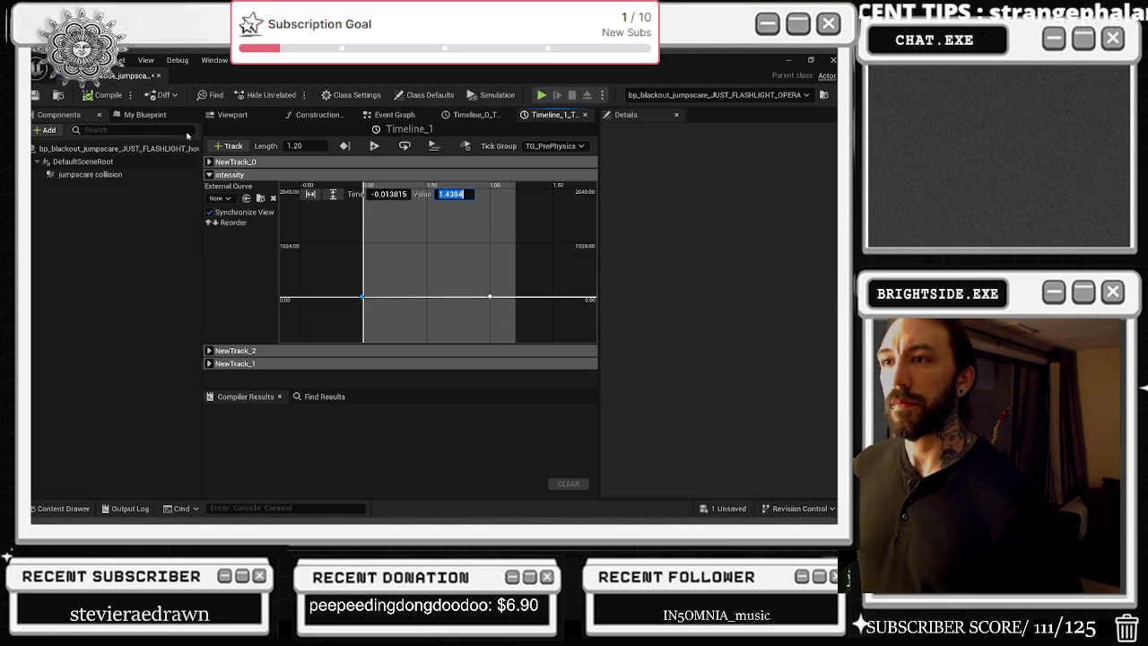
pyautogui.click(88, 96)
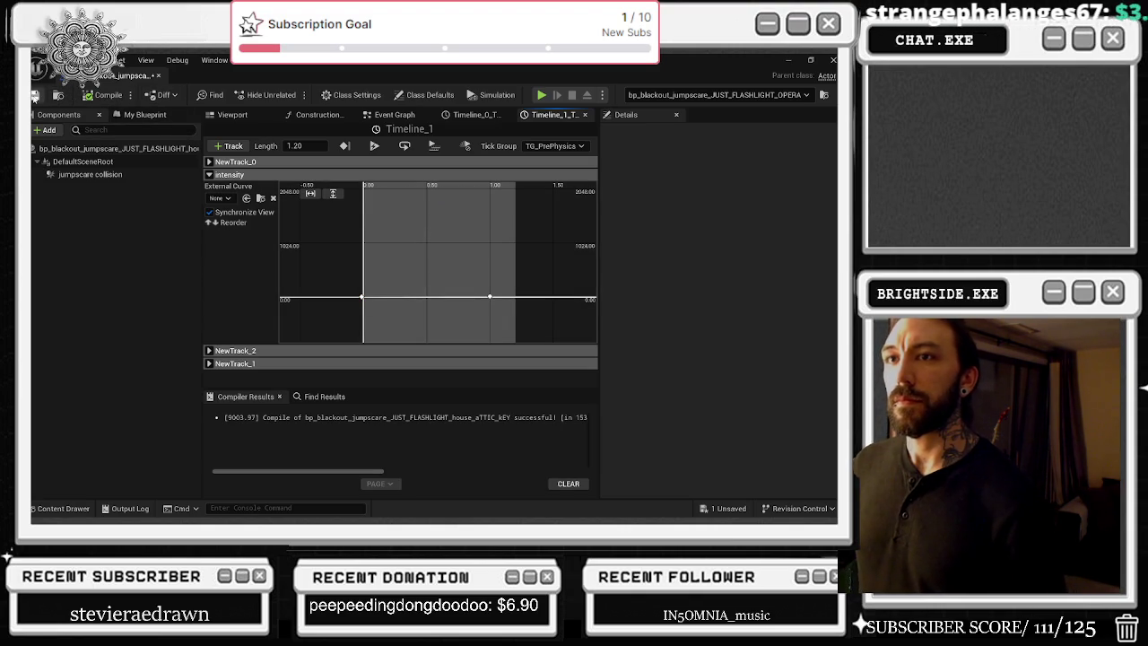
pyautogui.click(585, 115)
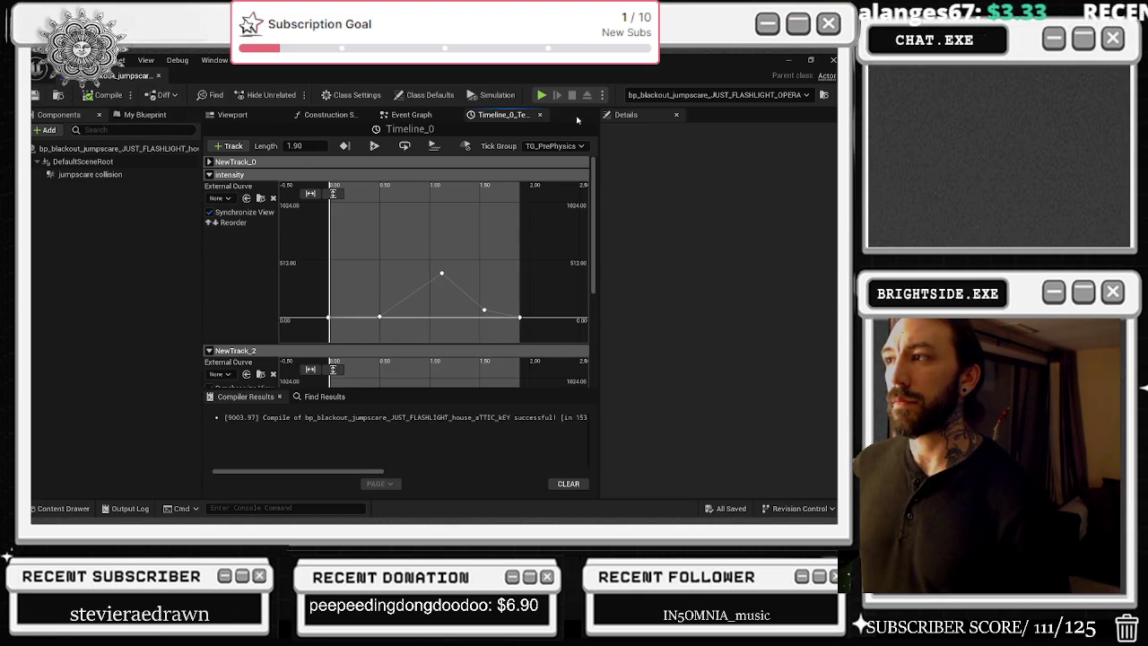
pyautogui.click(539, 116)
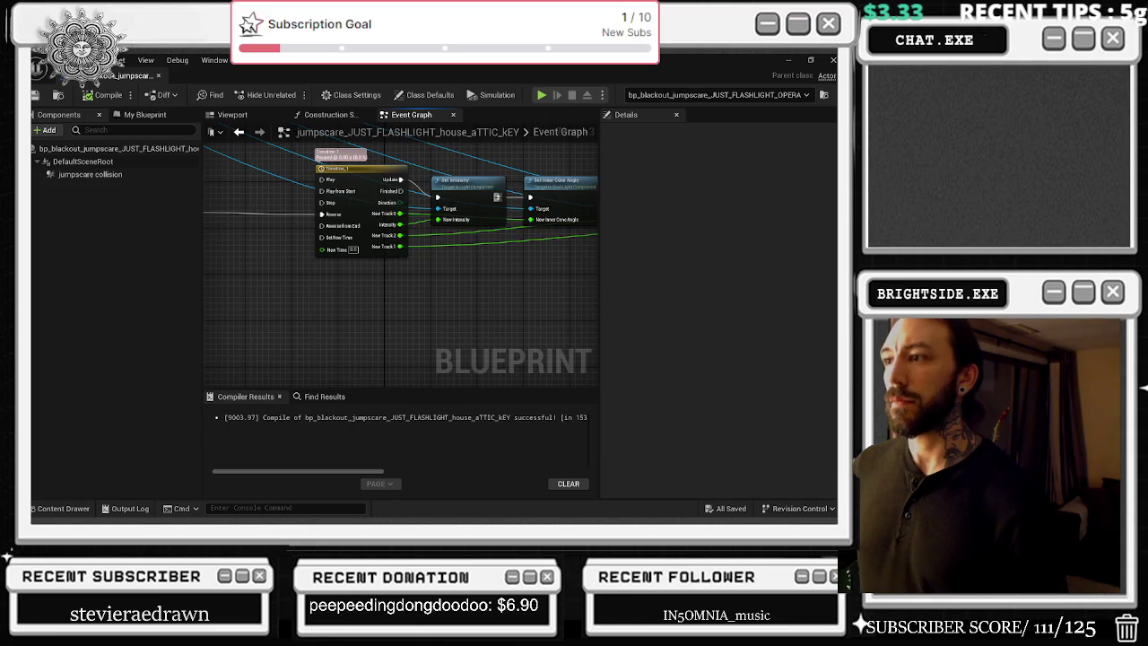
# Step: Align the cone angle, attenuation and Set Intensity nodes, lower the Flashlight variable, and add a reroute point
pyautogui.scroll(3, 403, 215)
pyautogui.moveTo(215, 212); pyautogui.dragTo(598, 261)
pyautogui.rightClick(598, 261)
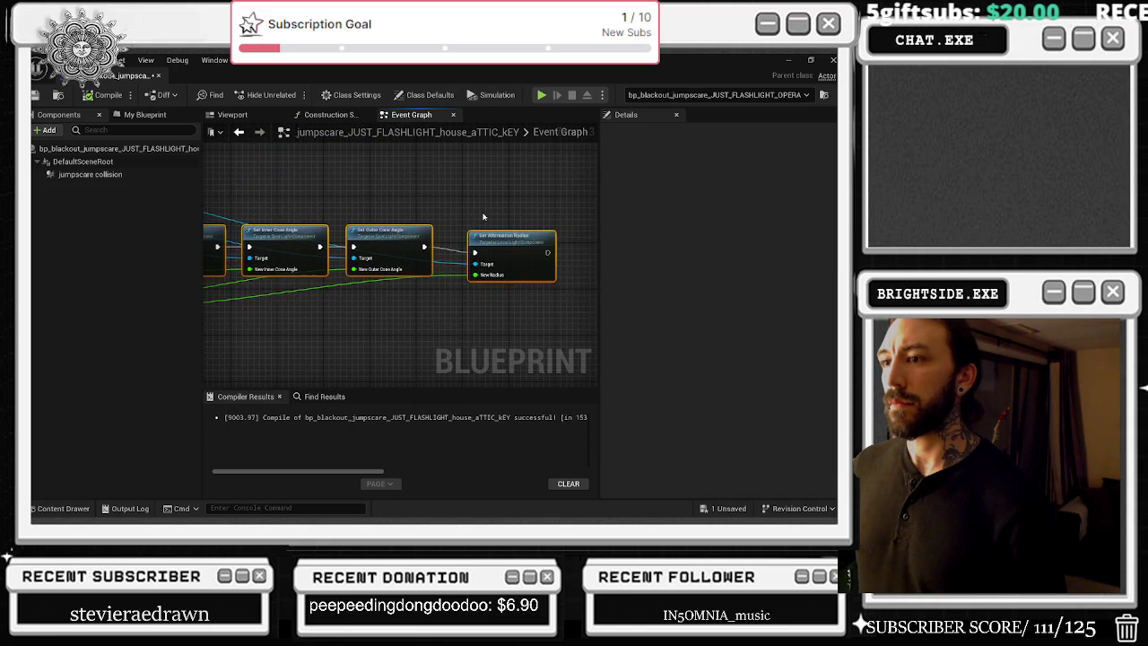
pyautogui.moveTo(350, 242); pyautogui.dragTo(350, 236)
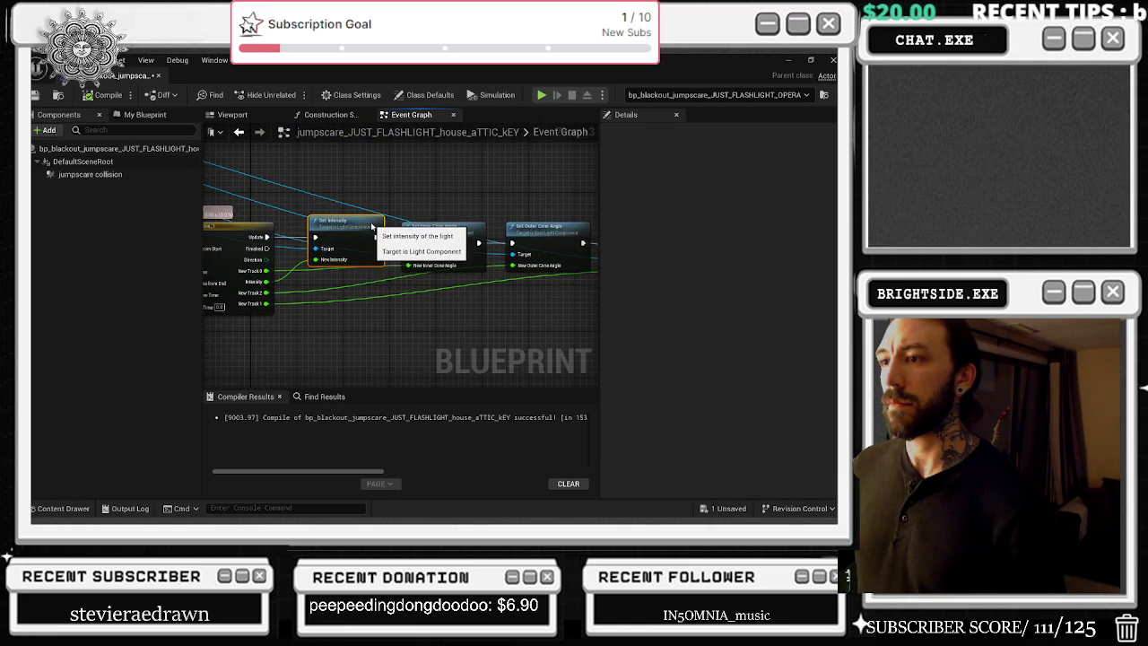
pyautogui.moveTo(437, 225); pyautogui.dragTo(449, 218)
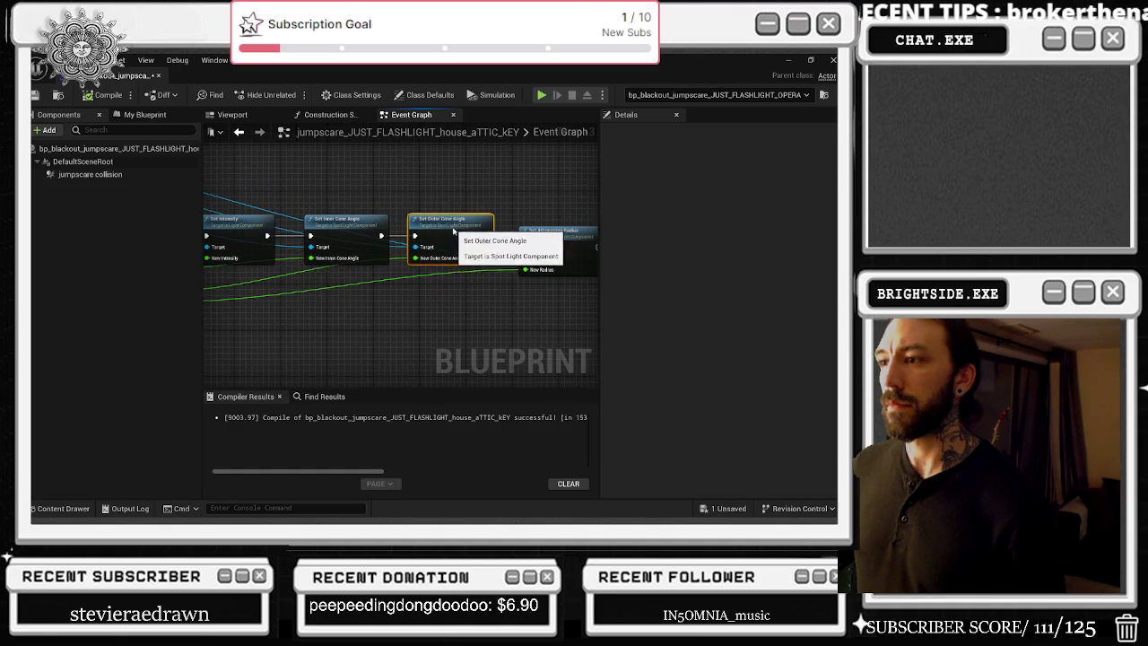
pyautogui.scroll(-5, 498, 285)
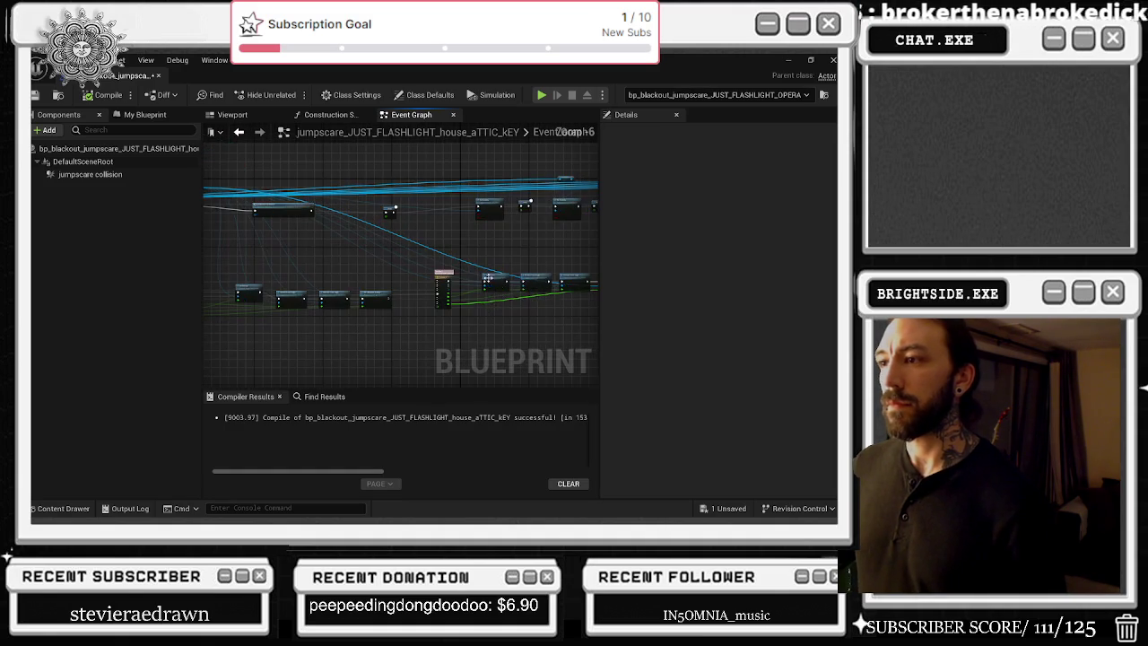
pyautogui.scroll(2, 406, 249)
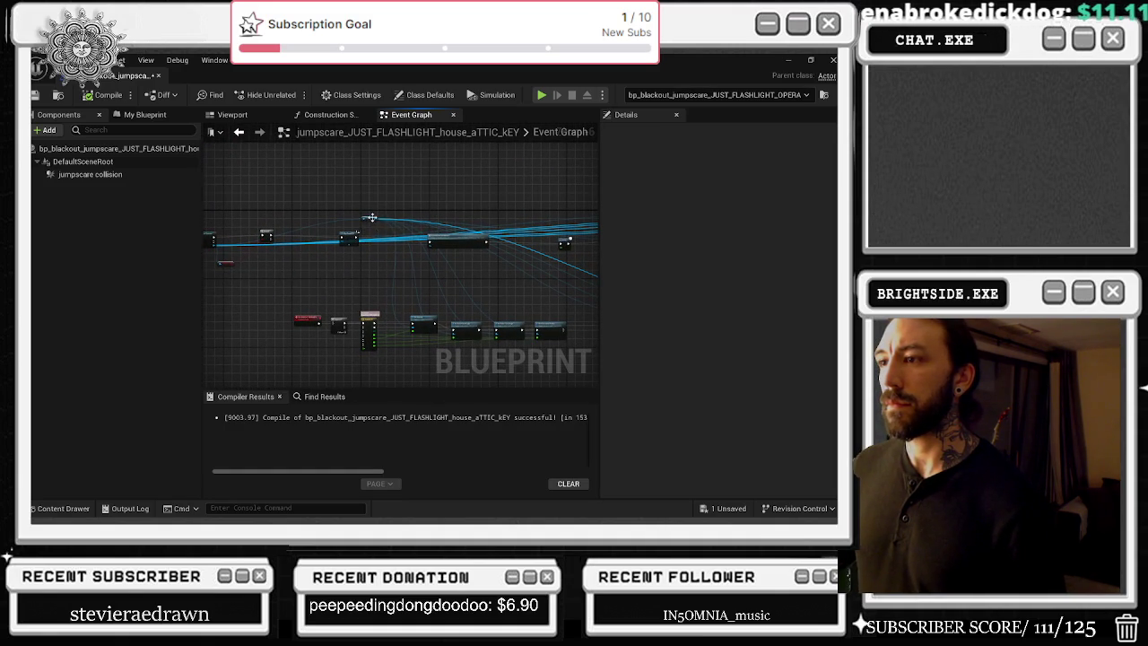
pyautogui.moveTo(372, 217); pyautogui.dragTo(372, 235)
pyautogui.moveTo(375, 294); pyautogui.dragTo(374, 308)
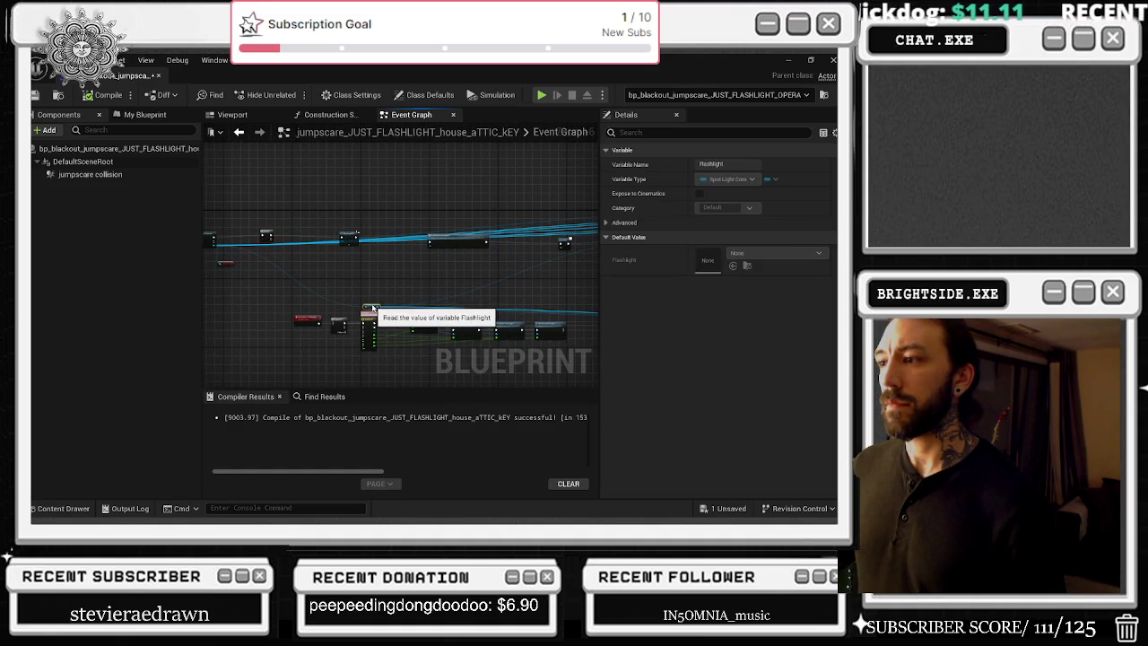
pyautogui.scroll(2, 404, 224)
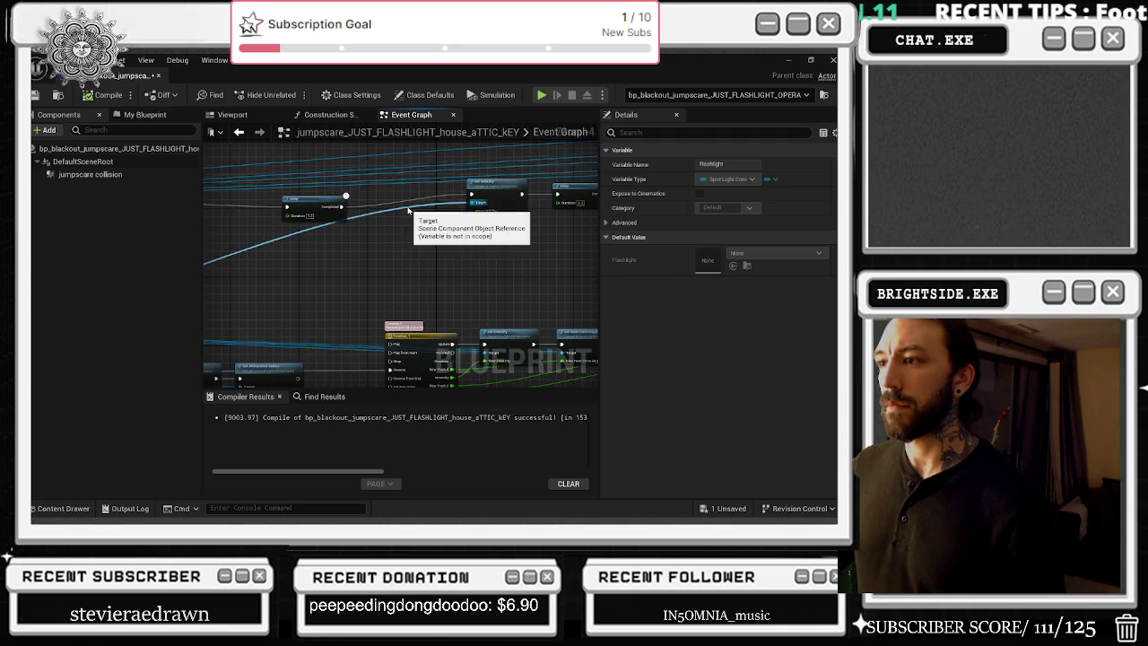
pyautogui.doubleClick(407, 204)
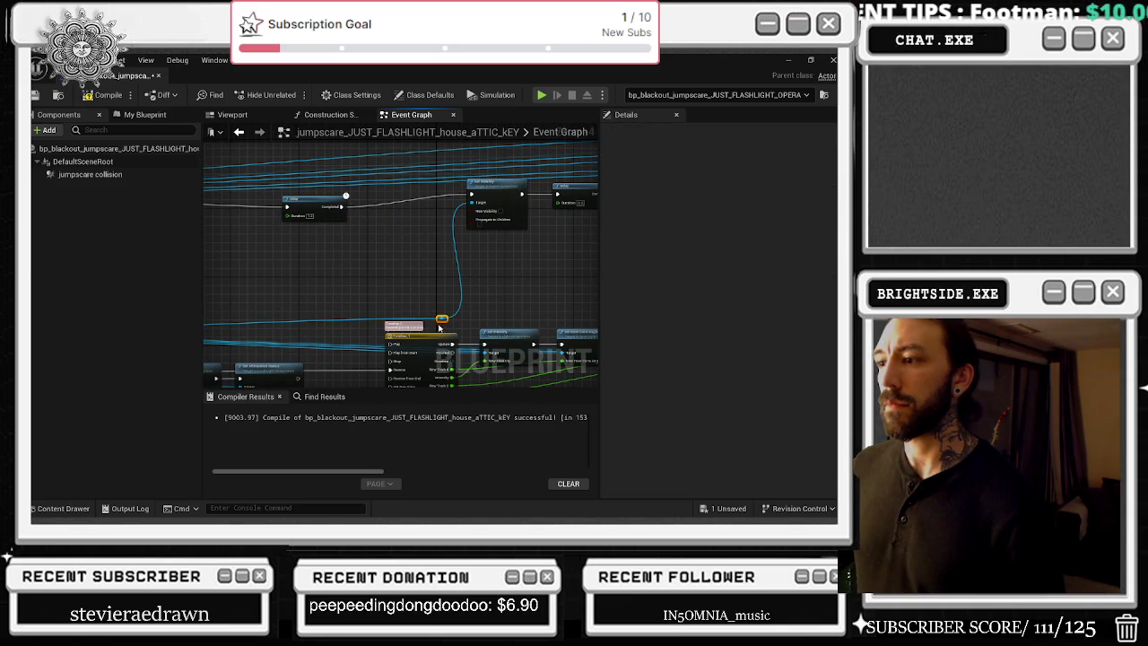
# Step: Rearrange the Delay and Set Visibility nodes in the event chain and recompile the blueprint
pyautogui.moveTo(438, 328); pyautogui.dragTo(250, 247)
pyautogui.moveTo(465, 260); pyautogui.dragTo(579, 378)
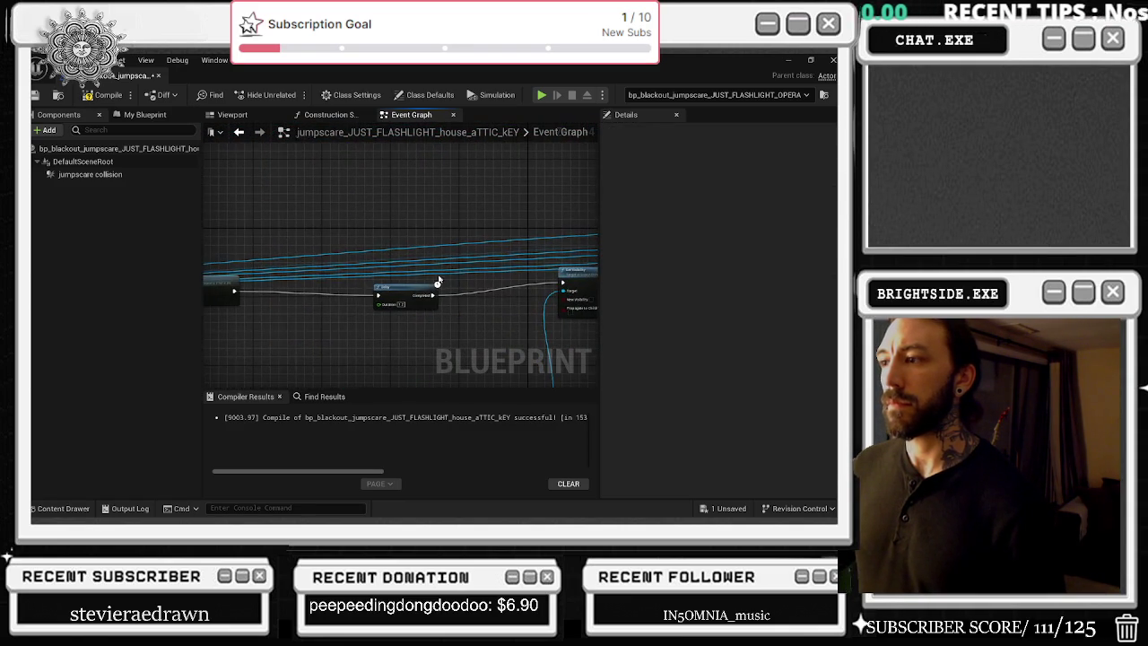
pyautogui.scroll(-5, 290, 276)
pyautogui.scroll(2, 363, 239)
pyautogui.moveTo(494, 258)
pyautogui.mouseDown()
pyautogui.moveTo(448, 259)
pyautogui.moveTo(523, 244)
pyautogui.mouseUp()
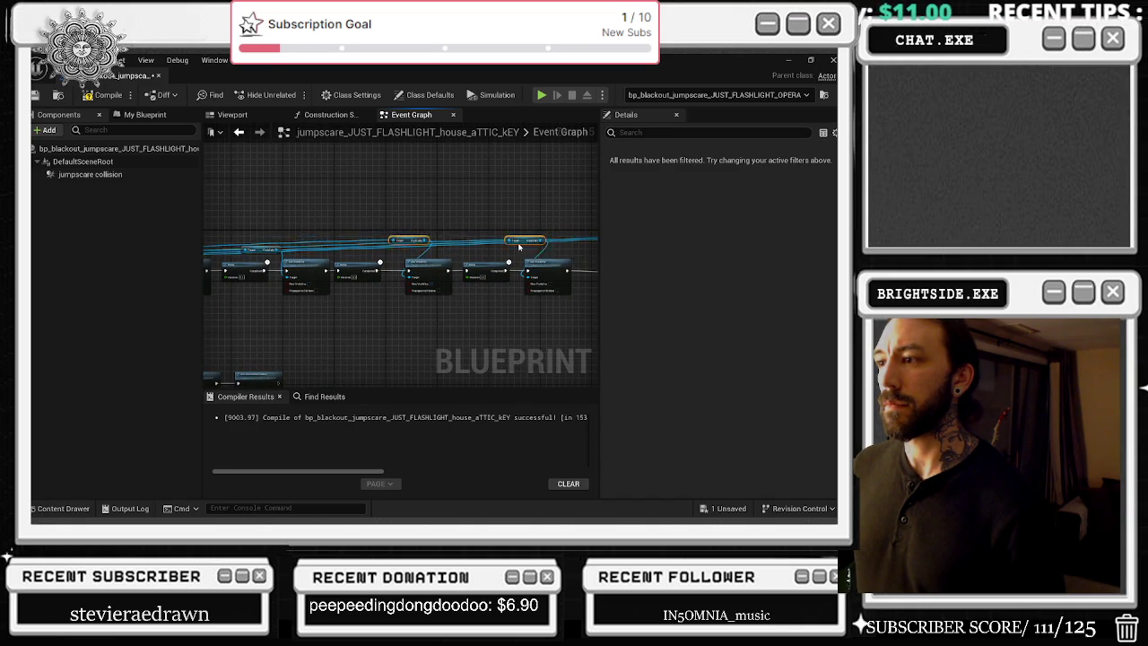
pyautogui.moveTo(205, 212)
pyautogui.mouseDown()
pyautogui.moveTo(430, 232)
pyautogui.moveTo(317, 191)
pyautogui.mouseUp()
pyautogui.click(518, 211)
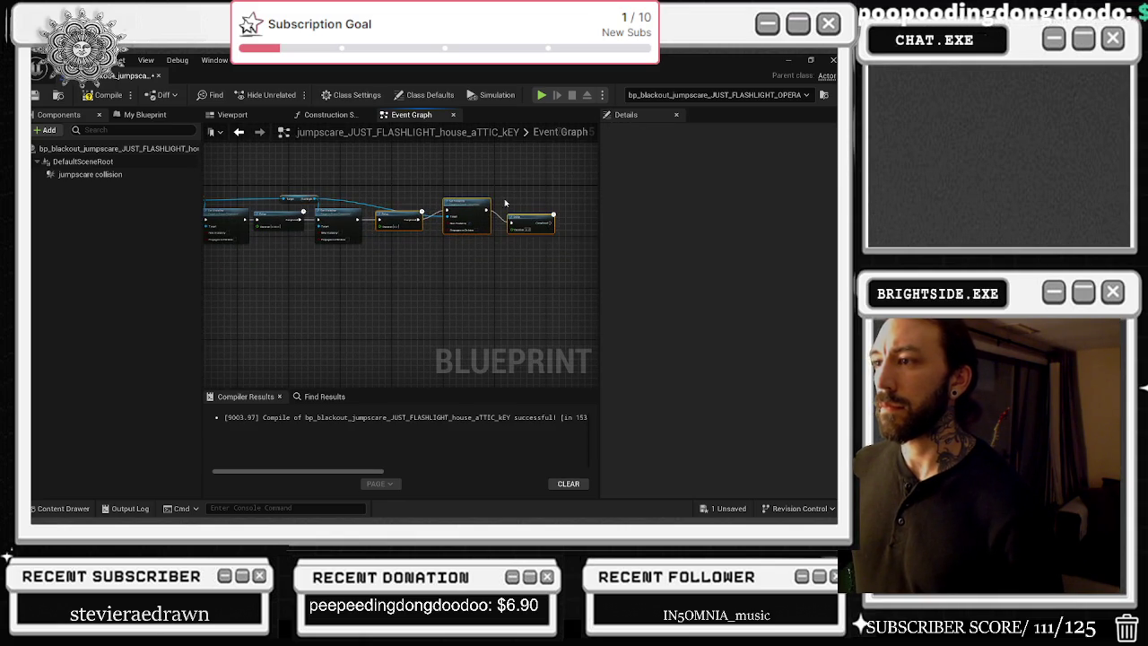
pyautogui.moveTo(459, 198); pyautogui.dragTo(462, 208)
pyautogui.click(520, 213)
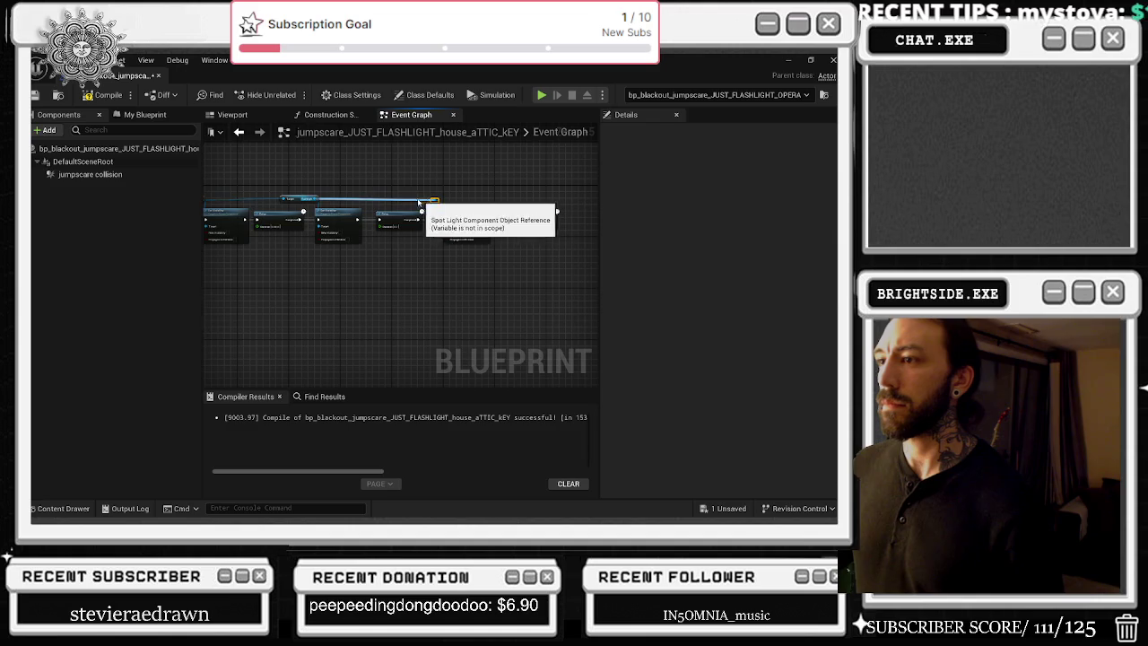
pyautogui.scroll(1, 482, 200)
pyautogui.click(105, 95)
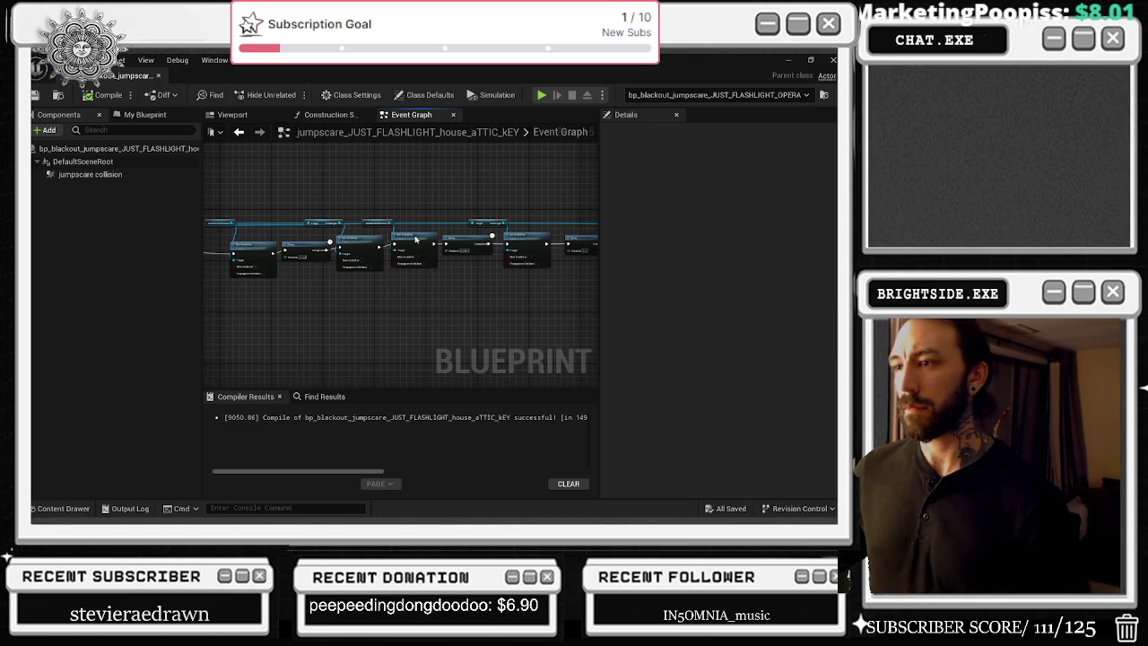
# Step: Remove the trailing Set Visibility and Delay nodes at the end of the chain
pyautogui.scroll(1, 366, 221)
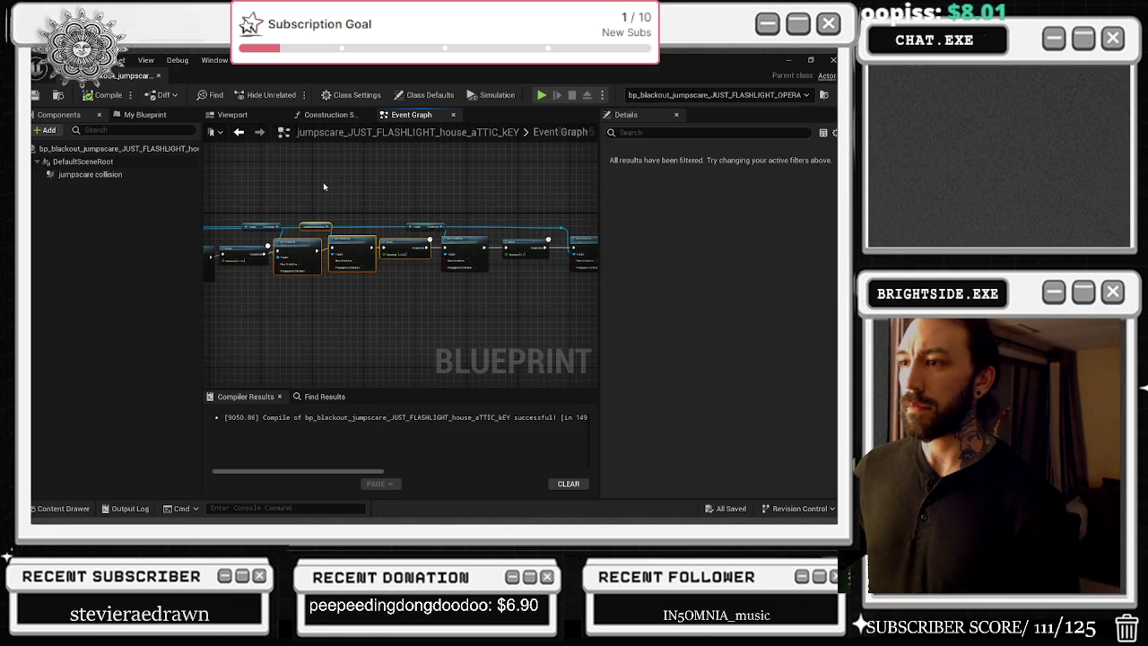
pyautogui.click(362, 256)
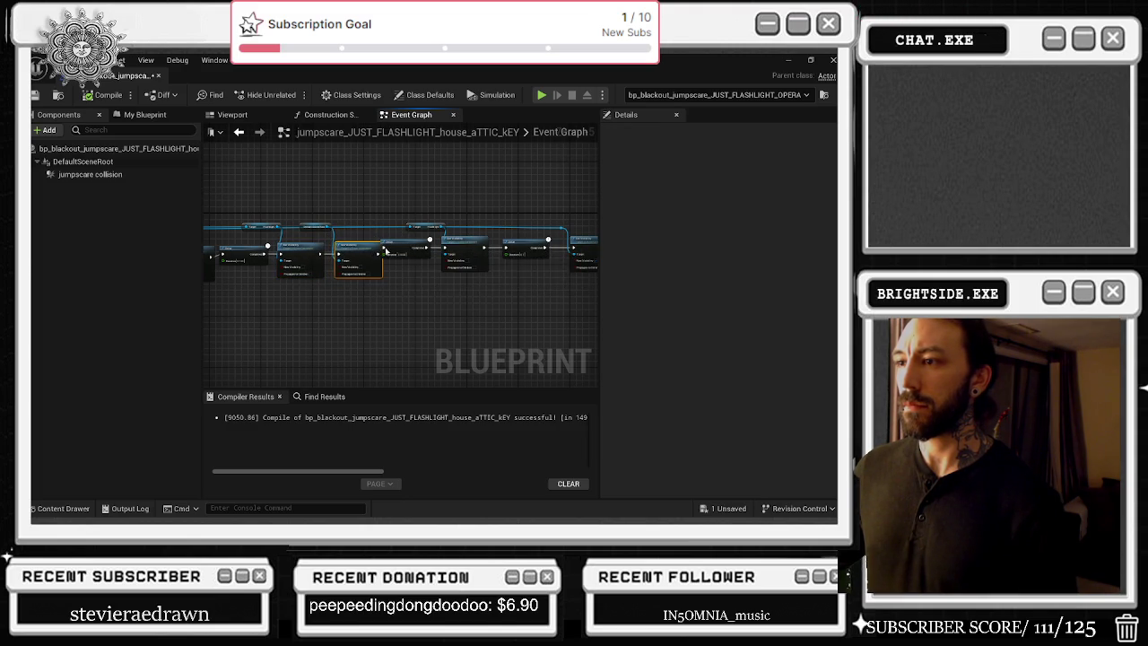
pyautogui.click(401, 257)
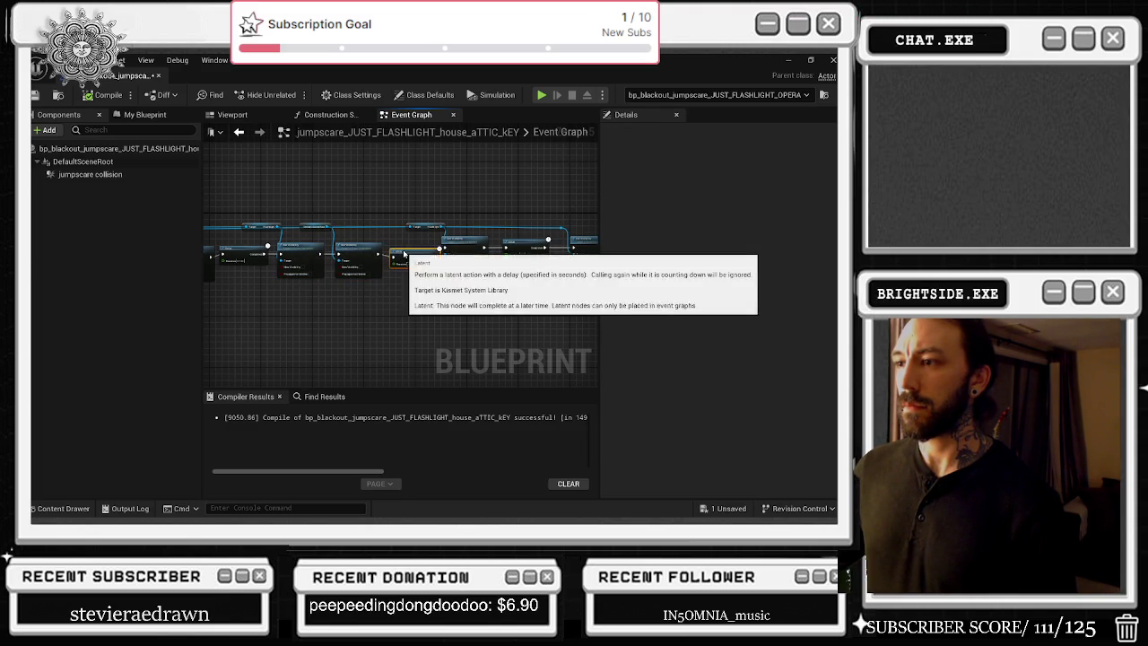
pyautogui.moveTo(402, 257); pyautogui.dragTo(361, 231)
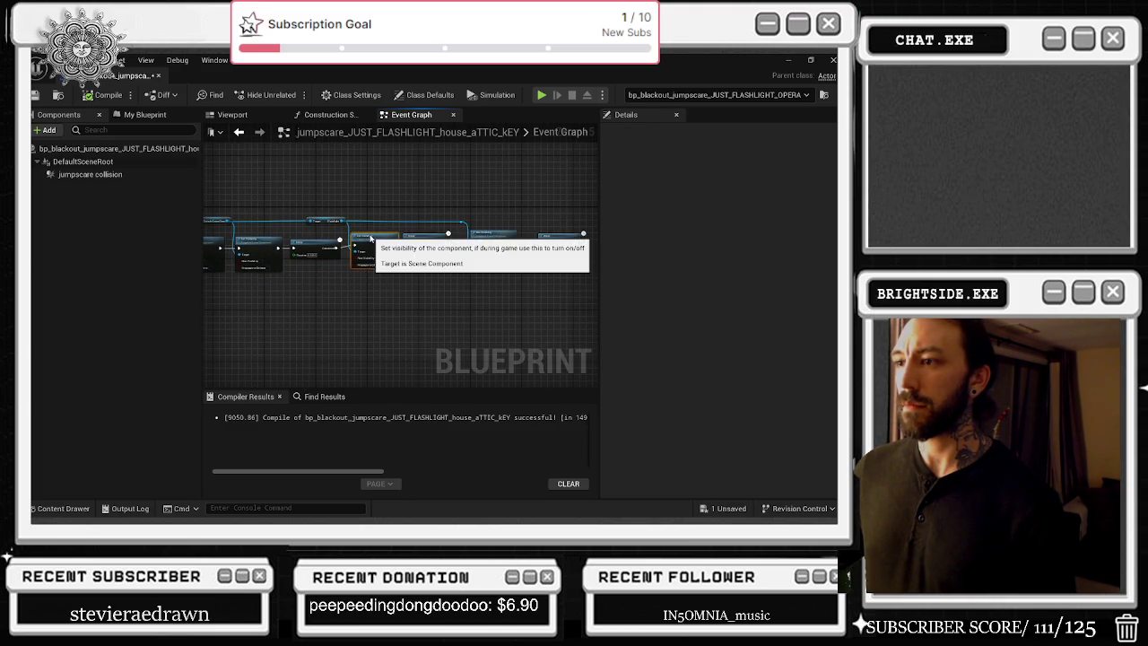
pyautogui.hotkey('ctrl', 'z')
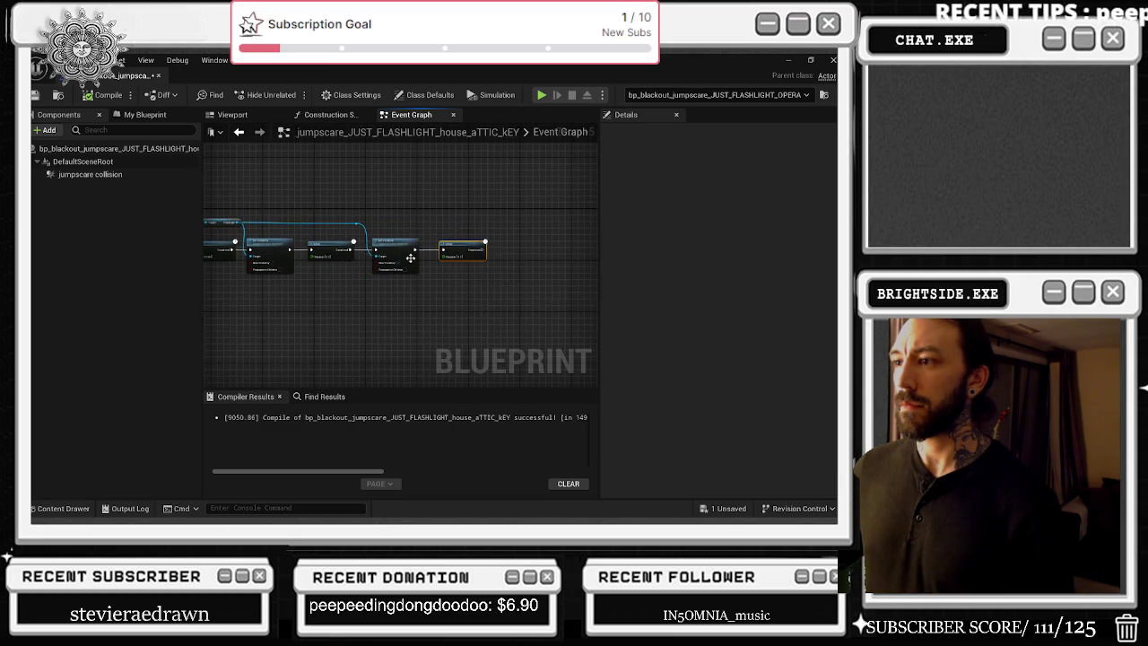
pyautogui.scroll(-4, 515, 261)
pyautogui.scroll(3, 516, 261)
pyautogui.scroll(2, 287, 267)
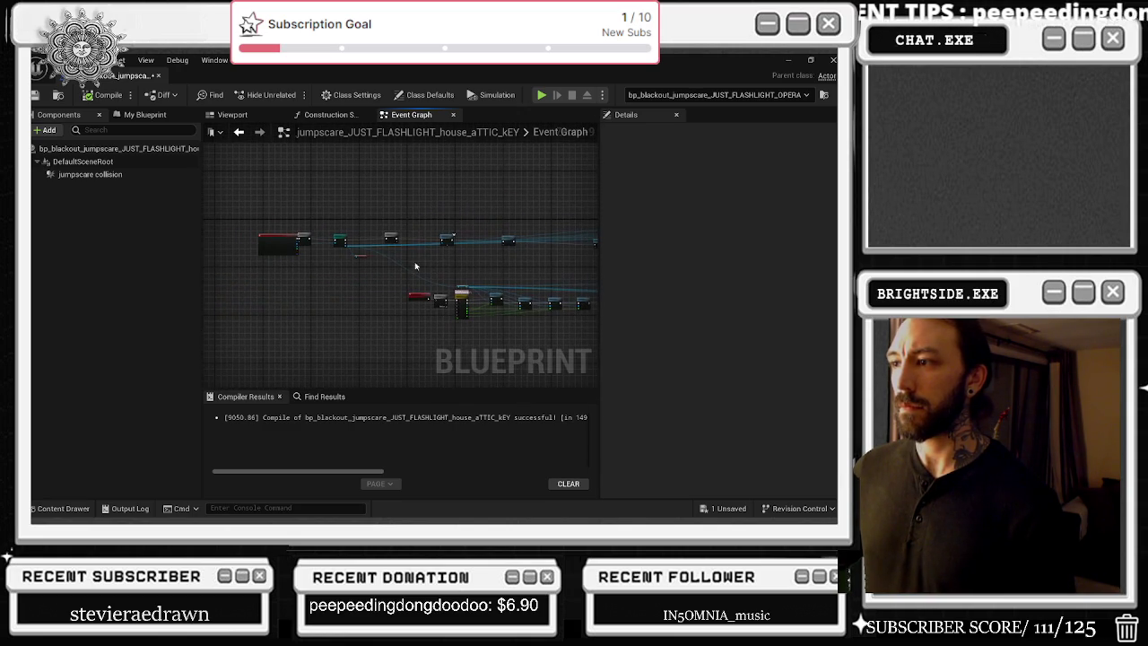
pyautogui.scroll(3, 287, 267)
# Step: Inspect the Do Once node and the has Attic Key? House variable, then open Timeline_0's curves
pyautogui.moveTo(286, 235); pyautogui.dragTo(295, 233)
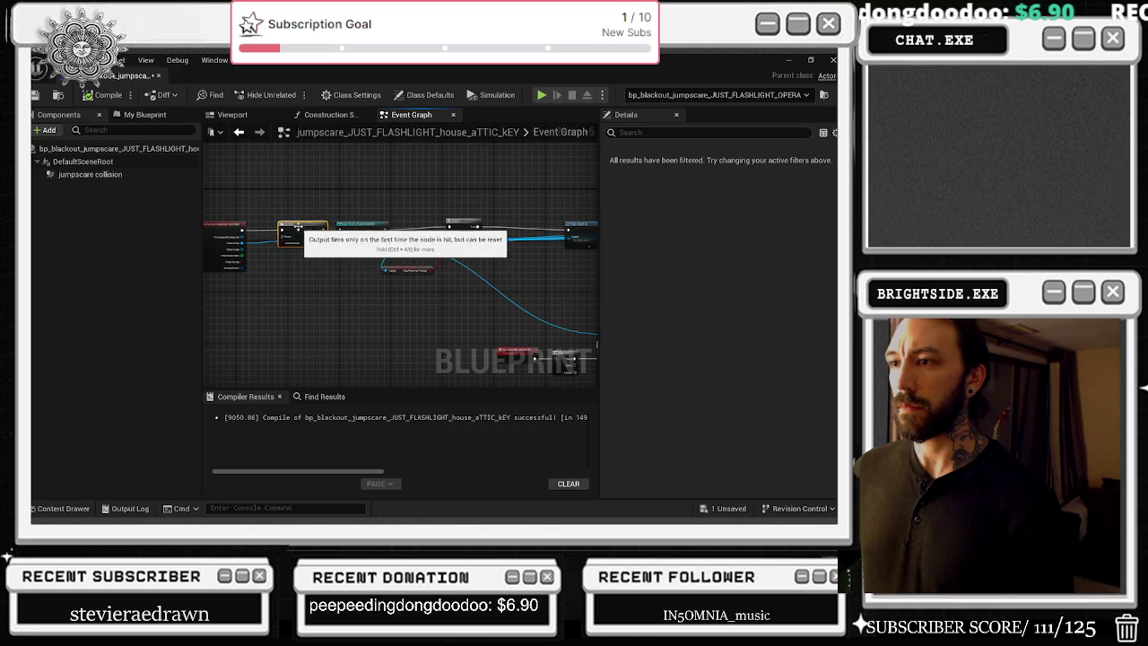
pyautogui.click(359, 224)
pyautogui.moveTo(403, 271); pyautogui.dragTo(344, 253)
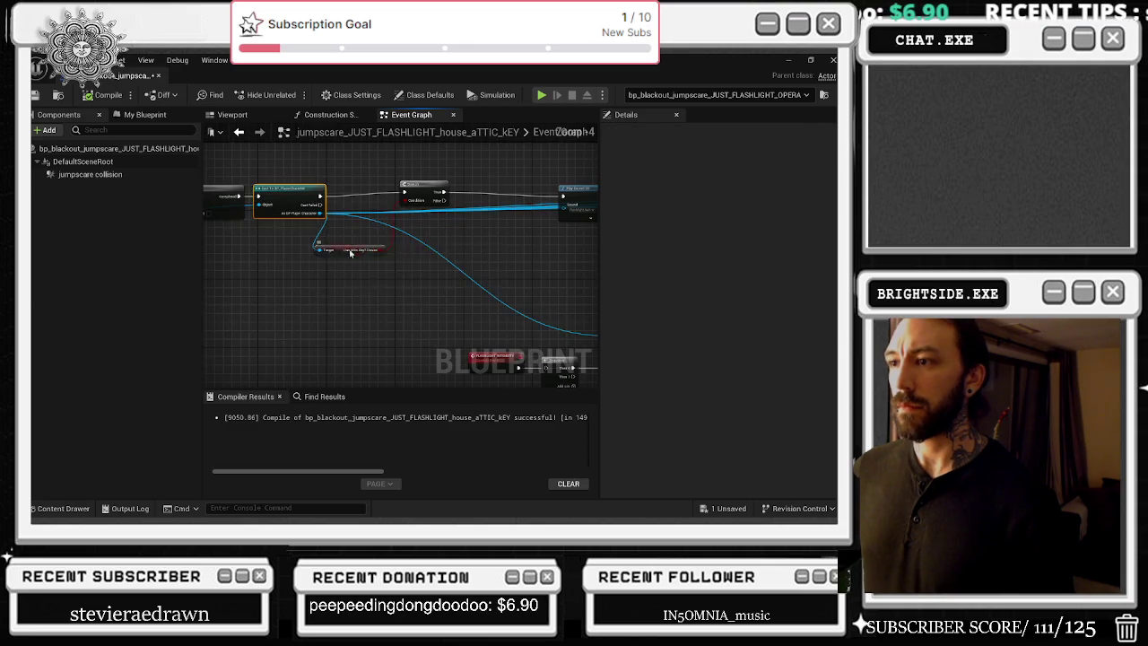
pyautogui.click(343, 251)
pyautogui.scroll(-3, 443, 255)
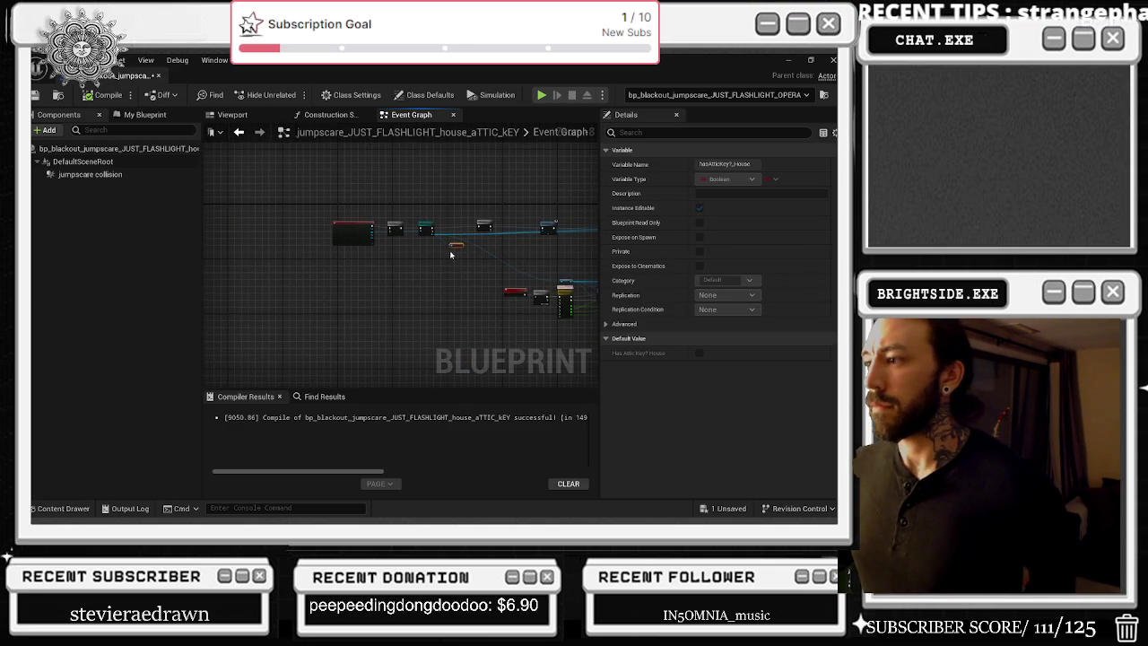
pyautogui.scroll(3, 509, 272)
pyautogui.doubleClick(443, 265)
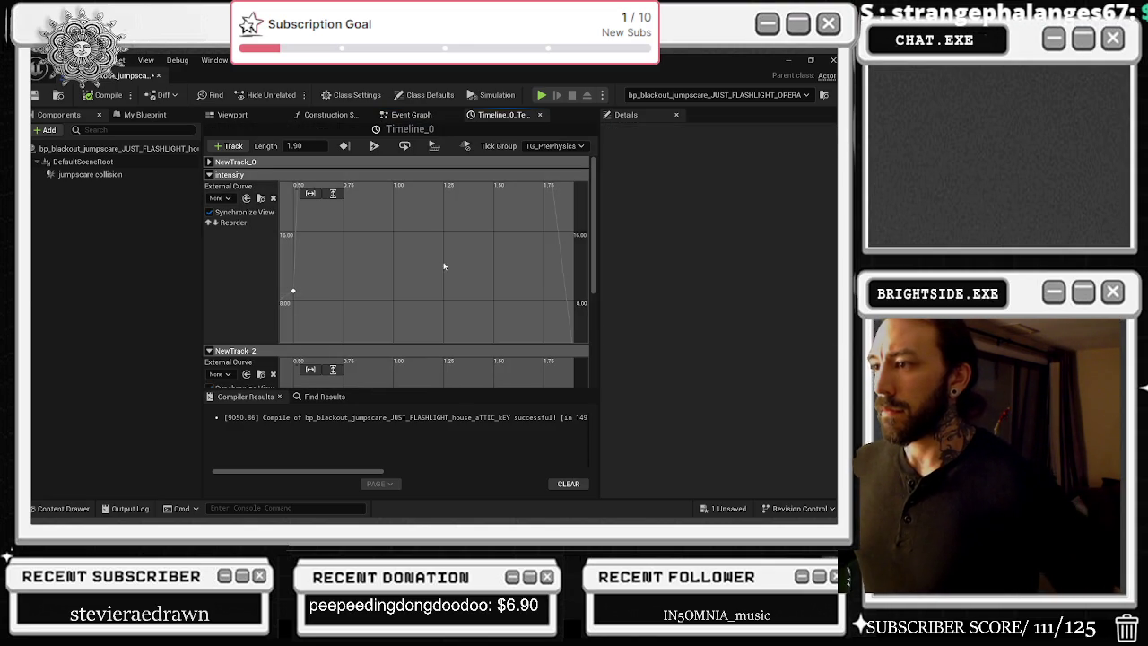
# Step: Check the time-0 intensity keys in both Timeline_0 and Timeline_1
pyautogui.scroll(-5, 353, 297)
pyautogui.click(370, 288)
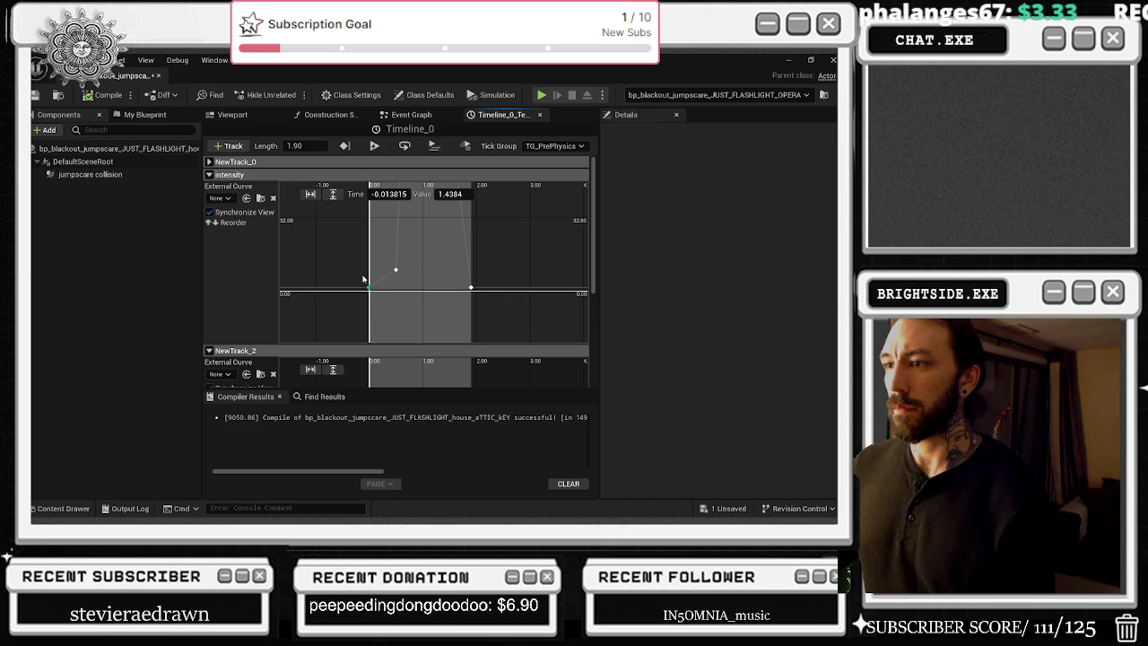
pyautogui.scroll(-2, 352, 248)
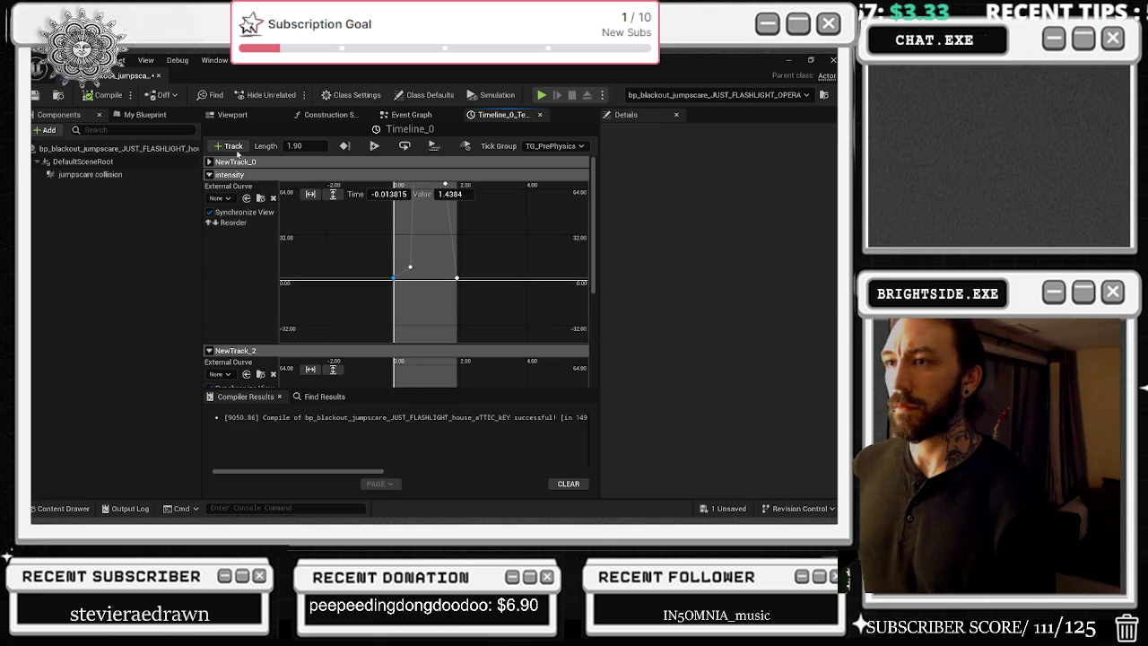
pyautogui.click(411, 114)
pyautogui.moveTo(496, 227); pyautogui.dragTo(311, 209)
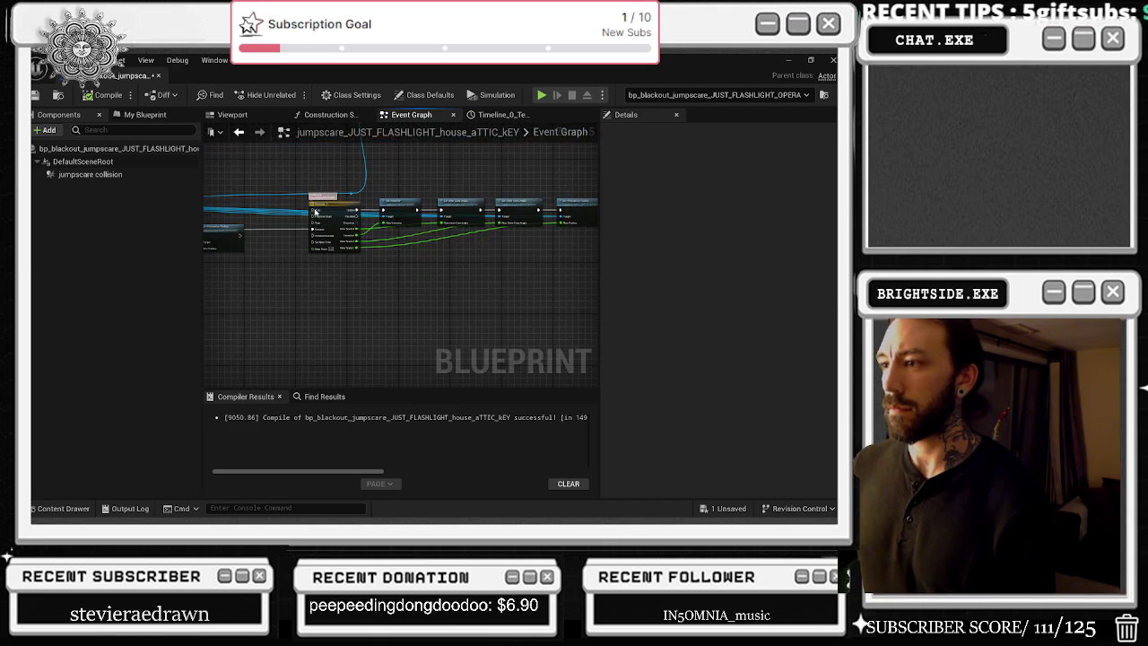
pyautogui.doubleClick(325, 217)
pyautogui.scroll(-5, 377, 258)
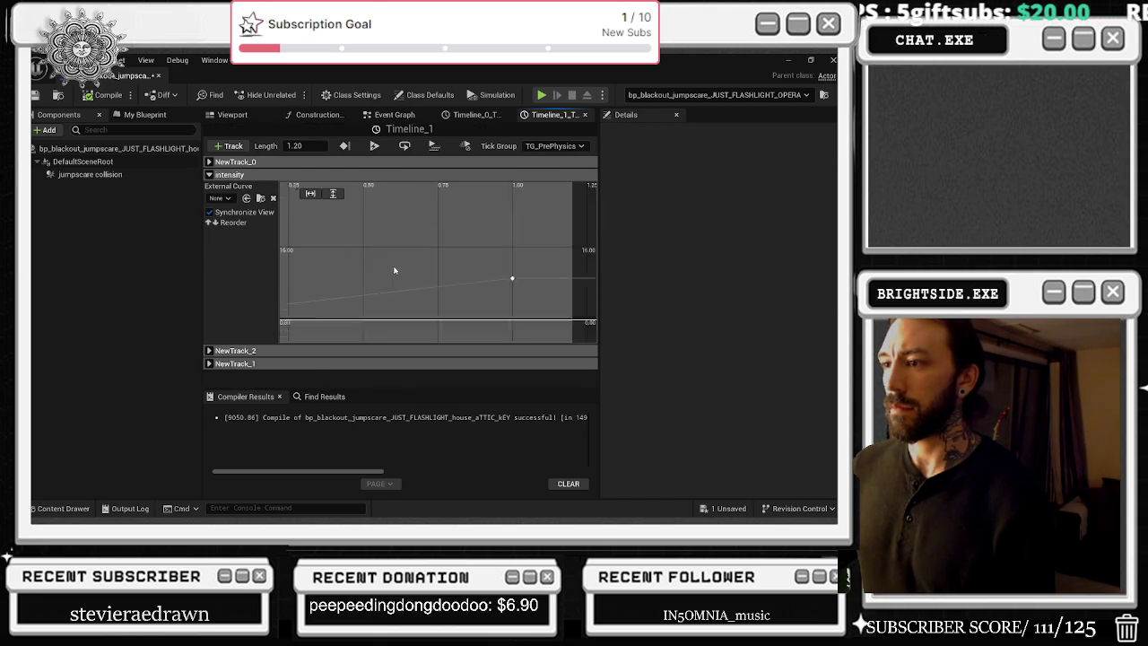
pyautogui.click(349, 284)
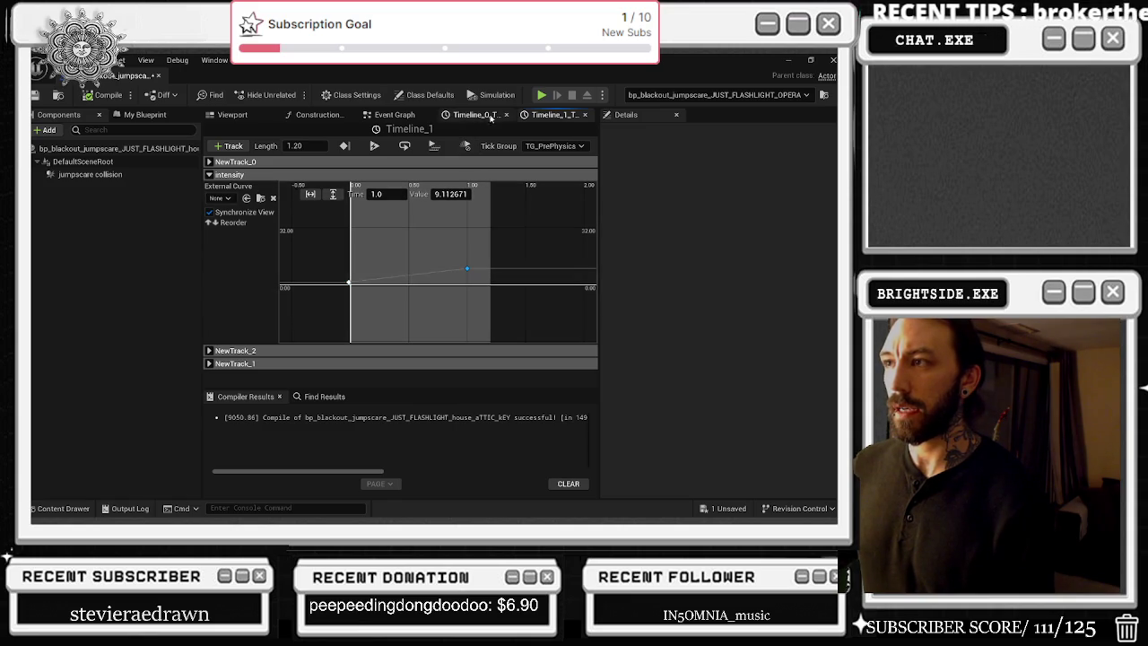
pyautogui.click(395, 115)
# Step: View NewTrack_0's keys in the JUST_FLASHLIGHT_OPERA jumpscare blueprint's Timeline_0
pyautogui.scroll(1, 509, 255)
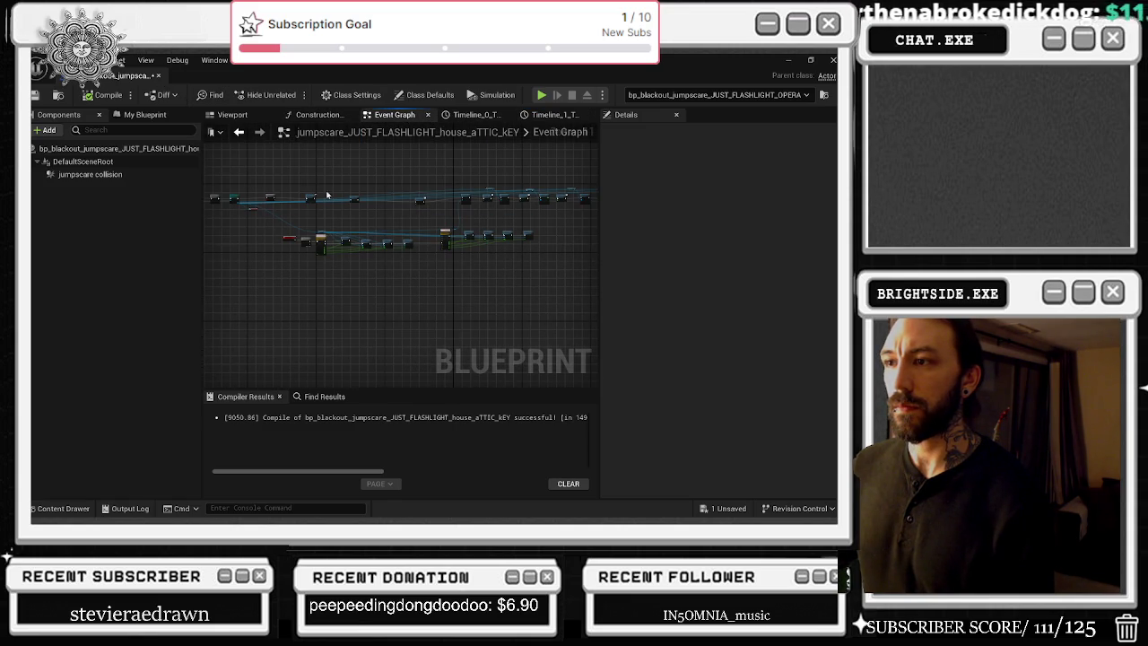
pyautogui.scroll(5, 343, 270)
pyautogui.scroll(1, 360, 236)
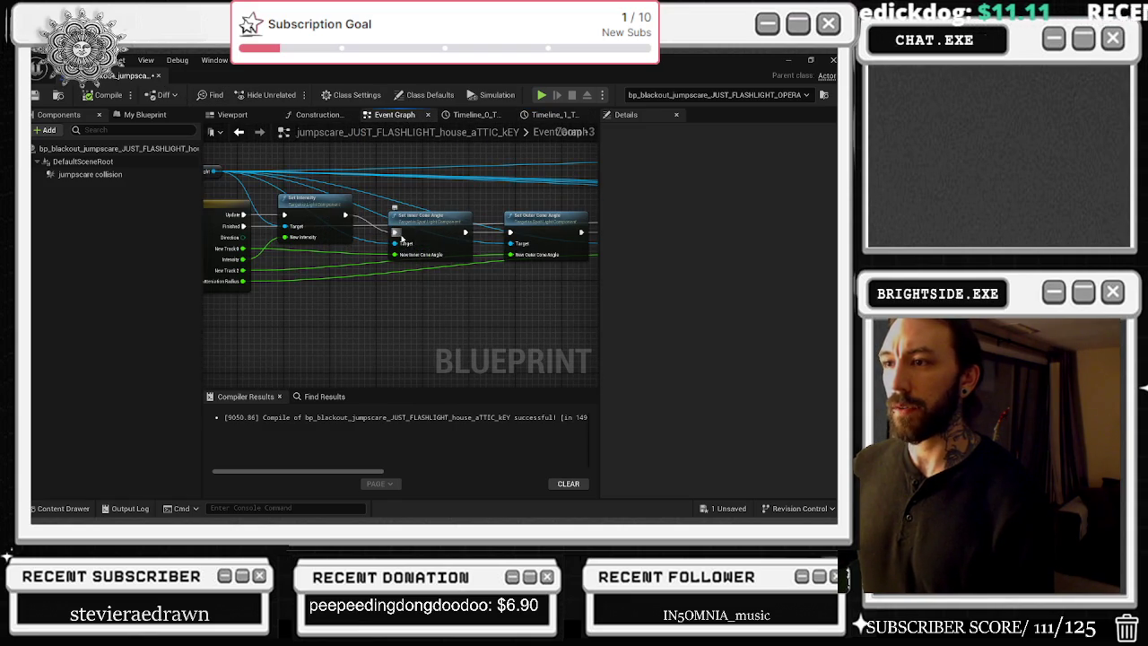
pyautogui.scroll(1, 430, 187)
pyautogui.moveTo(477, 203); pyautogui.dragTo(436, 204)
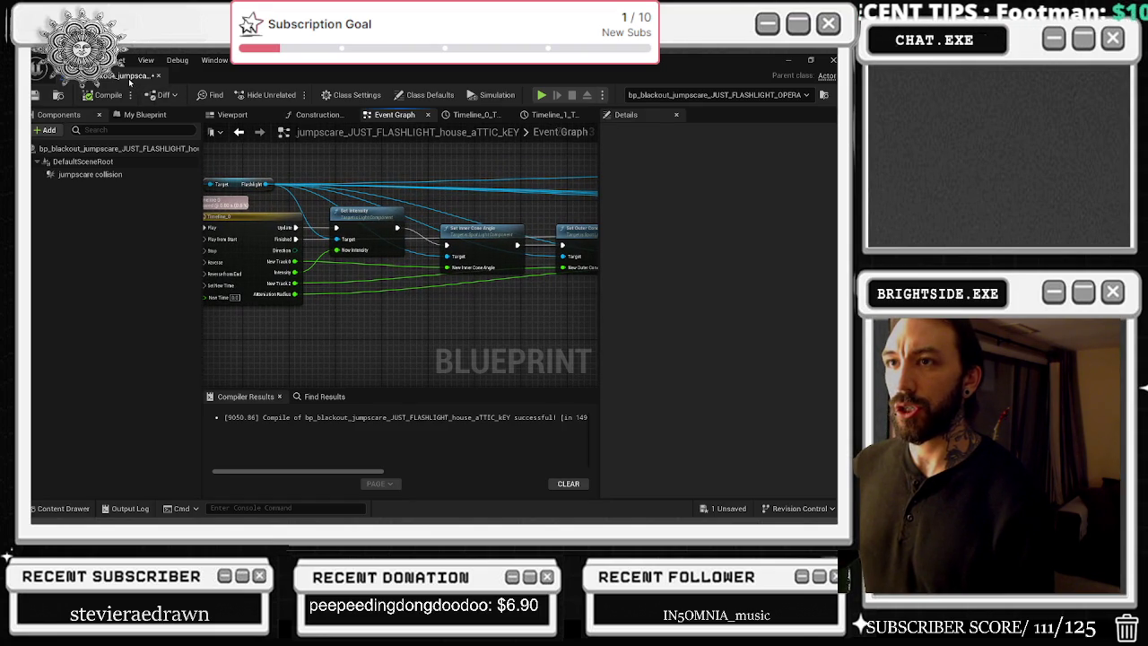
pyautogui.click(130, 77)
pyautogui.click(671, 77)
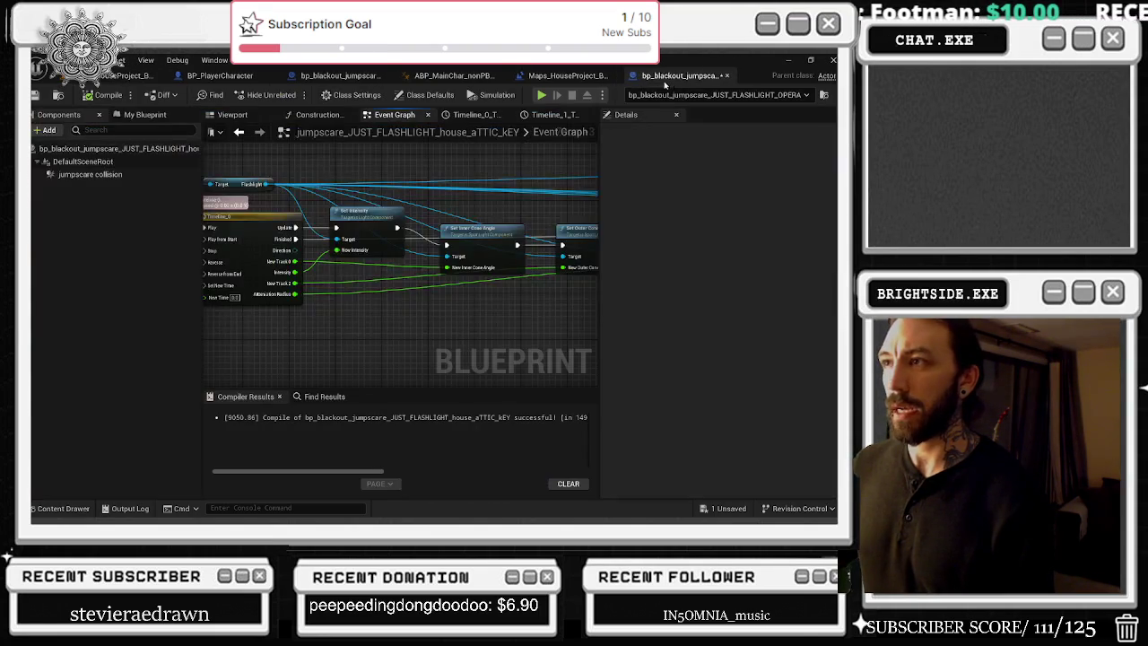
pyautogui.click(339, 76)
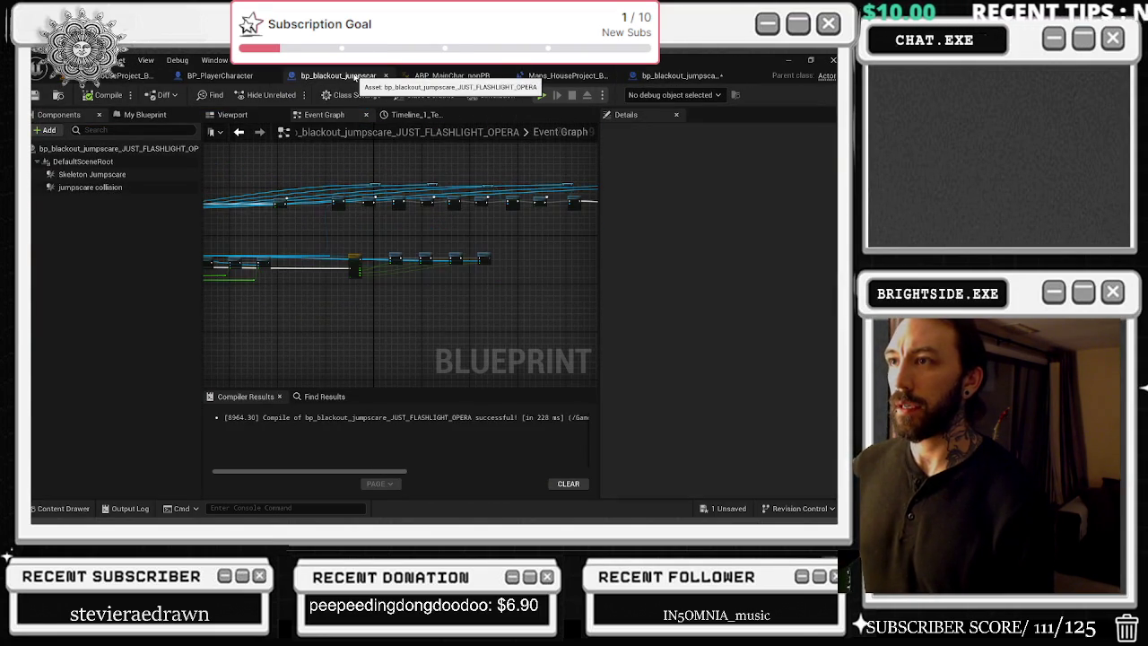
pyautogui.scroll(3, 584, 192)
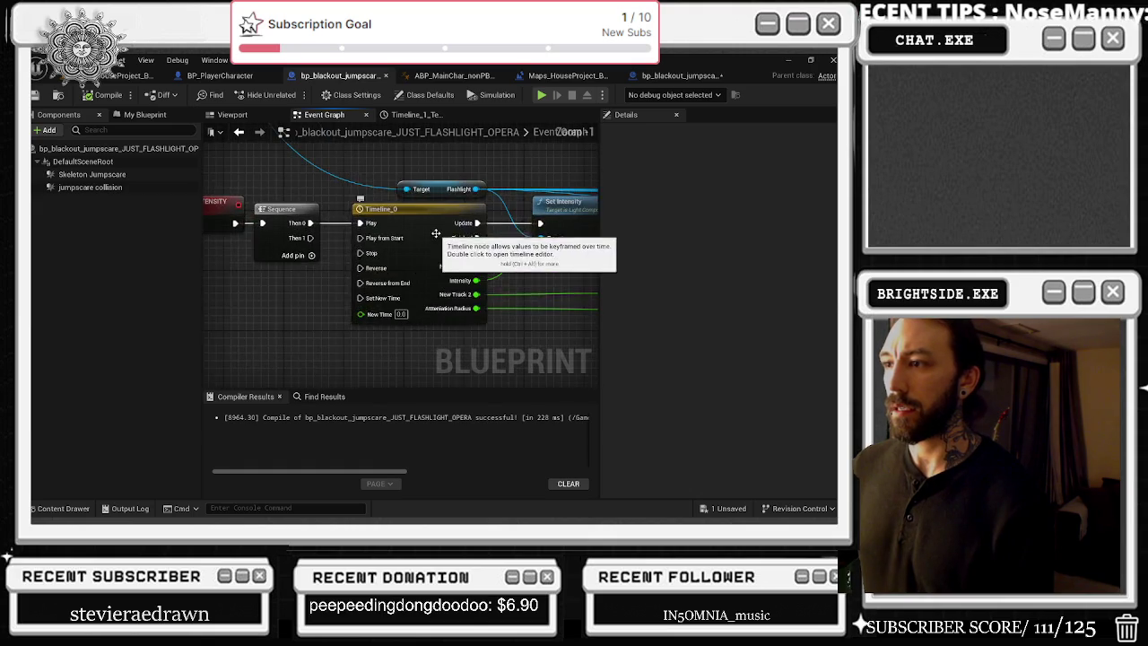
pyautogui.doubleClick(433, 234)
pyautogui.click(209, 174)
pyautogui.click(209, 162)
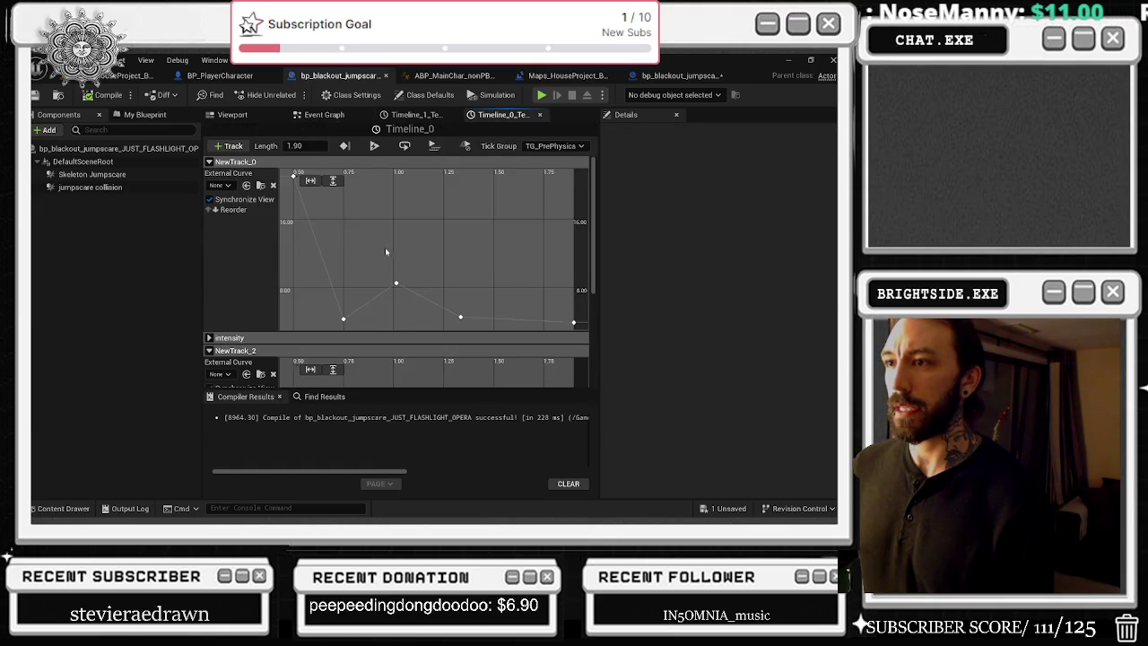
pyautogui.scroll(3, 460, 241)
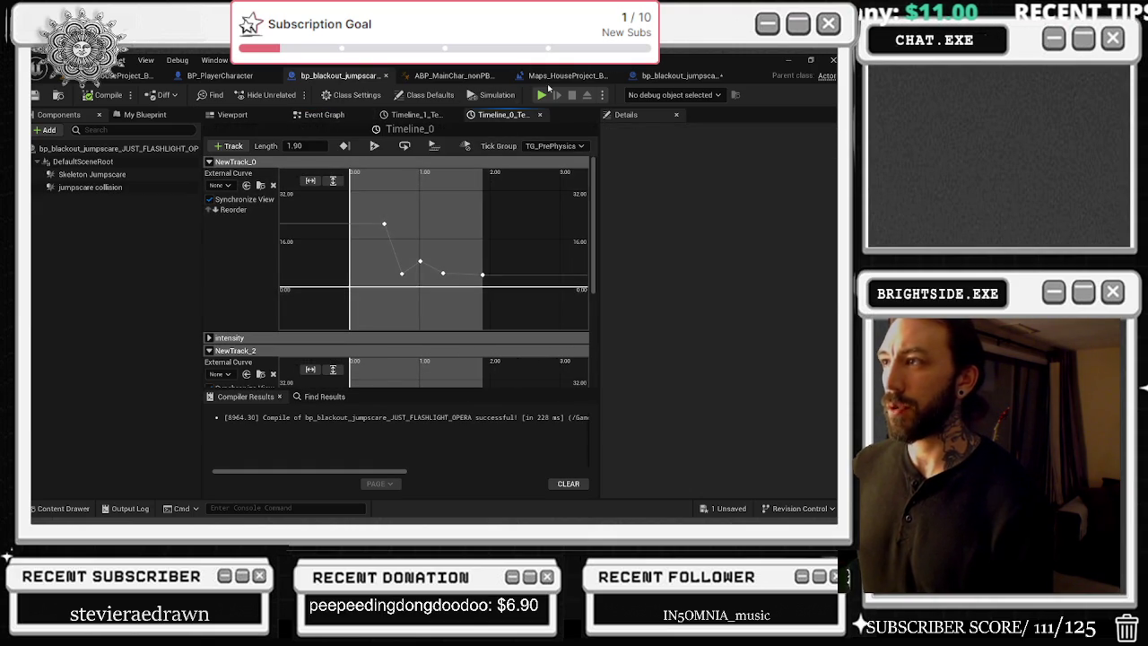
# Step: Compare the attic-key Timeline_0's NewTrack_0 key (0.5 s, value 21) with the other blueprint's NewTrack_2
pyautogui.click(679, 75)
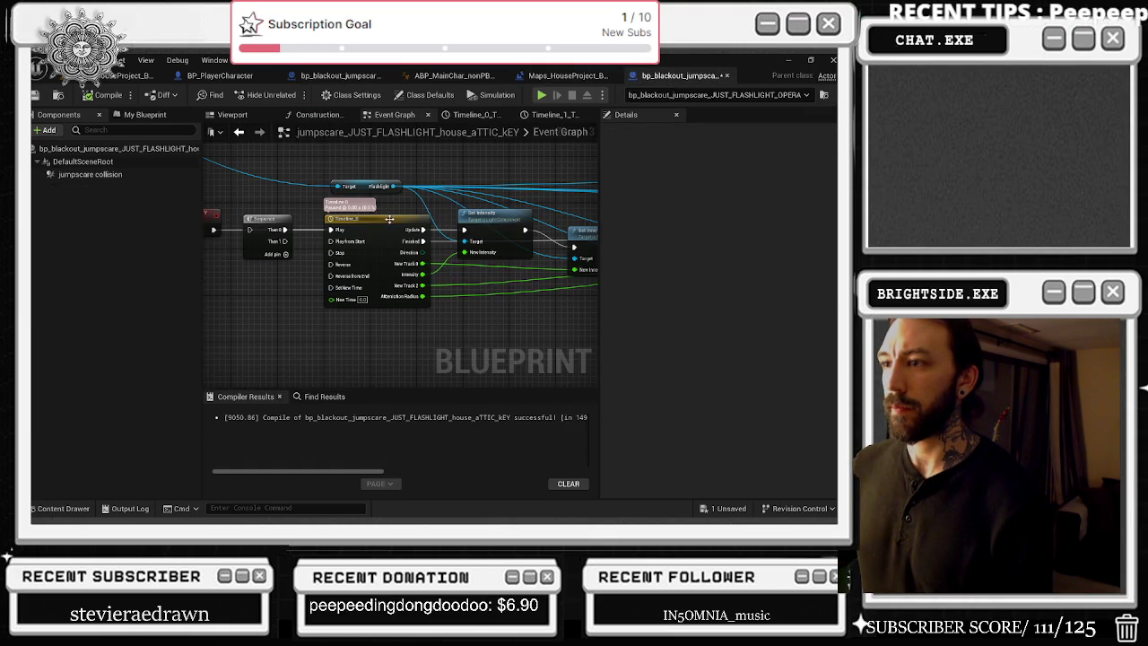
pyautogui.doubleClick(389, 219)
pyautogui.click(209, 174)
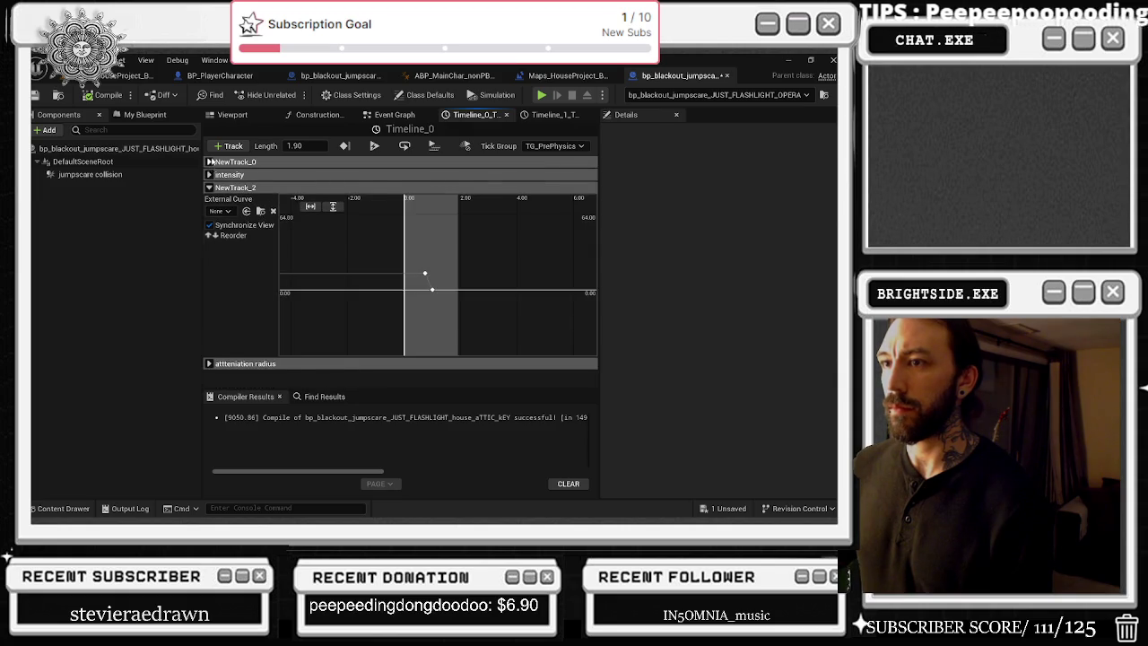
pyautogui.click(209, 161)
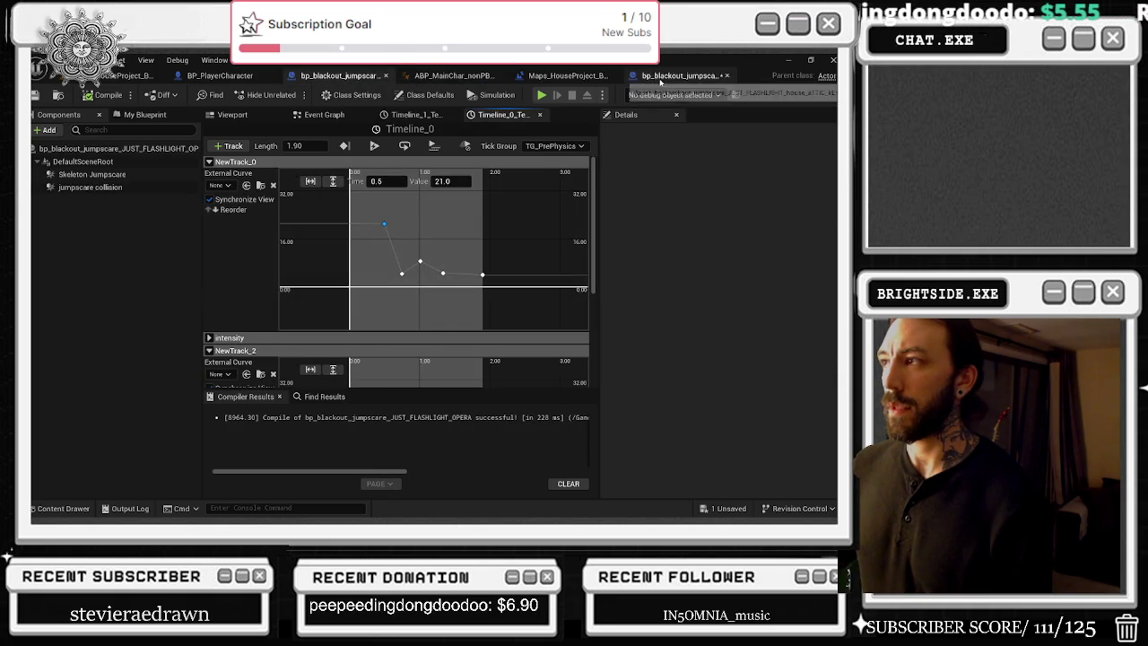
pyautogui.click(418, 241)
pyautogui.hotkey('ctrl', 'Tab')
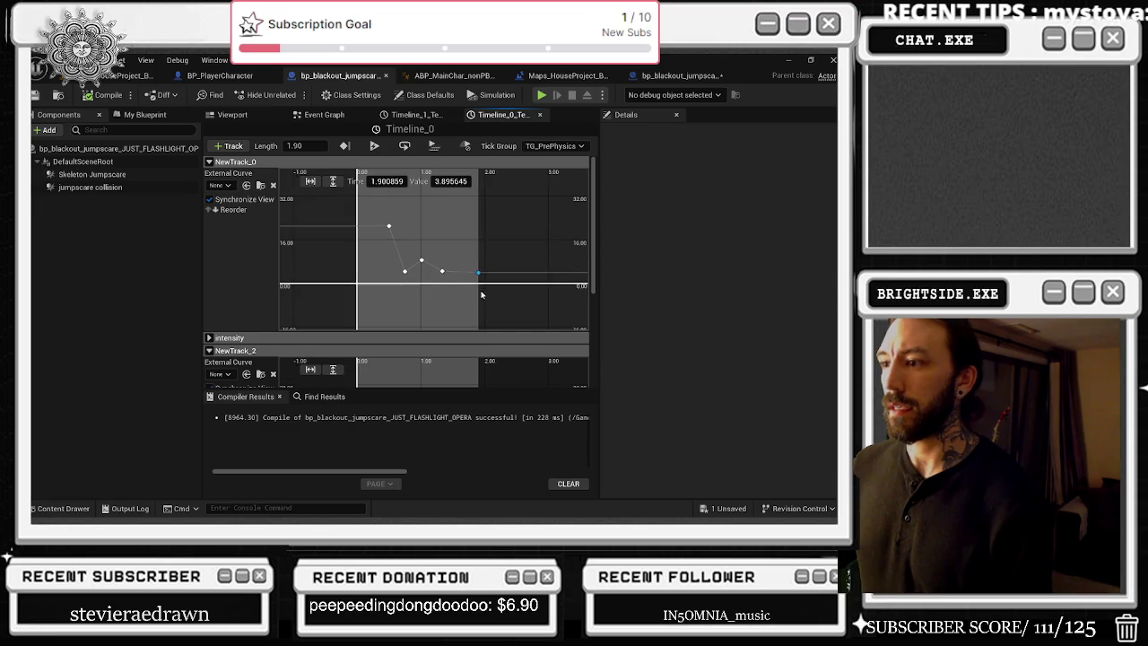
pyautogui.click(212, 162)
pyautogui.click(209, 188)
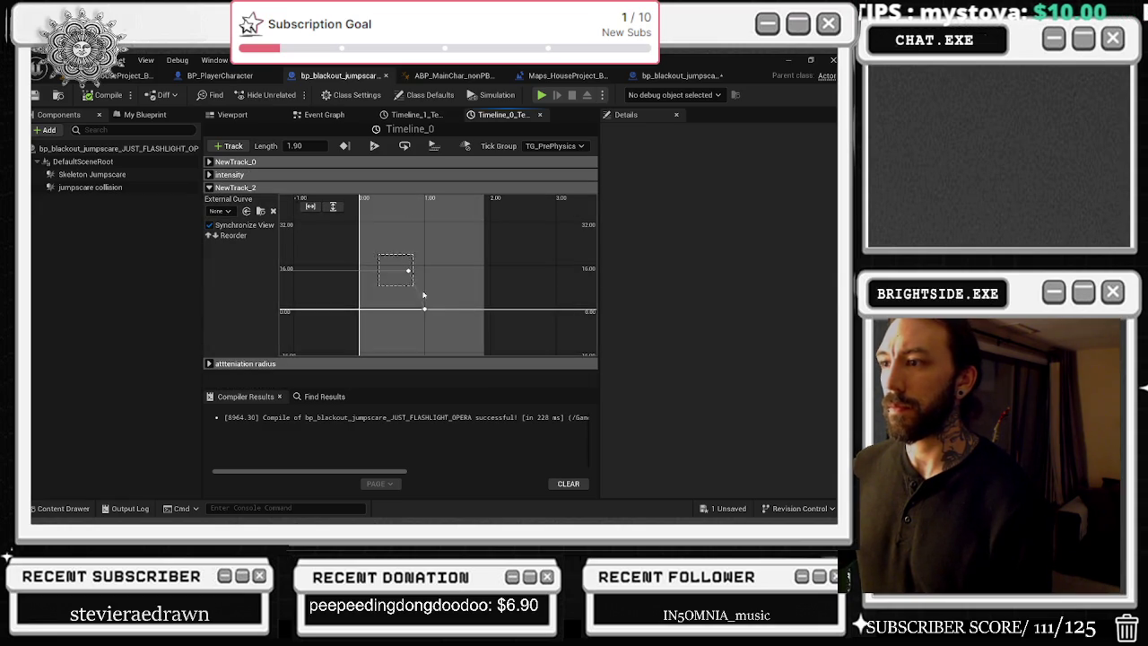
# Step: Frame the attic-key attenuation radius curve, from 35000 down to 0, and select its second key
pyautogui.click(688, 76)
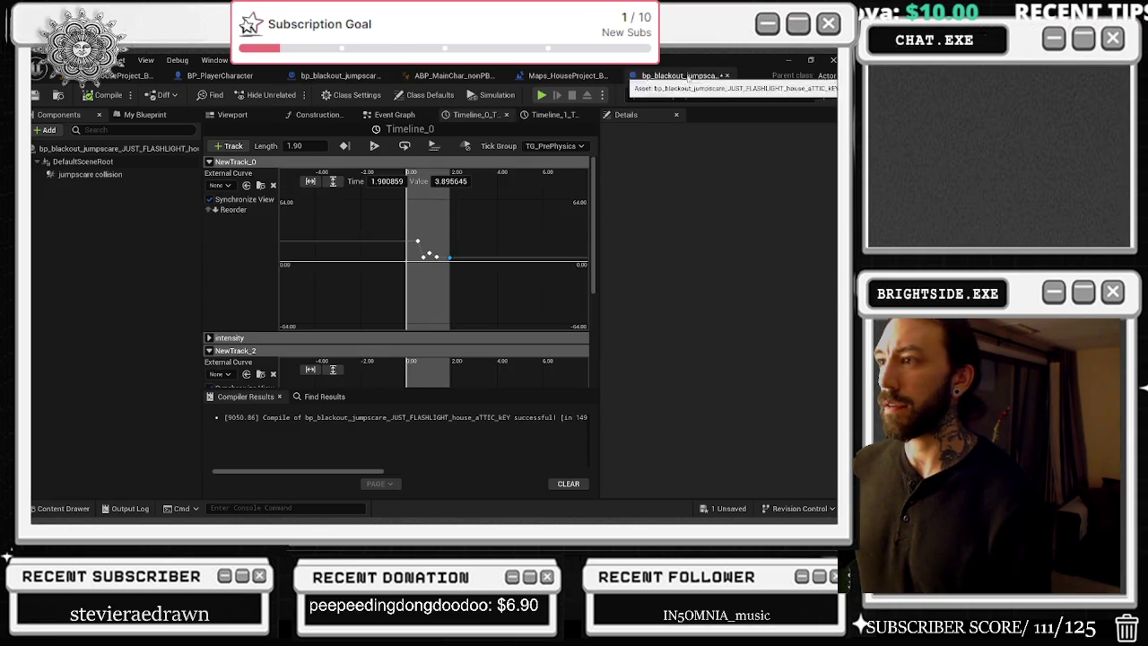
pyautogui.click(211, 162)
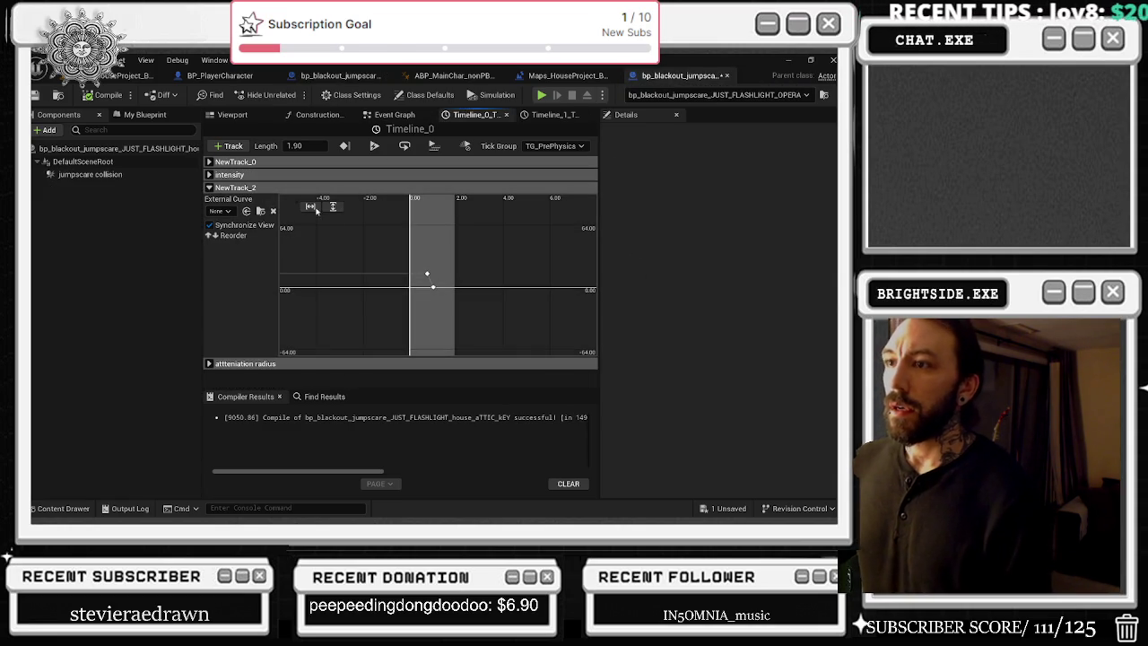
pyautogui.click(433, 287)
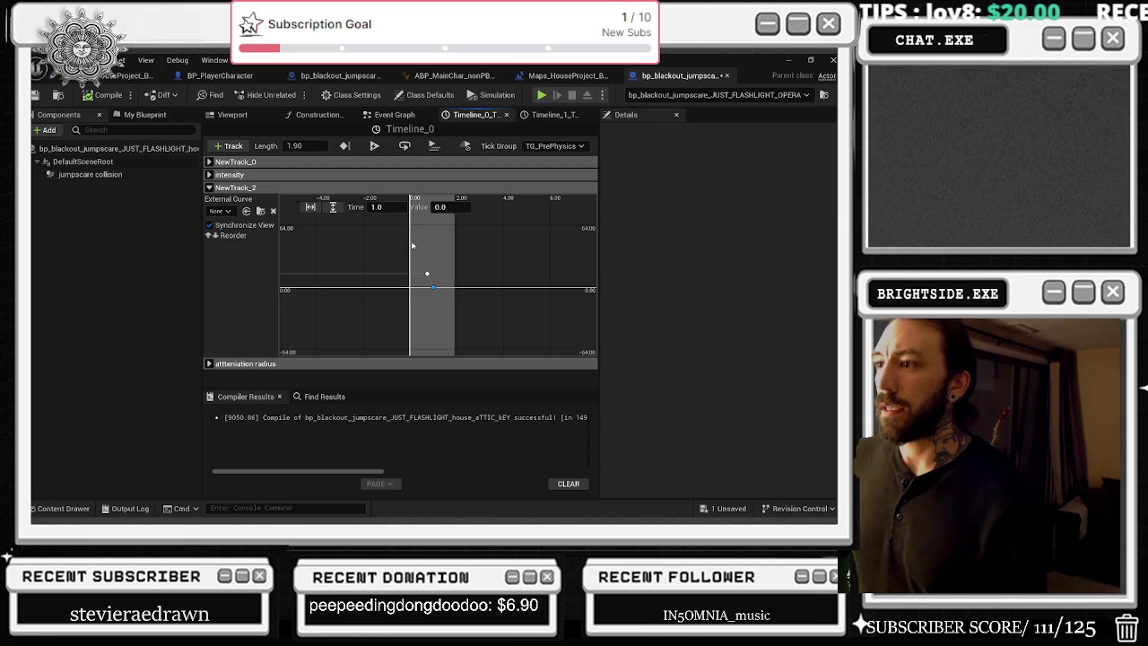
pyautogui.click(209, 187)
pyautogui.click(209, 200)
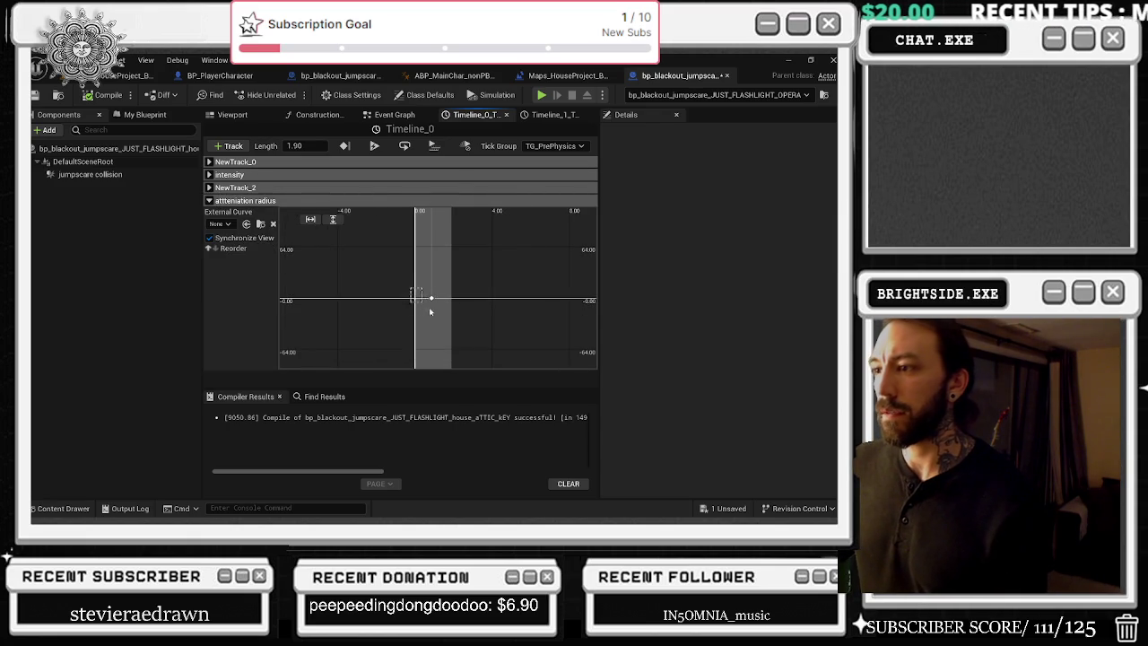
pyautogui.click(431, 298)
pyautogui.scroll(-2, 442, 269)
pyautogui.click(332, 220)
pyautogui.click(310, 220)
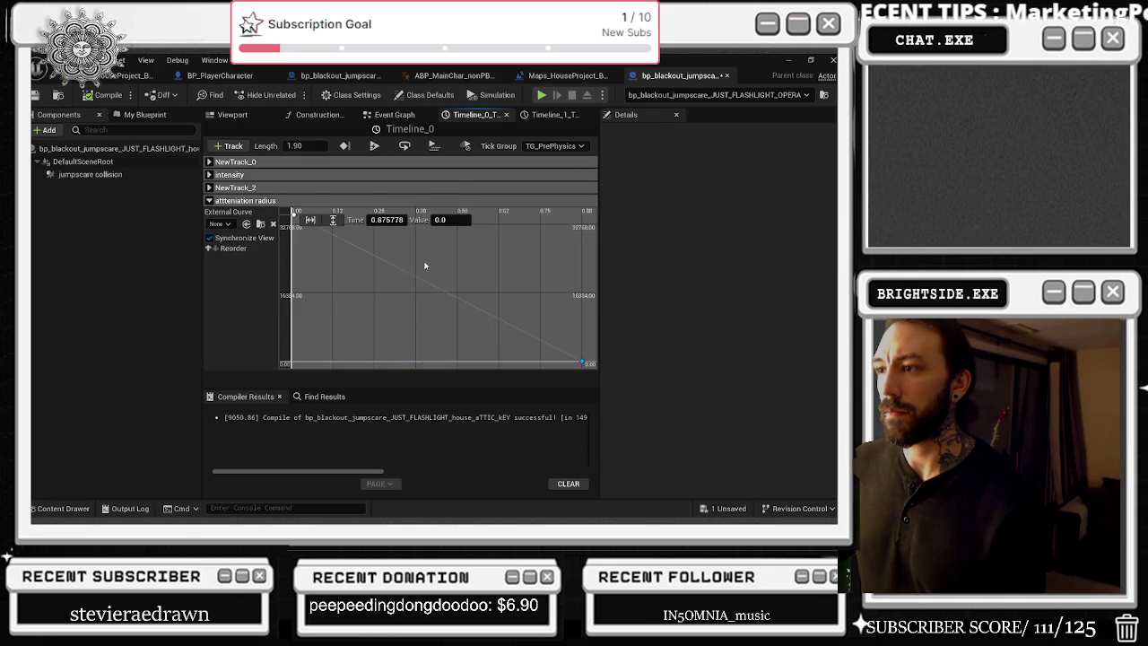
pyautogui.moveTo(518, 337); pyautogui.dragTo(518, 337)
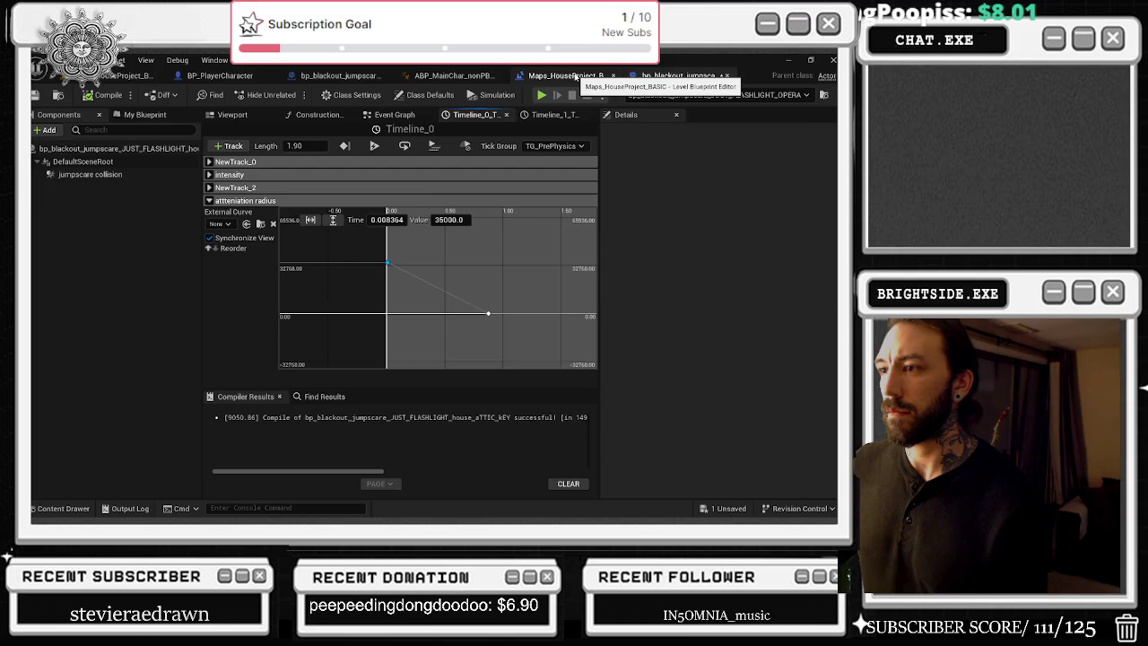
# Step: Fit the Flashlight Opera attenuation radius curve to show its 35000 key, compare with attic-key, then collapse it
pyautogui.click(575, 77)
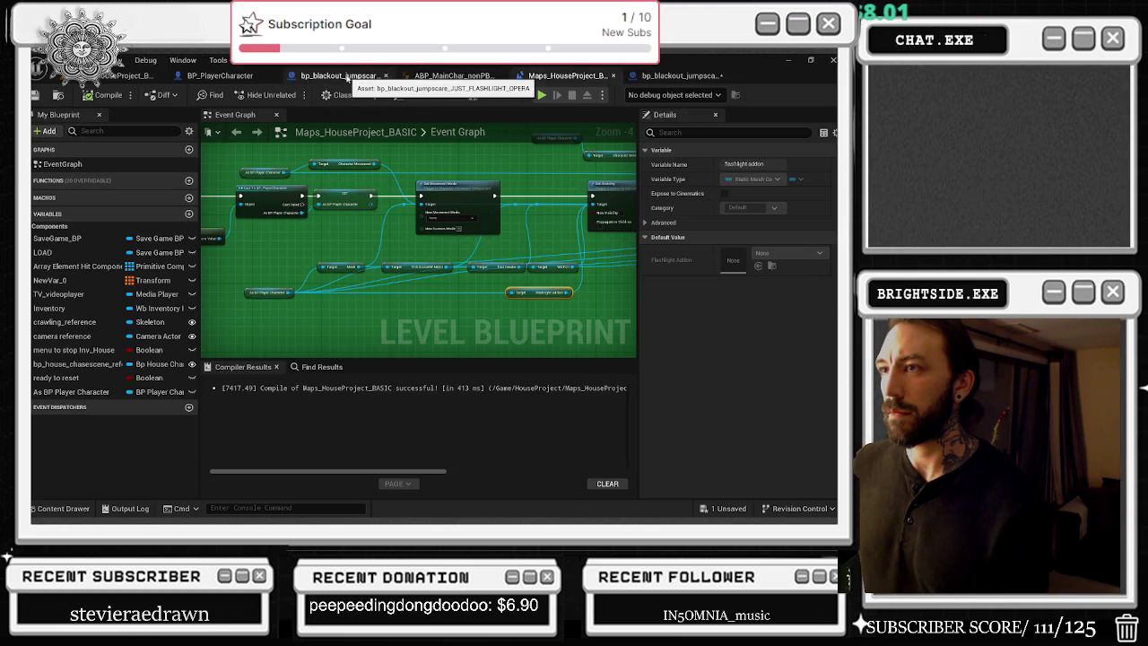
pyautogui.click(339, 75)
pyautogui.click(220, 187)
pyautogui.click(216, 200)
pyautogui.click(333, 219)
pyautogui.click(311, 219)
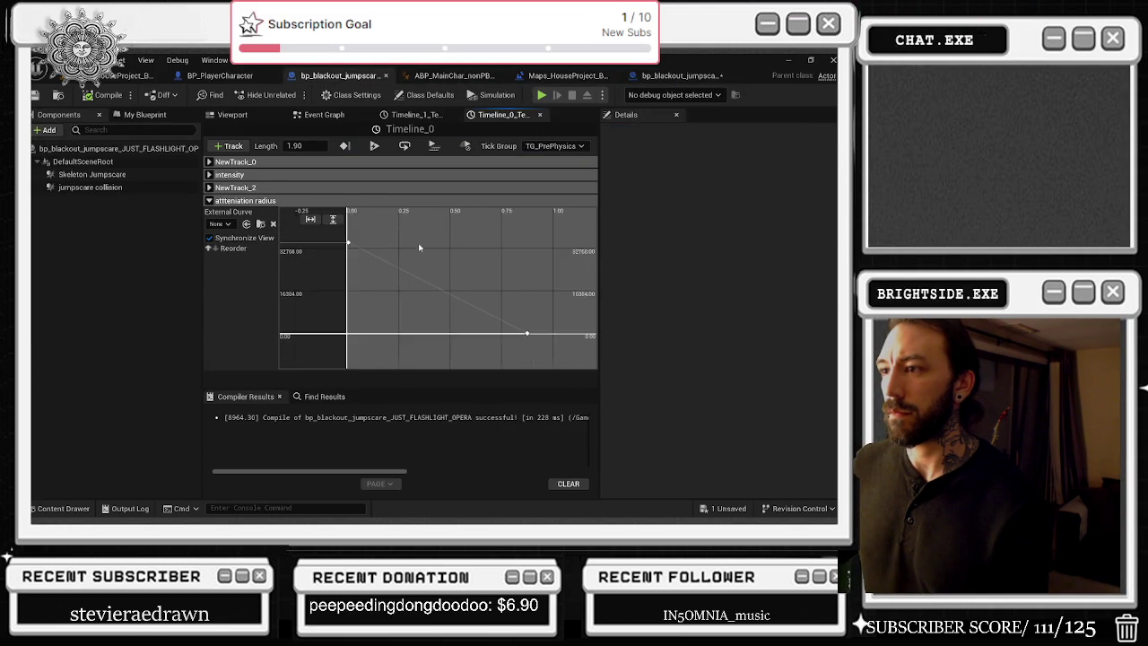
pyautogui.click(679, 75)
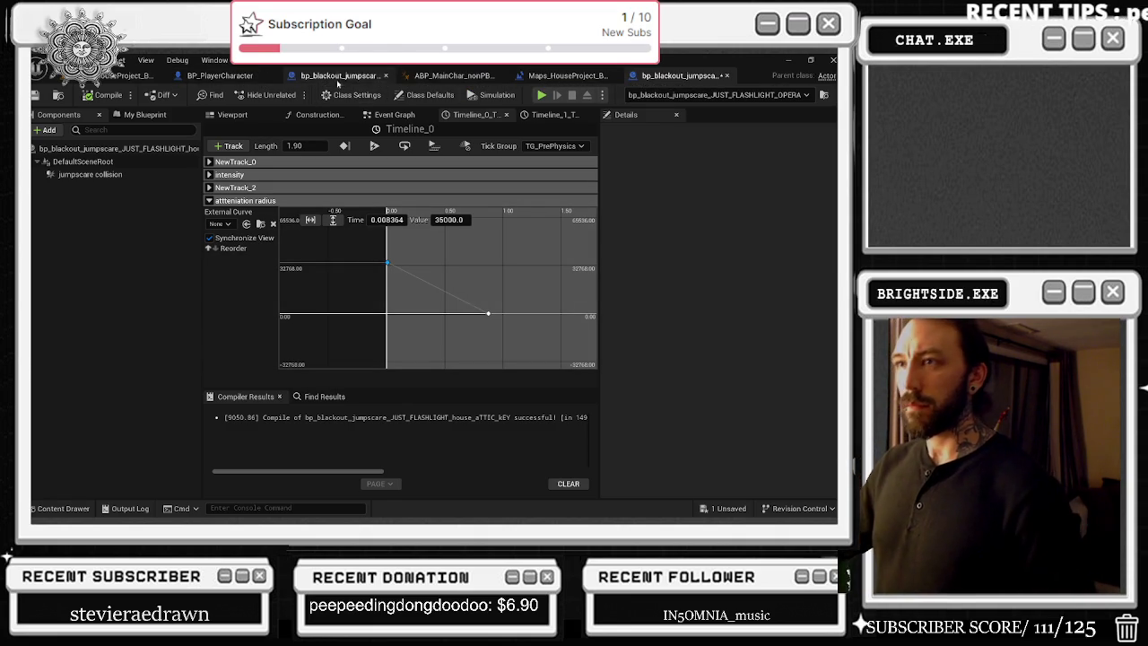
pyautogui.click(339, 75)
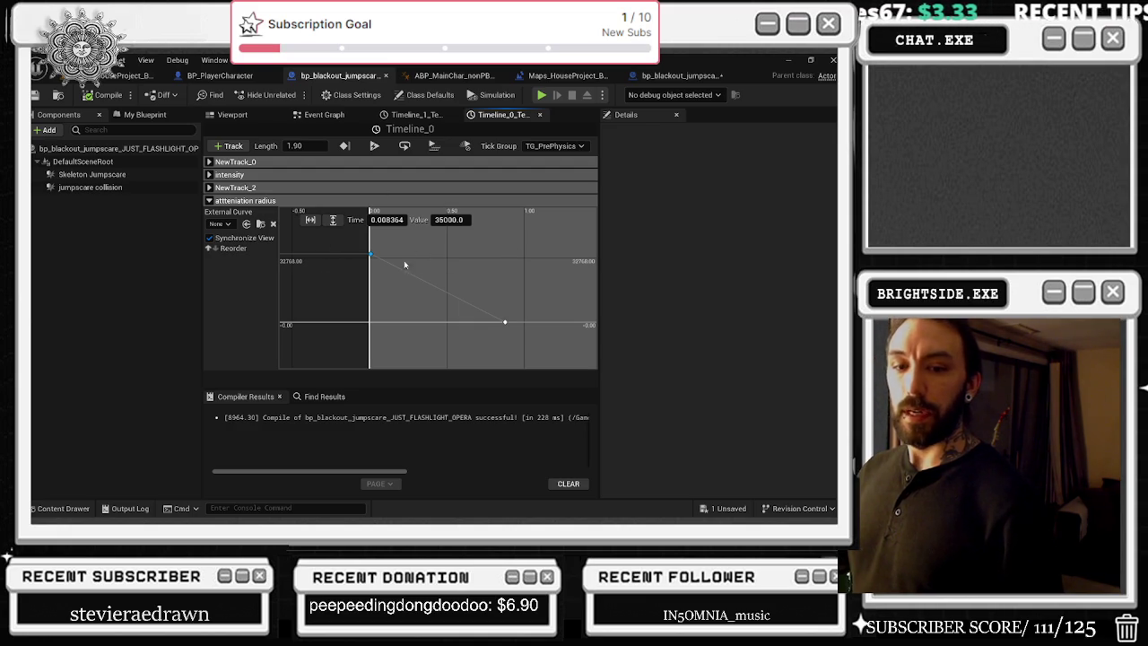
pyautogui.click(209, 200)
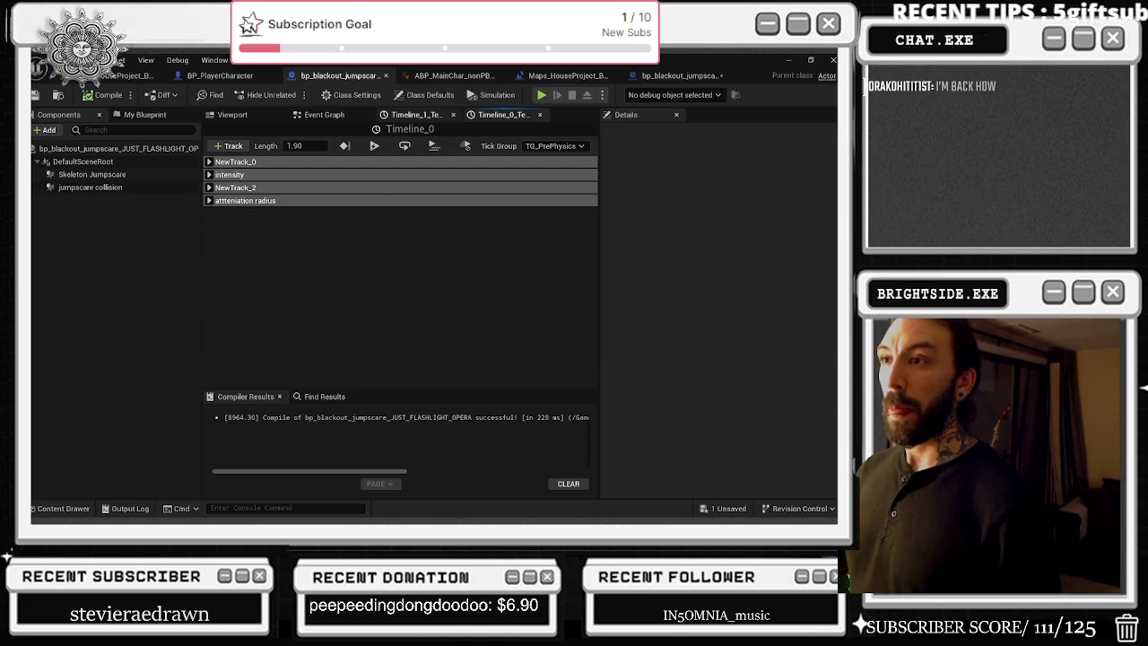
# Step: Inspect the starting key of the flashlight jumpscare's Timeline_1 intensity curve
pyautogui.click(416, 114)
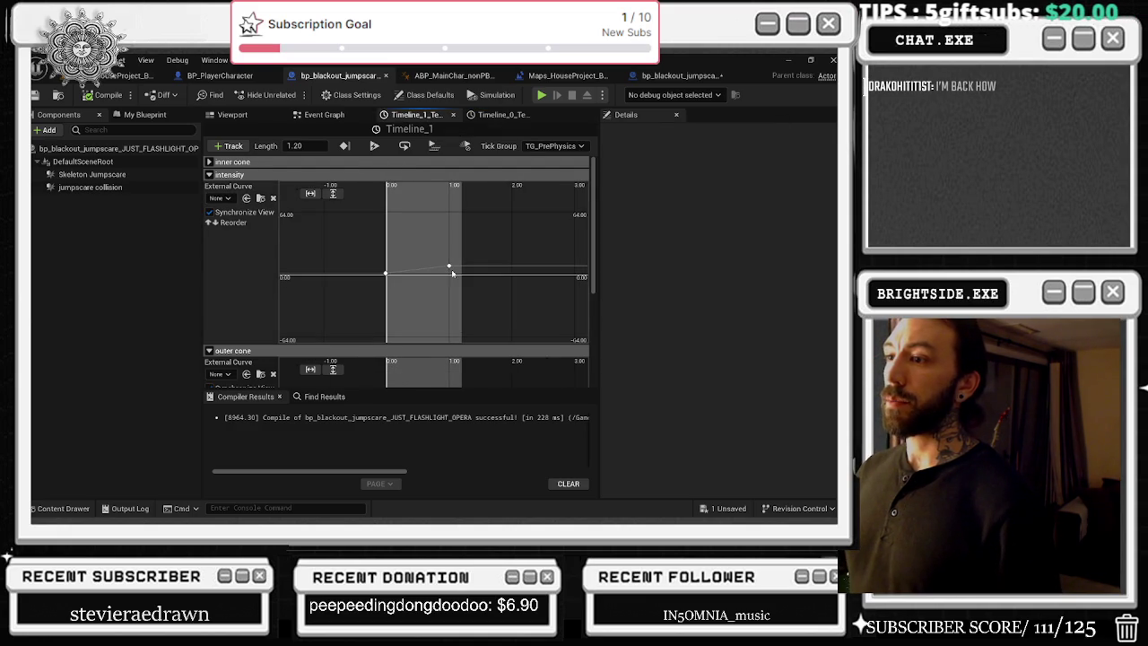
pyautogui.click(385, 273)
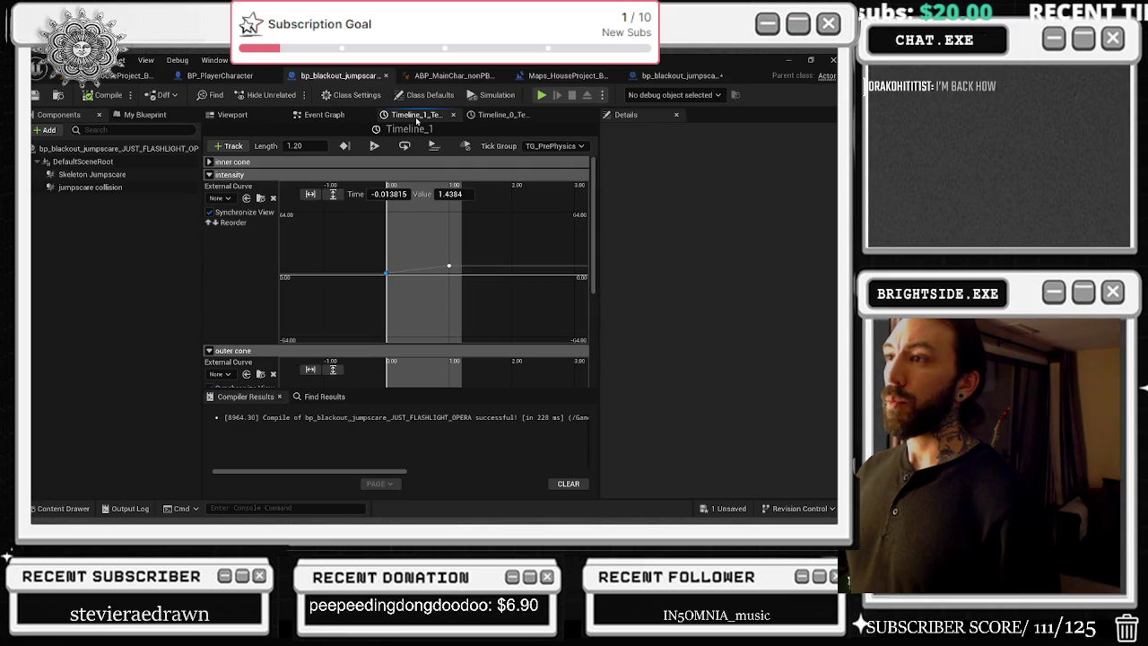
pyautogui.click(453, 115)
pyautogui.scroll(-3, 465, 179)
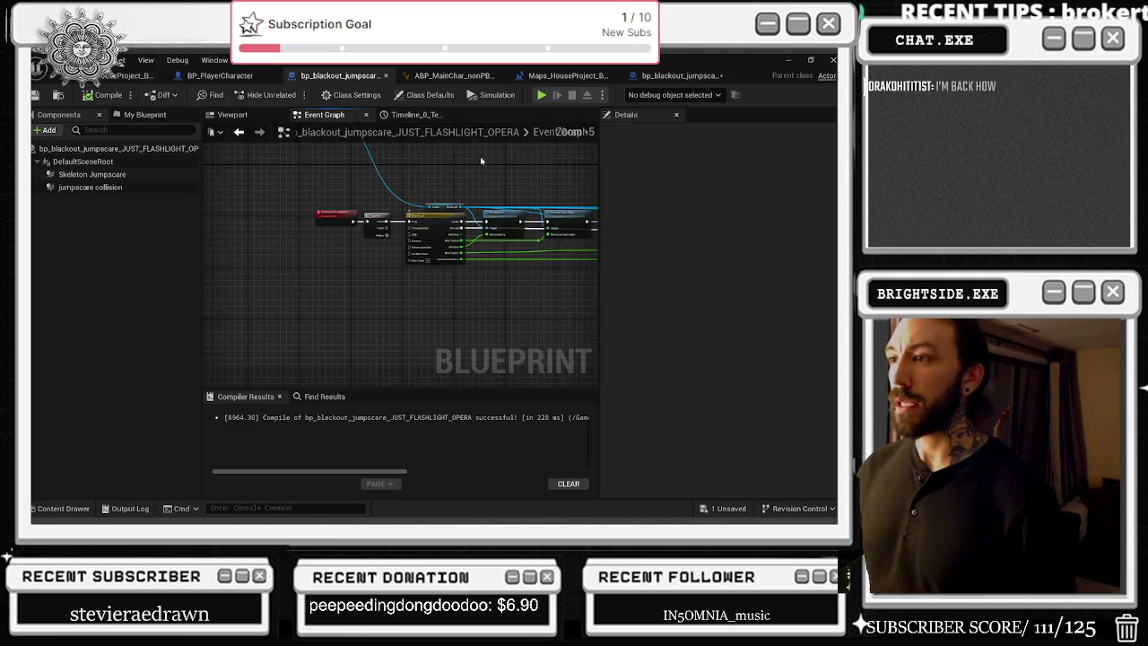
pyautogui.scroll(2, 431, 192)
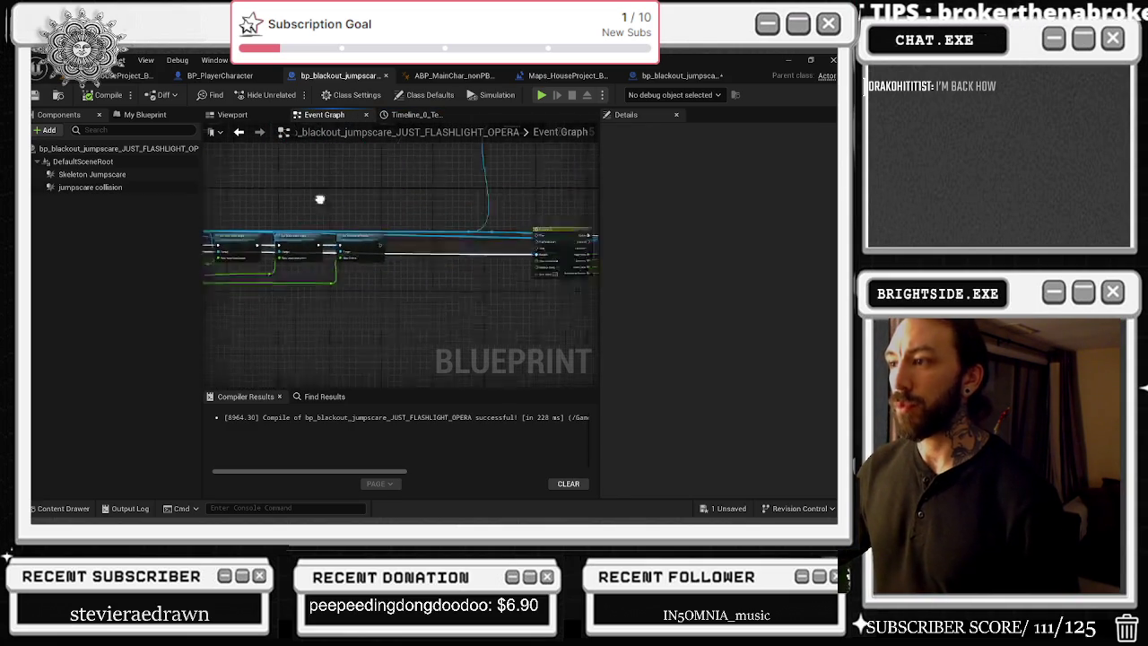
# Step: Reopen Timeline_1 and check the outer cone curve's key at value 25
pyautogui.click(458, 237)
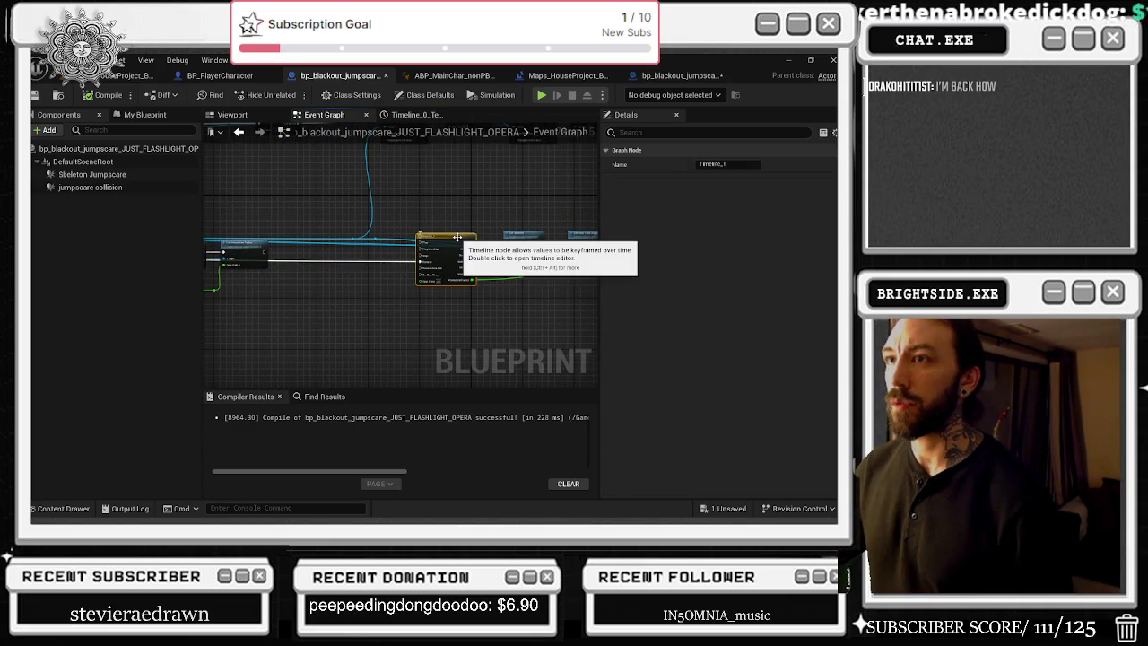
pyautogui.doubleClick(457, 237)
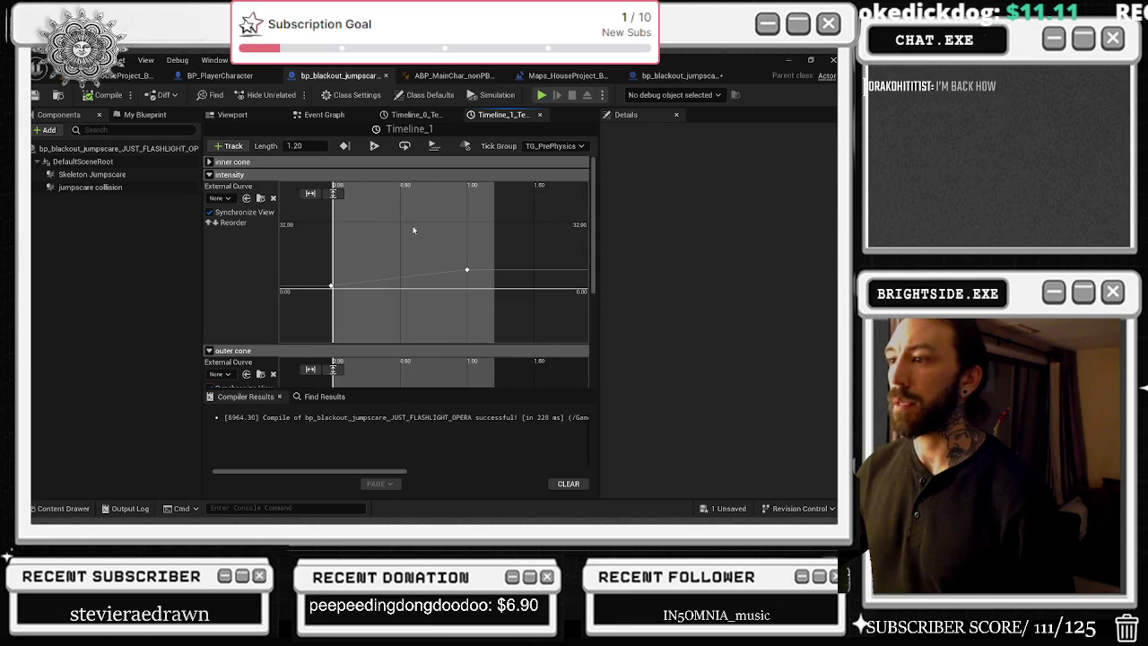
pyautogui.click(209, 174)
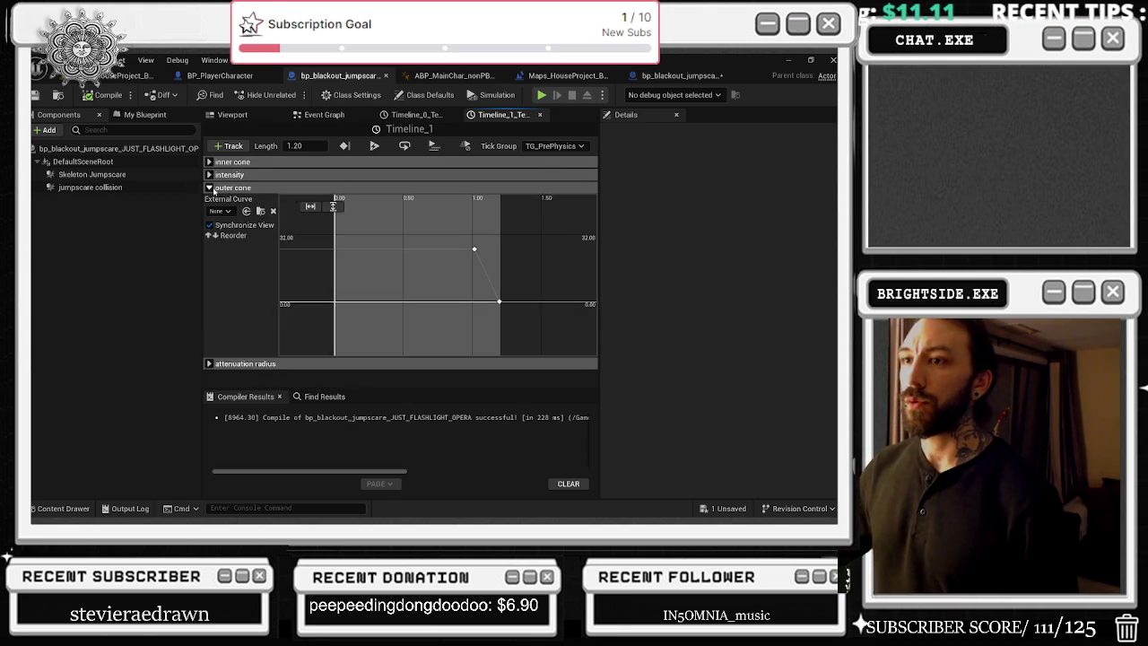
pyautogui.click(449, 266)
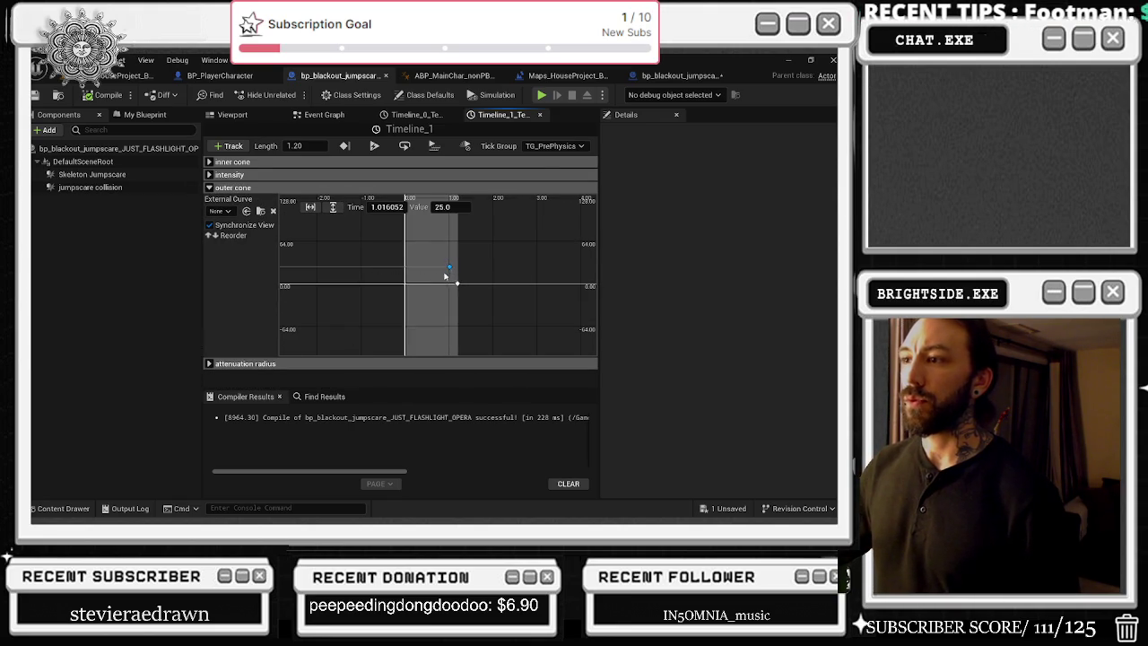
# Step: Open the attic-key jumpscare's Timeline_1 and fit its NewTrack_2 curve into view
pyautogui.click(680, 75)
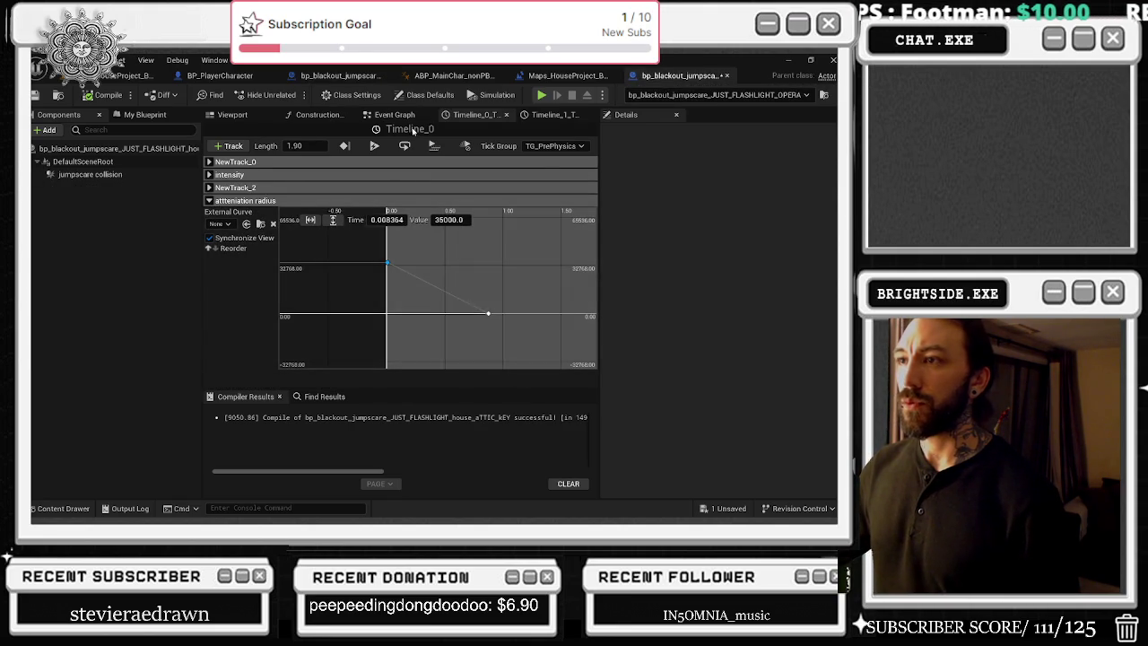
pyautogui.click(394, 114)
pyautogui.scroll(-5, 379, 227)
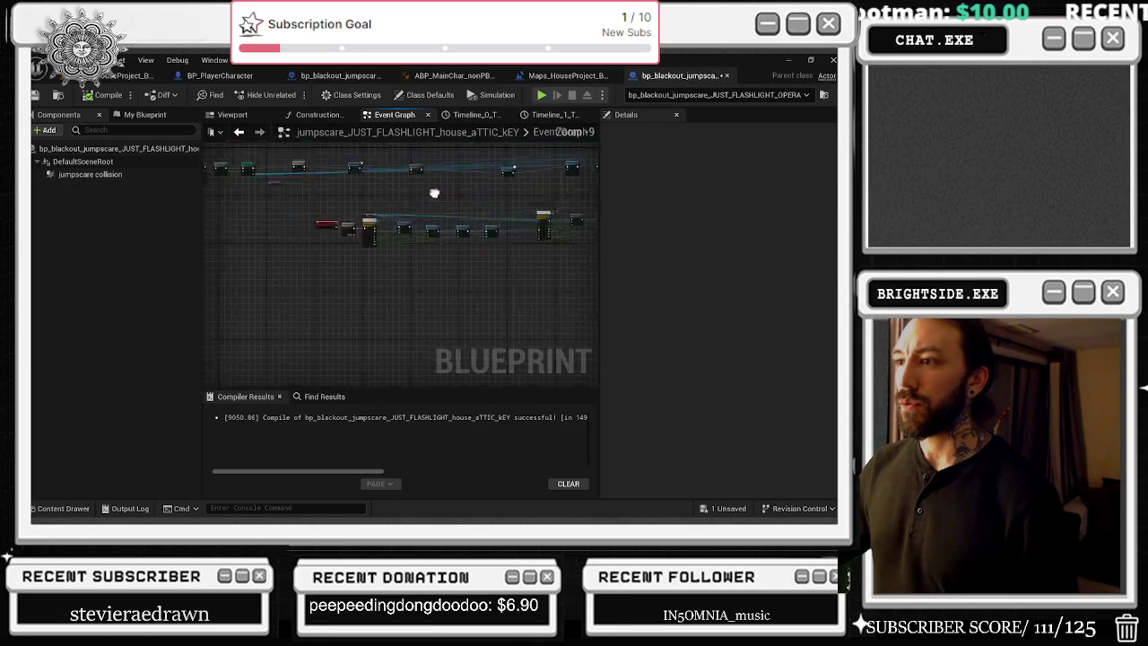
pyautogui.doubleClick(367, 214)
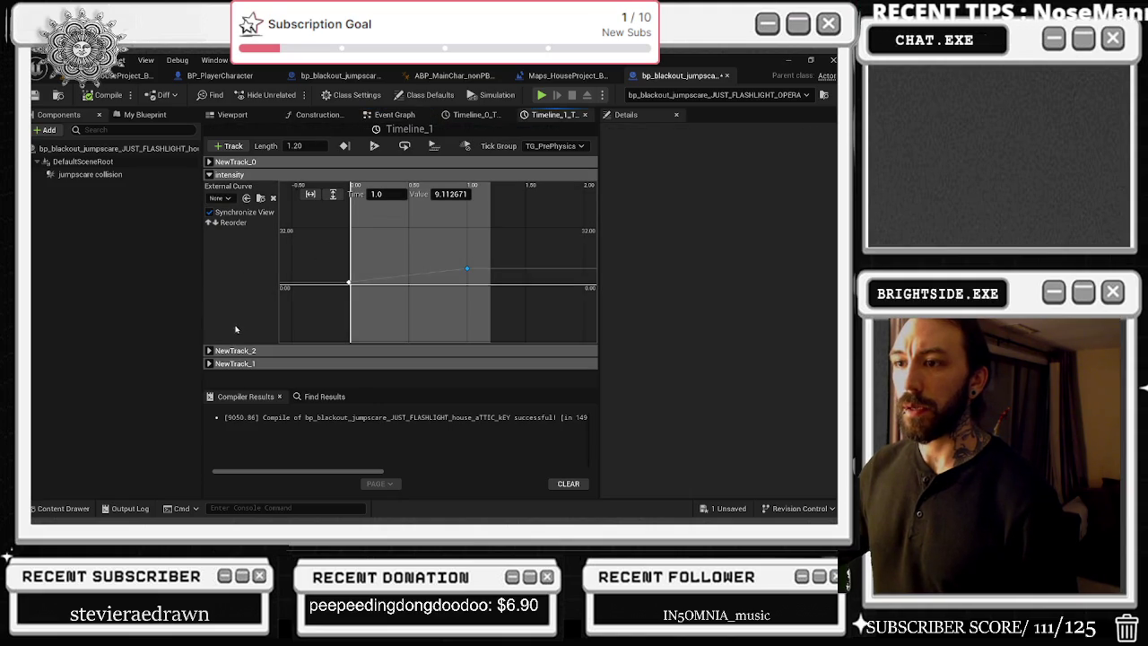
pyautogui.click(209, 349)
pyautogui.scroll(-4, 324, 328)
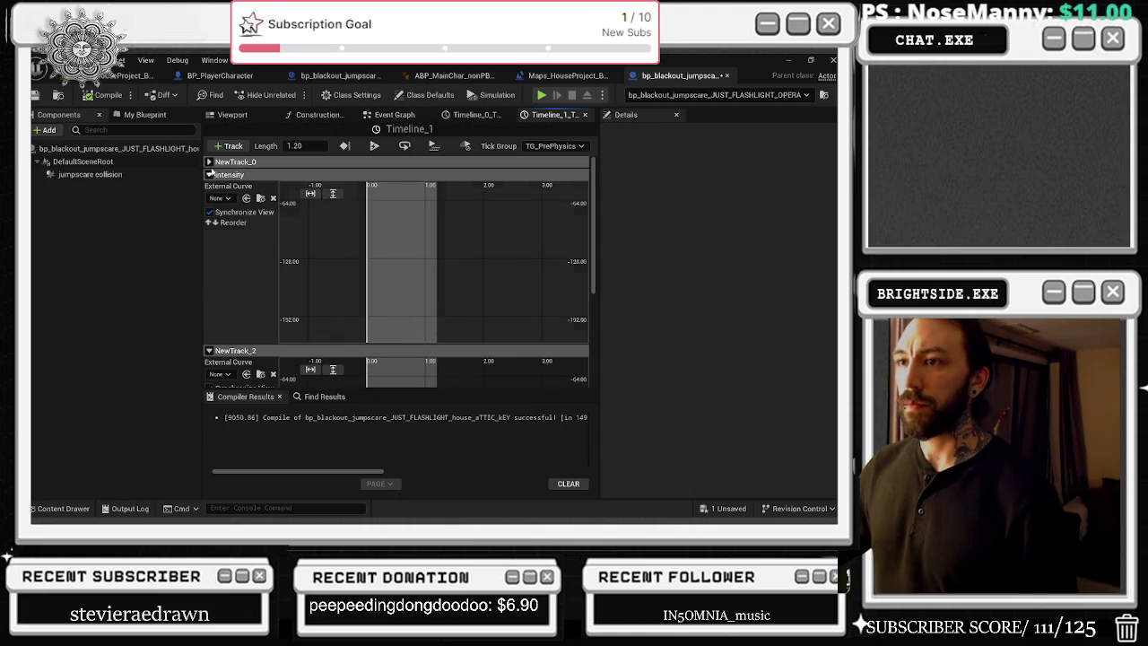
pyautogui.click(209, 174)
pyautogui.click(311, 206)
pyautogui.click(332, 207)
# Step: Compare against the Flashlight Opera jumpscare's outer cone final key at 0
pyautogui.click(363, 237)
pyautogui.click(564, 77)
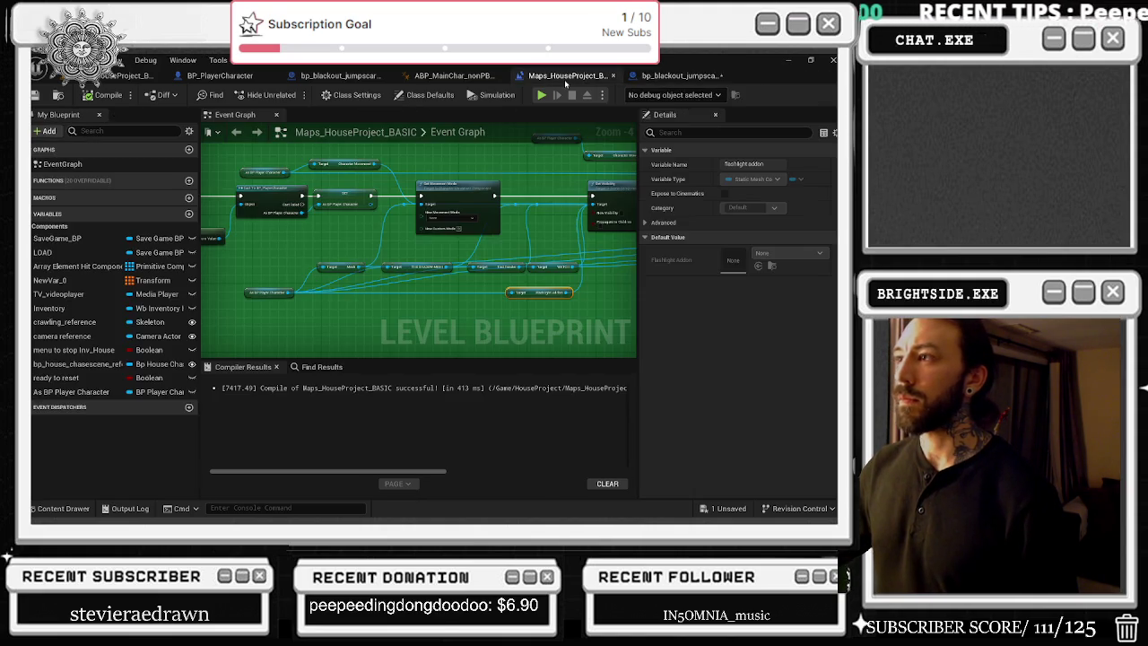
pyautogui.click(453, 75)
pyautogui.click(339, 75)
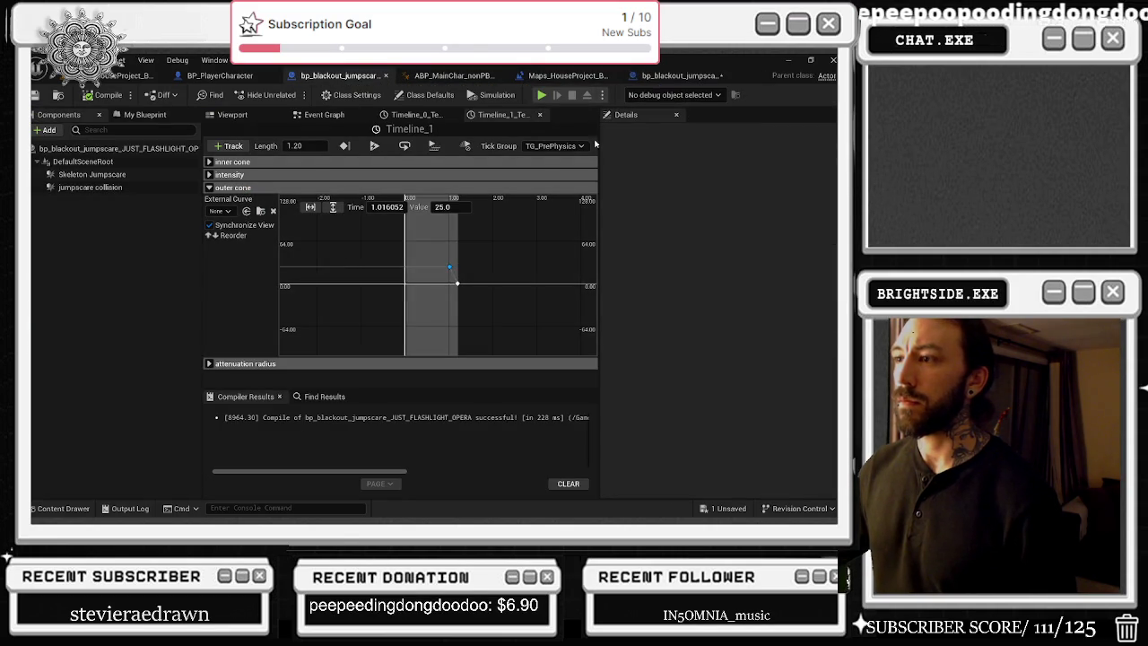
pyautogui.click(458, 283)
# Step: Change the attic-key jumpscare's NewTrack_2 key from 14.0 to 25.0
pyautogui.click(674, 75)
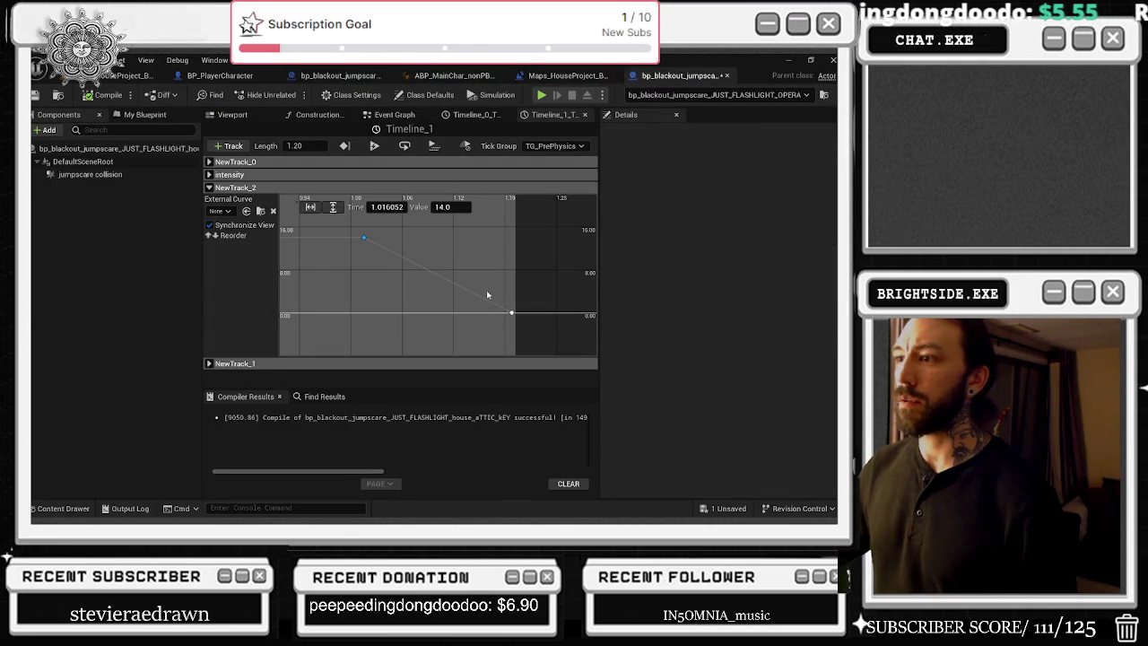
pyautogui.click(454, 206)
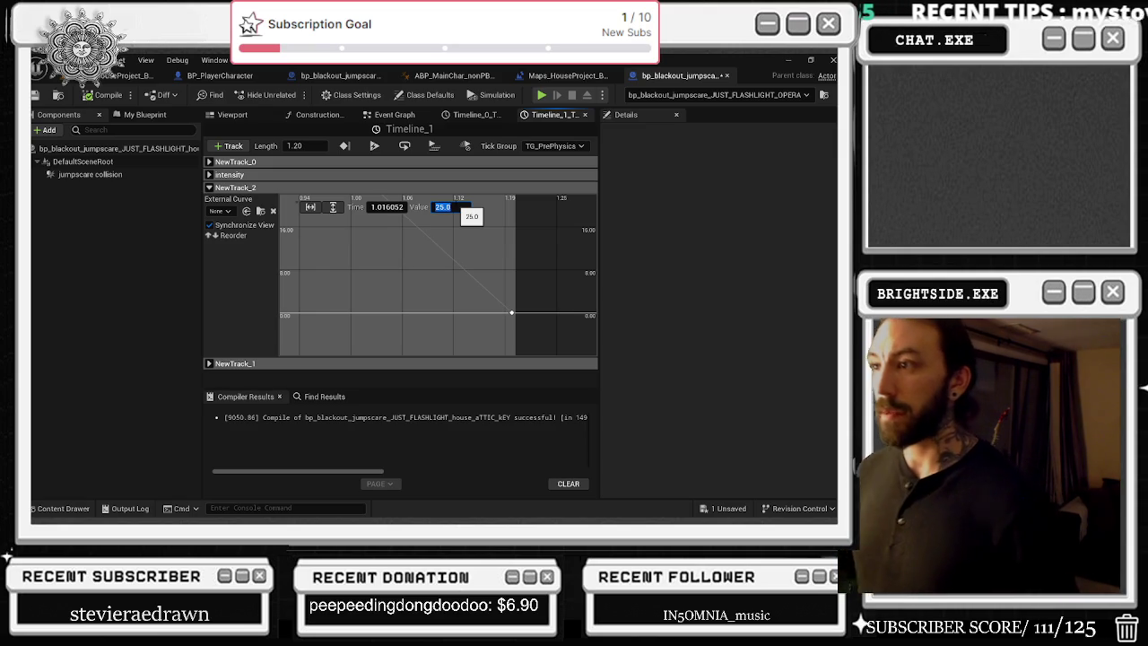
pyautogui.press('Return')
pyautogui.scroll(-4, 404, 251)
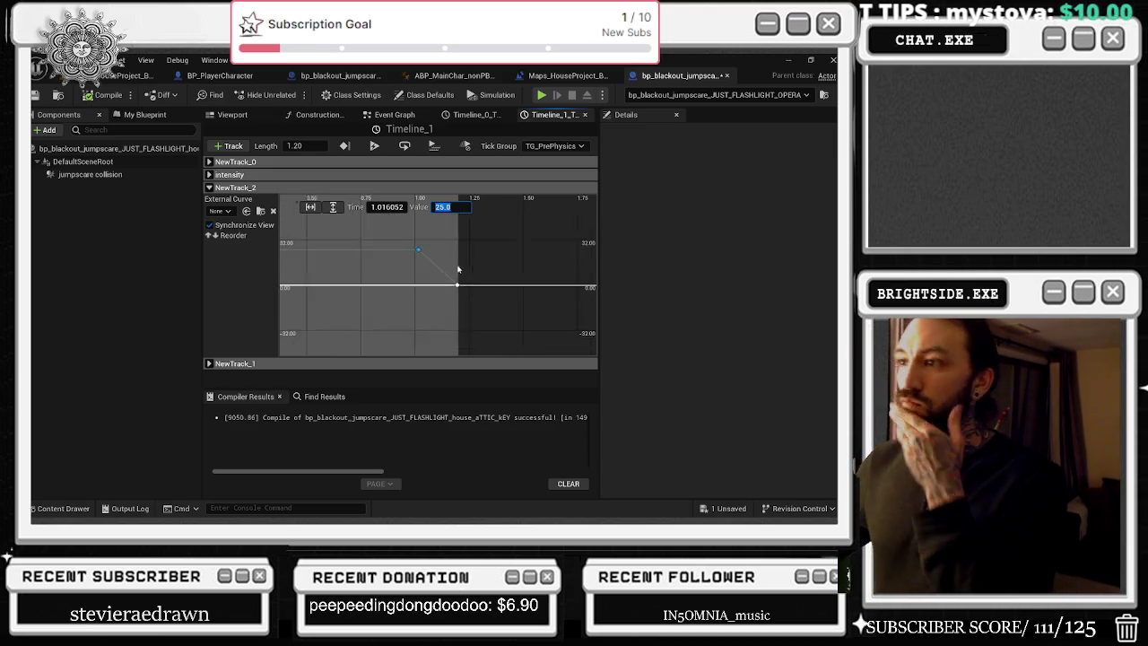
# Step: Show the attic-key jumpscare's NewTrack_1 curve and fit the graph to it
pyautogui.click(209, 188)
pyautogui.click(209, 200)
pyautogui.click(310, 219)
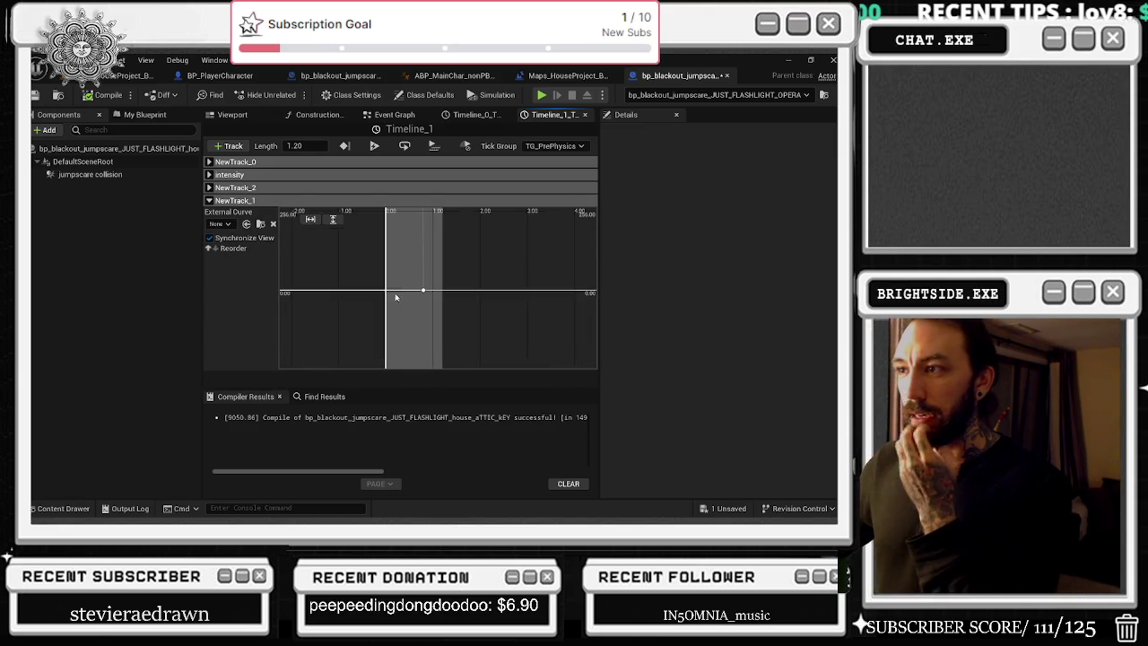
pyautogui.click(331, 220)
pyautogui.click(311, 219)
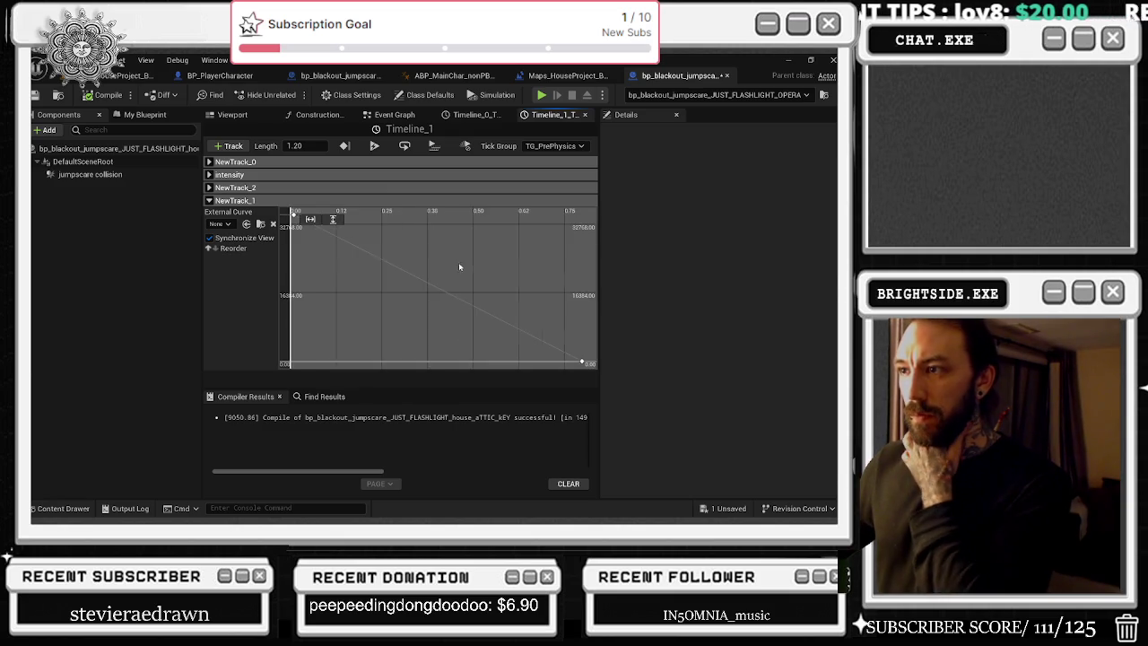
# Step: Show the flashlight jumpscare's attenuation radius curve and read its first key, 35000
pyautogui.click(575, 75)
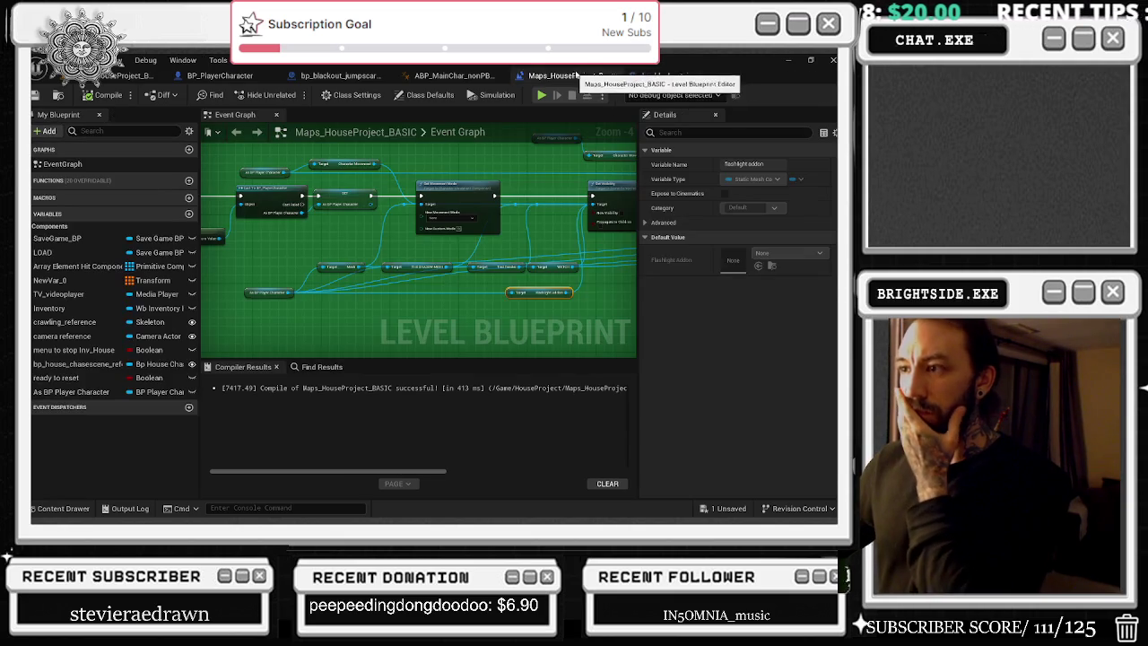
pyautogui.click(240, 77)
pyautogui.click(339, 75)
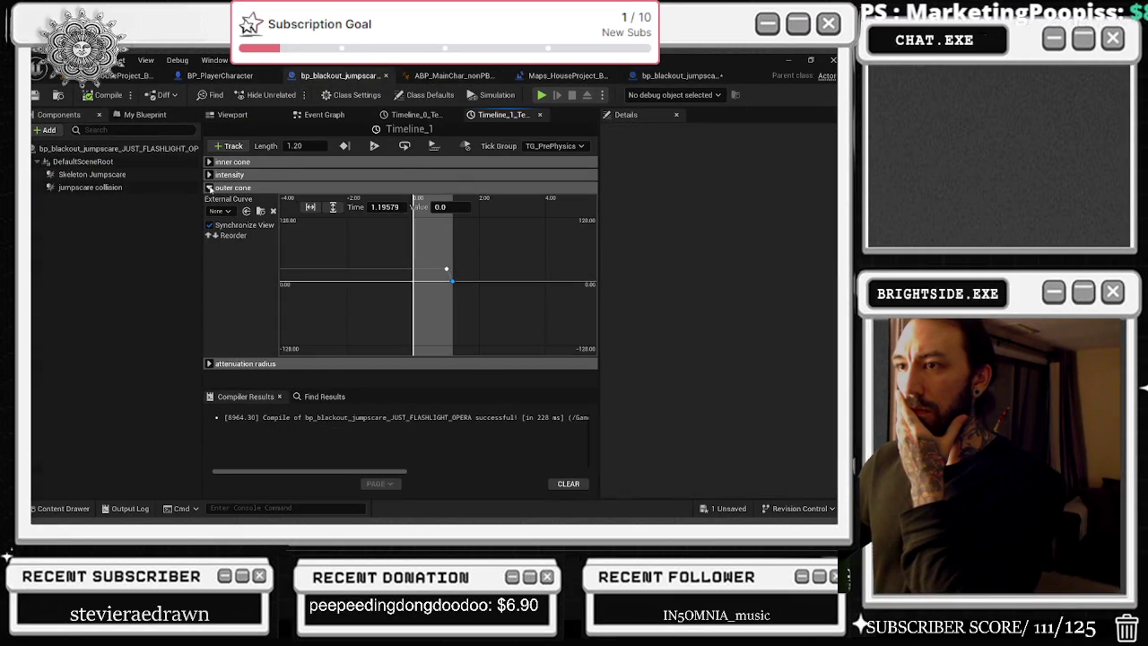
pyautogui.click(212, 188)
pyautogui.click(213, 200)
pyautogui.moveTo(451, 317); pyautogui.dragTo(402, 238)
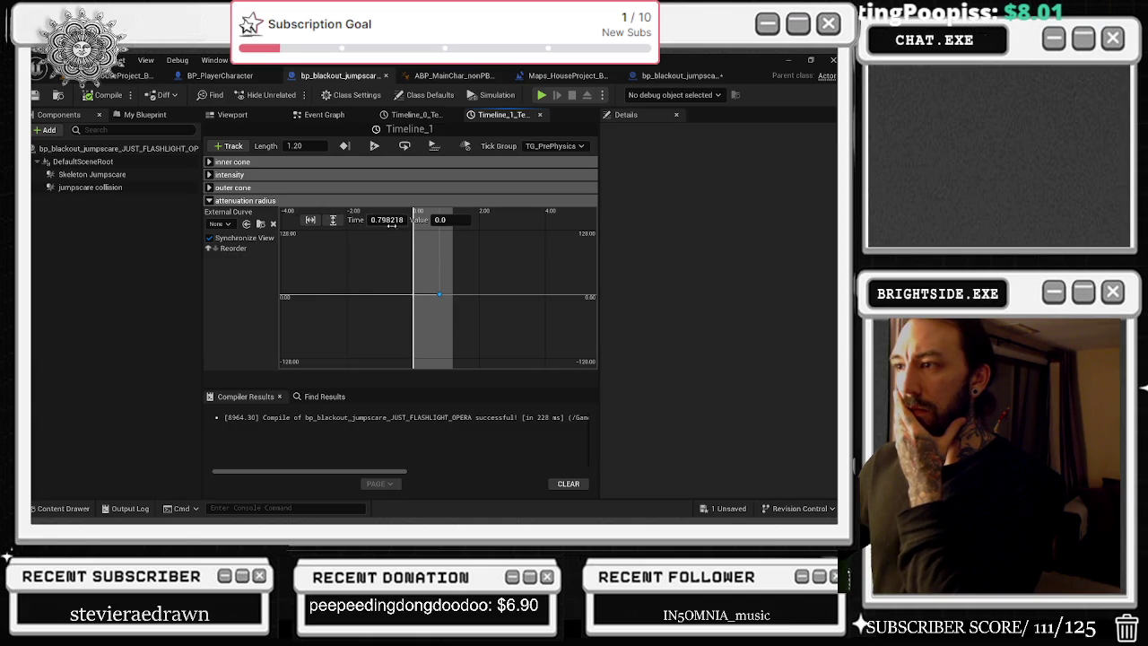
pyautogui.click(333, 219)
pyautogui.click(382, 260)
pyautogui.click(311, 220)
pyautogui.click(444, 221)
# Step: Confirm the attic-key jumpscare's attenuation keys are 35000 and 0, then return to the house level
pyautogui.click(679, 75)
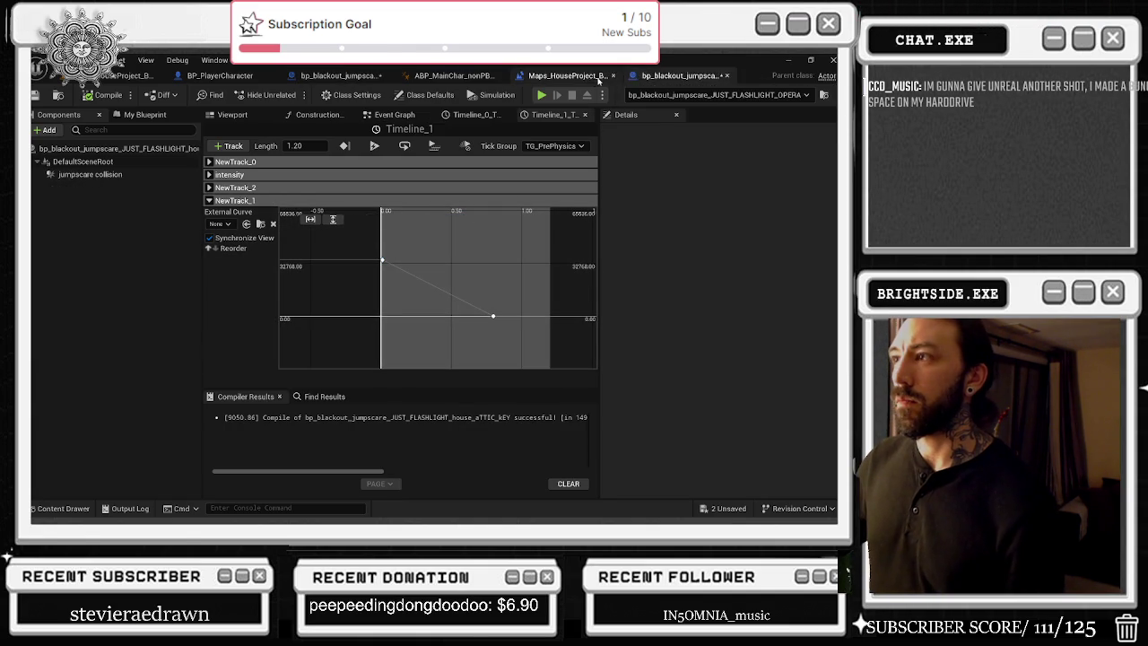
pyautogui.click(382, 260)
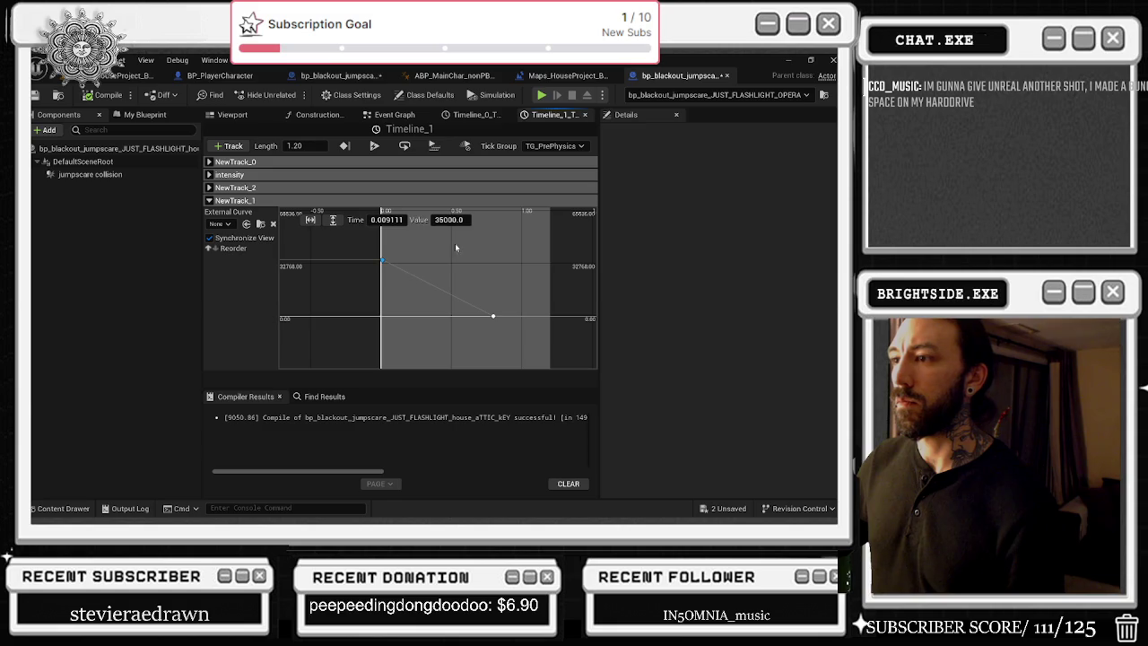
pyautogui.click(492, 316)
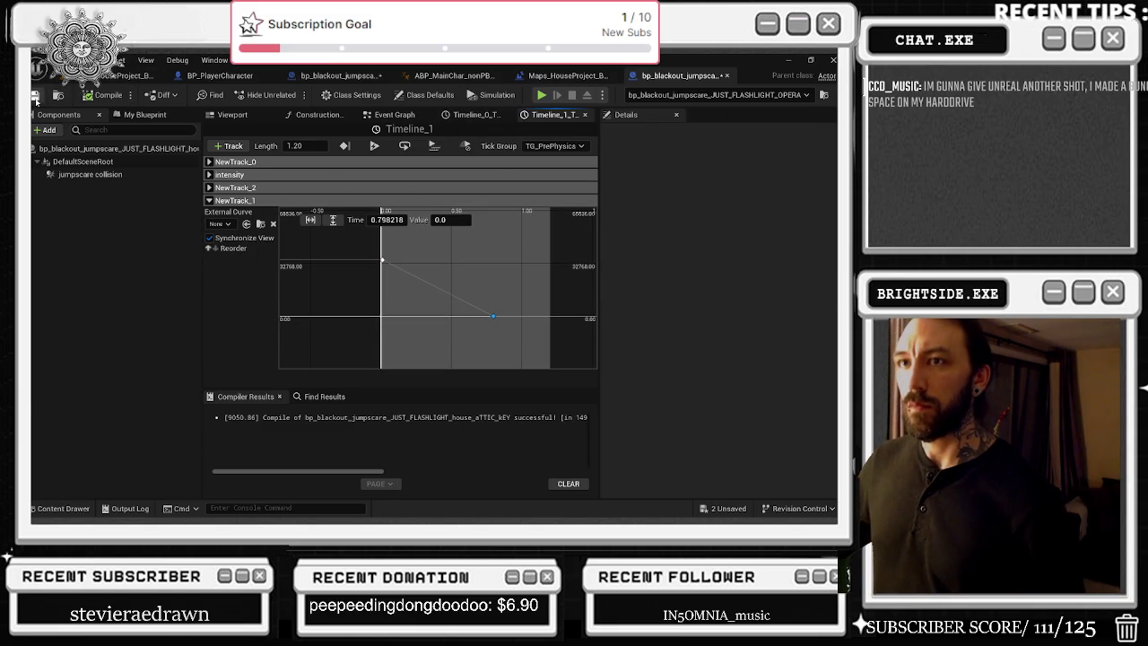
pyautogui.click(135, 76)
# Step: Select the first flashlight-only jumpscare actor, open its Blueprint with Ctrl+E, and view its 3D components
pyautogui.click(544, 252)
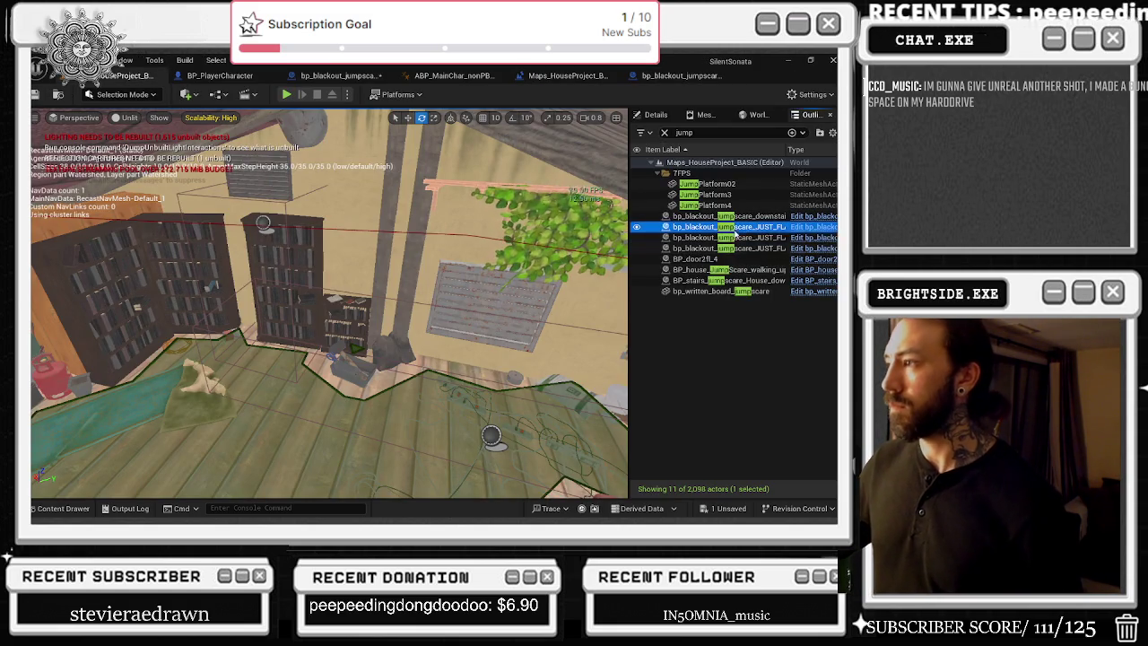
pyautogui.moveTo(544, 252); pyautogui.dragTo(529, 259)
pyautogui.hotkey('ctrl', 'e')
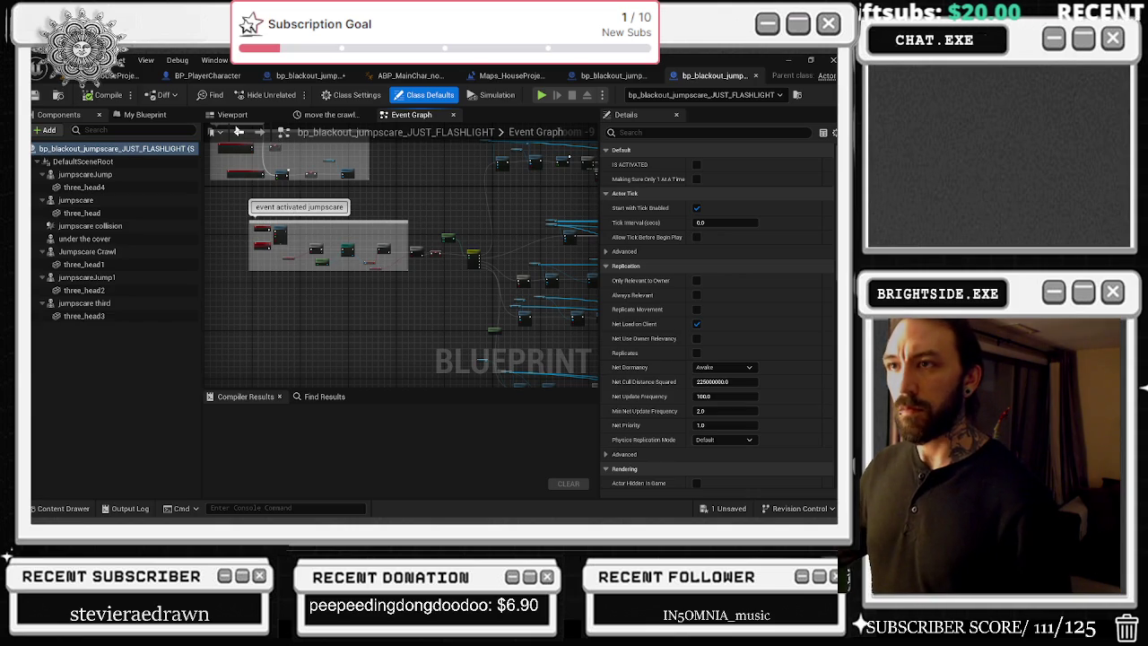
pyautogui.click(232, 115)
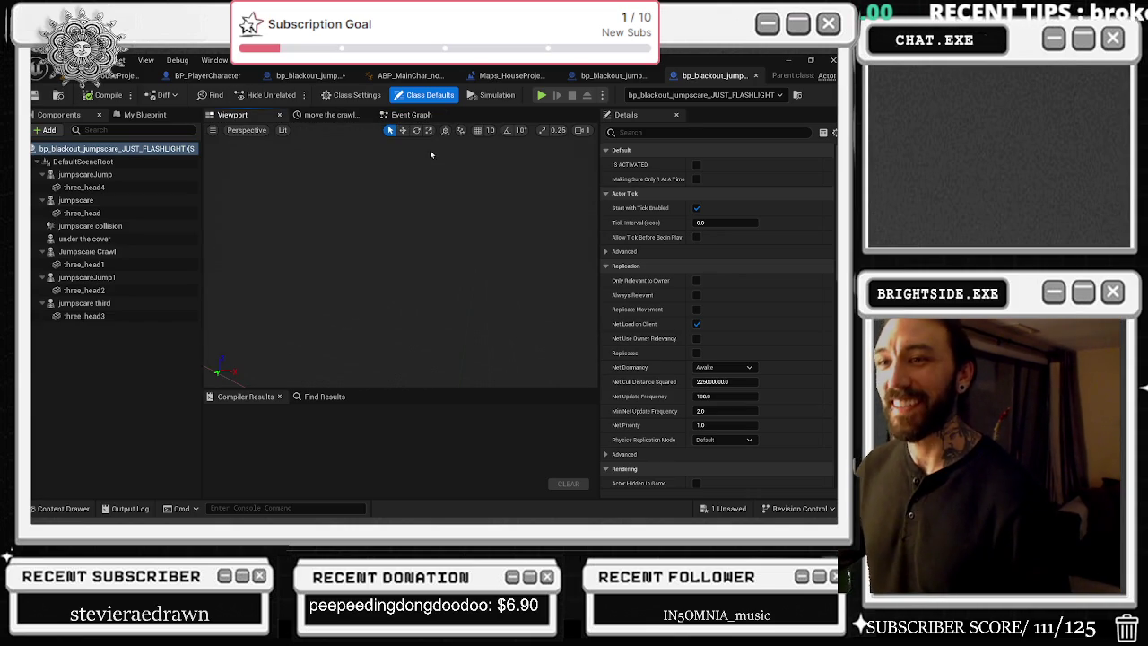
# Step: Glance at the other jumpscare's Timeline_0 attenuation radius curve, then the flashlight jumpscare's node graph
pyautogui.click(613, 75)
pyautogui.click(487, 116)
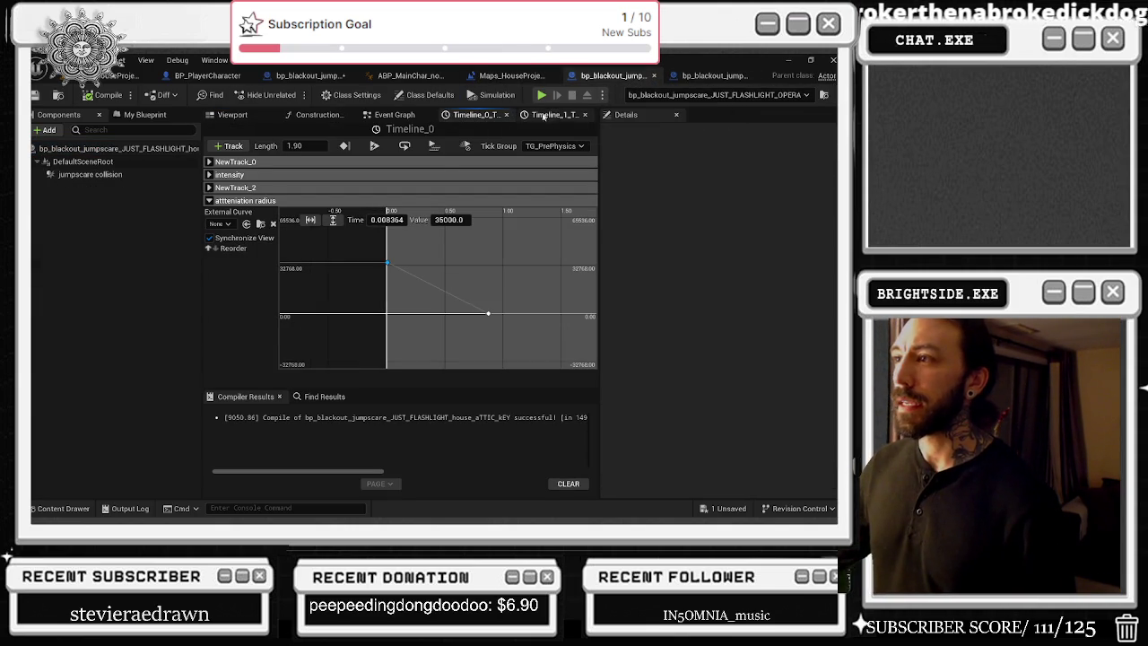
pyautogui.click(715, 75)
pyautogui.click(415, 115)
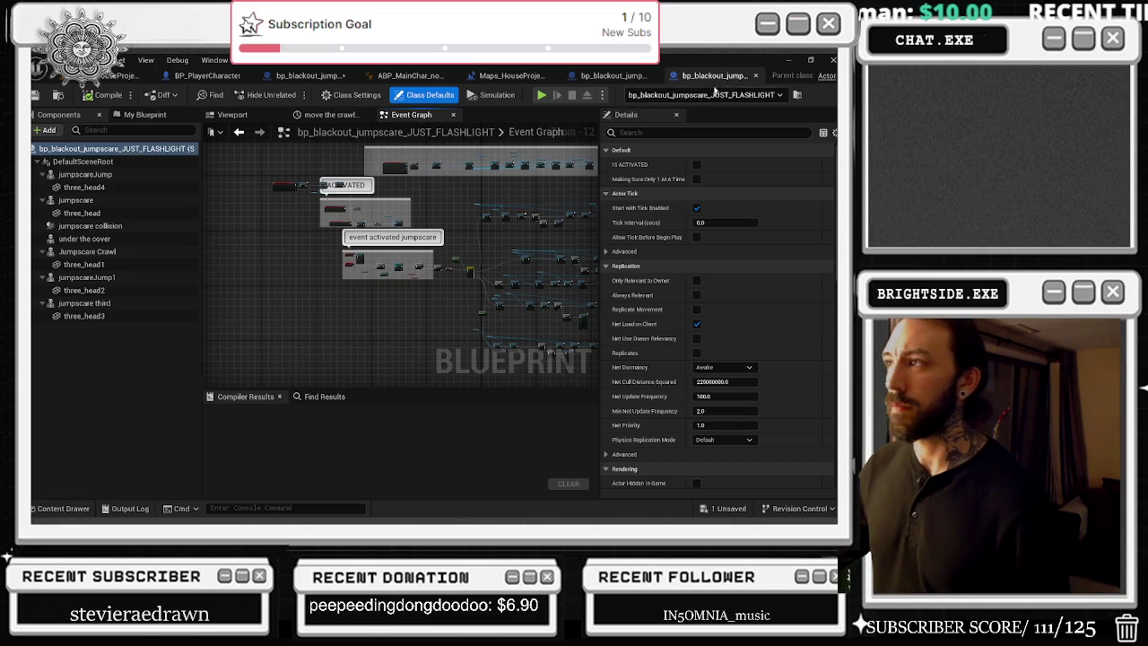
# Step: Close both jumpscare blueprint editors and go back to the house level editor
pyautogui.click(756, 80)
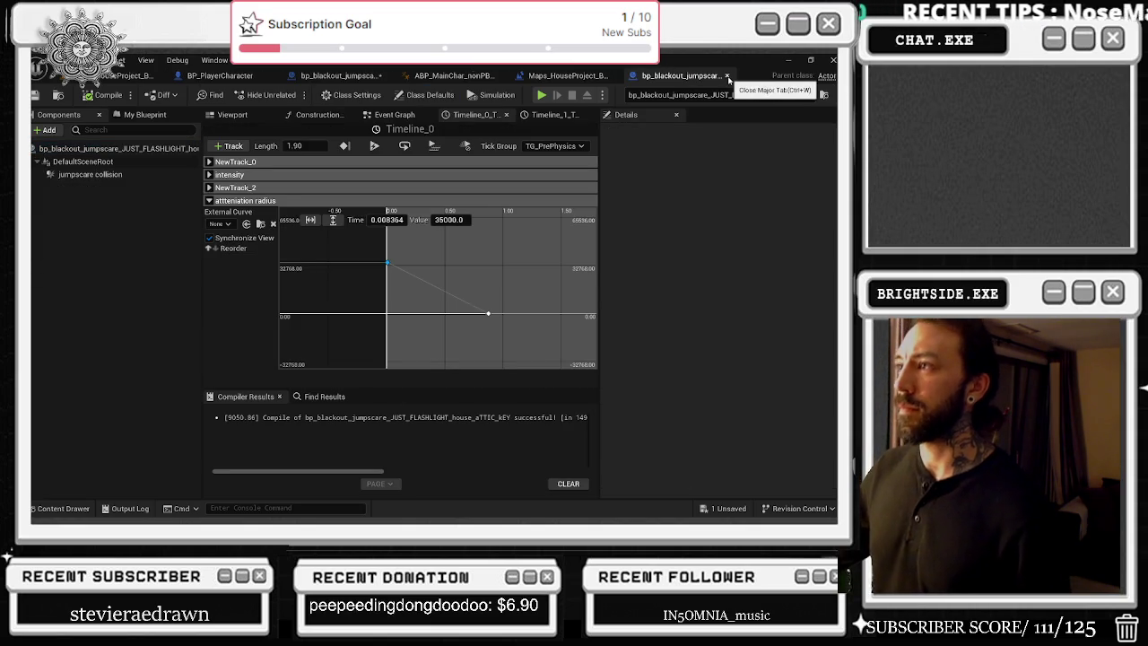
pyautogui.click(729, 77)
pyautogui.click(121, 76)
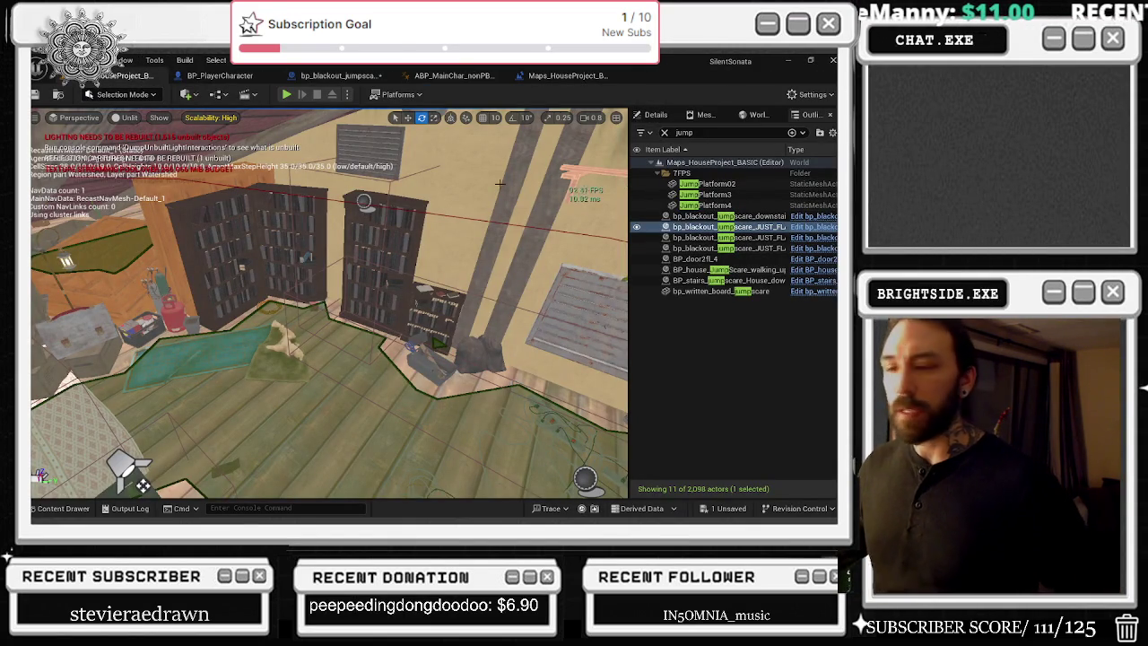
# Step: Select bp_blackout_jumpscare_downstairs in the Outliner and open its Blueprint with Ctrl+E
pyautogui.click(691, 217)
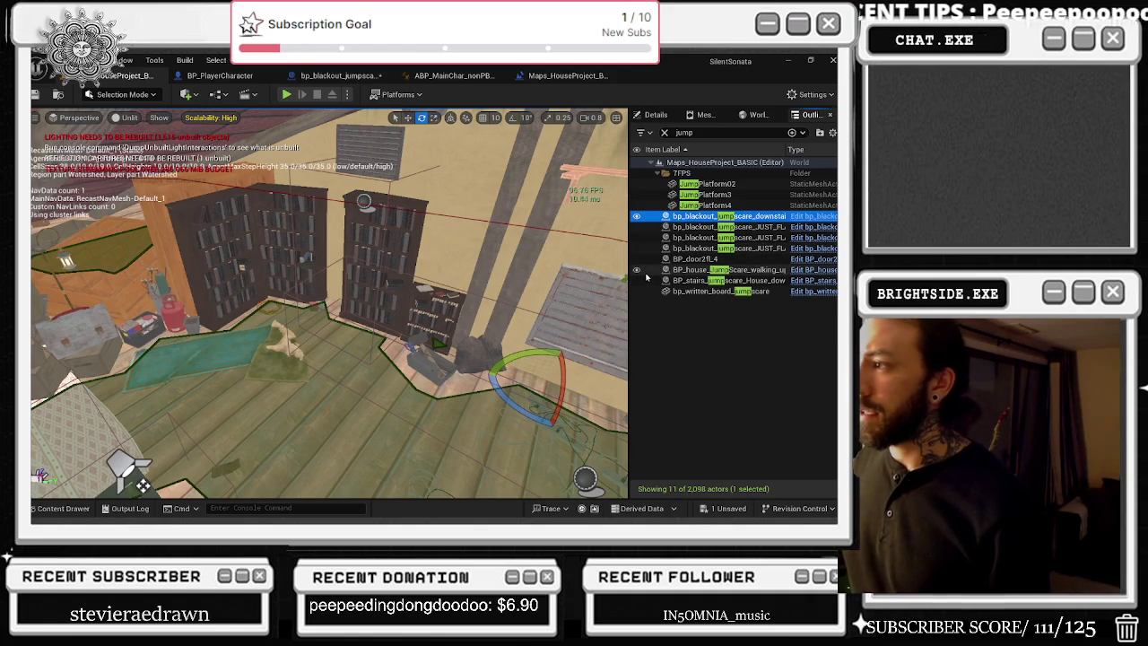
pyautogui.hotkey('ctrl', 'e')
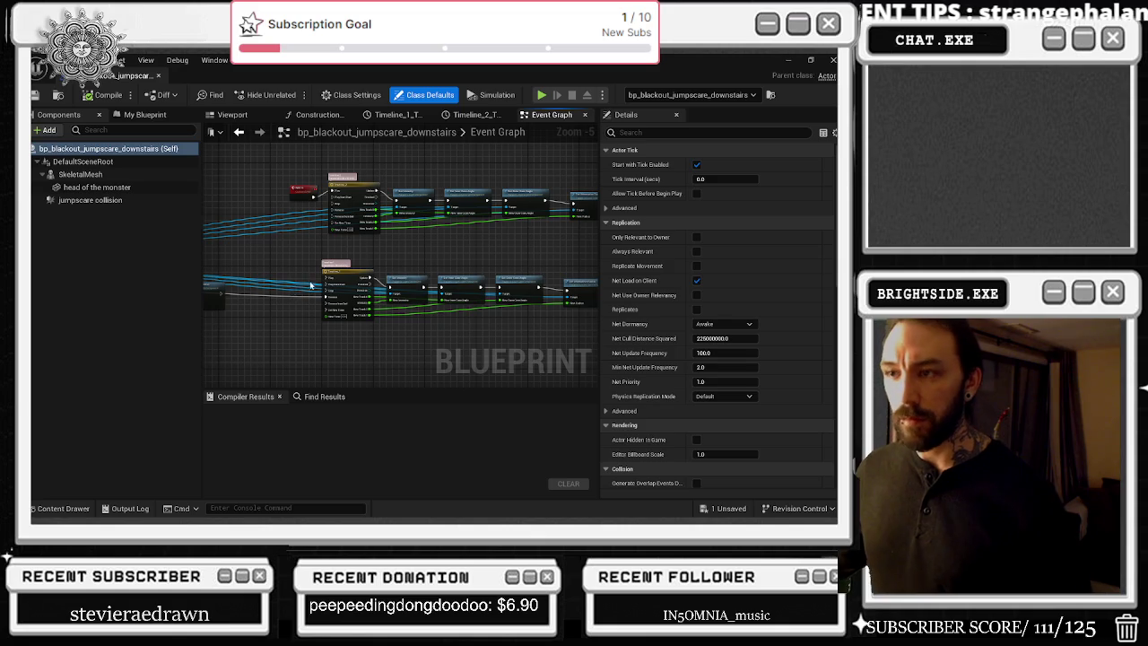
# Step: Open the downstairs jumpscare's Timeline_0 and read a NewTrack_0 key
pyautogui.scroll(4, 311, 286)
pyautogui.scroll(-4, 341, 306)
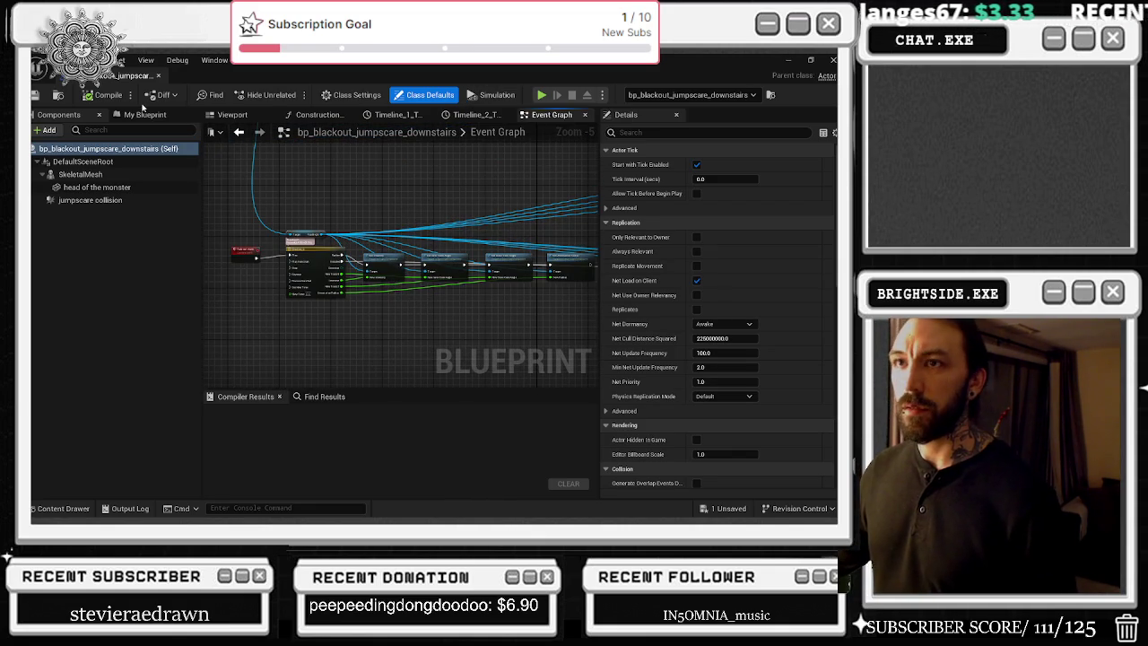
pyautogui.scroll(1, 322, 256)
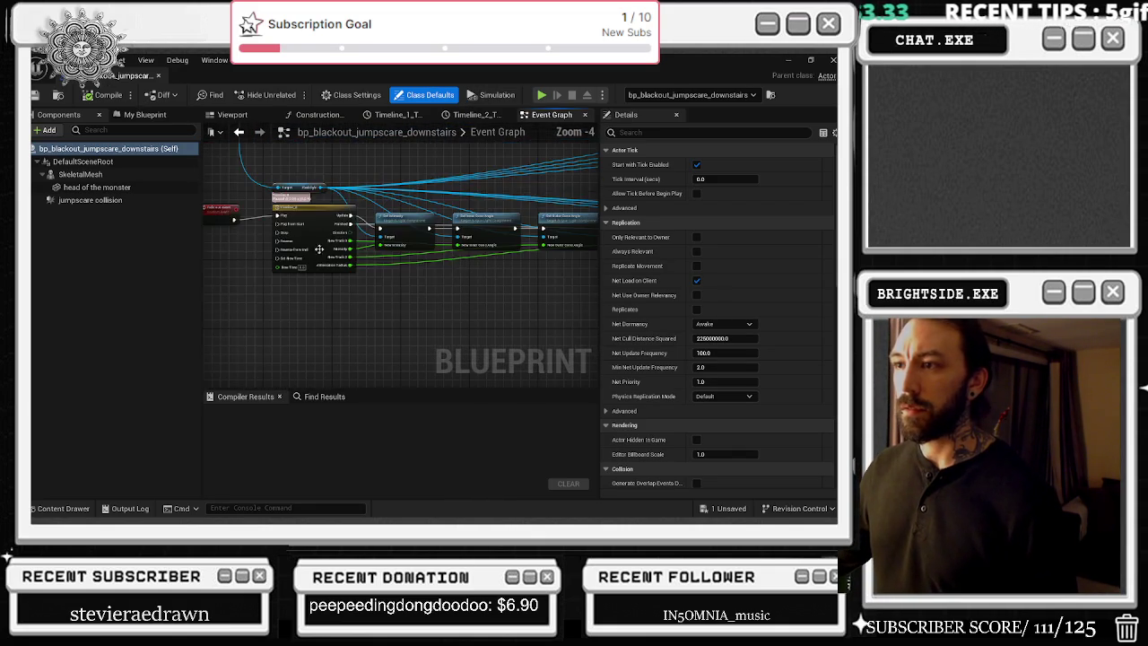
pyautogui.scroll(-7, 385, 181)
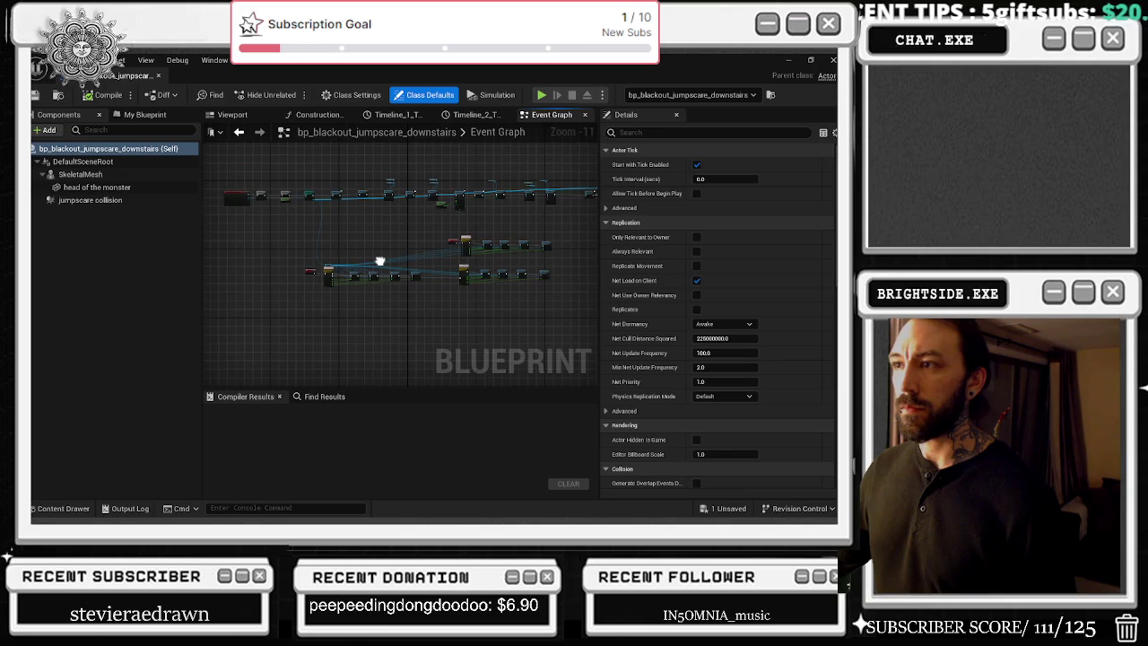
pyautogui.scroll(6, 395, 256)
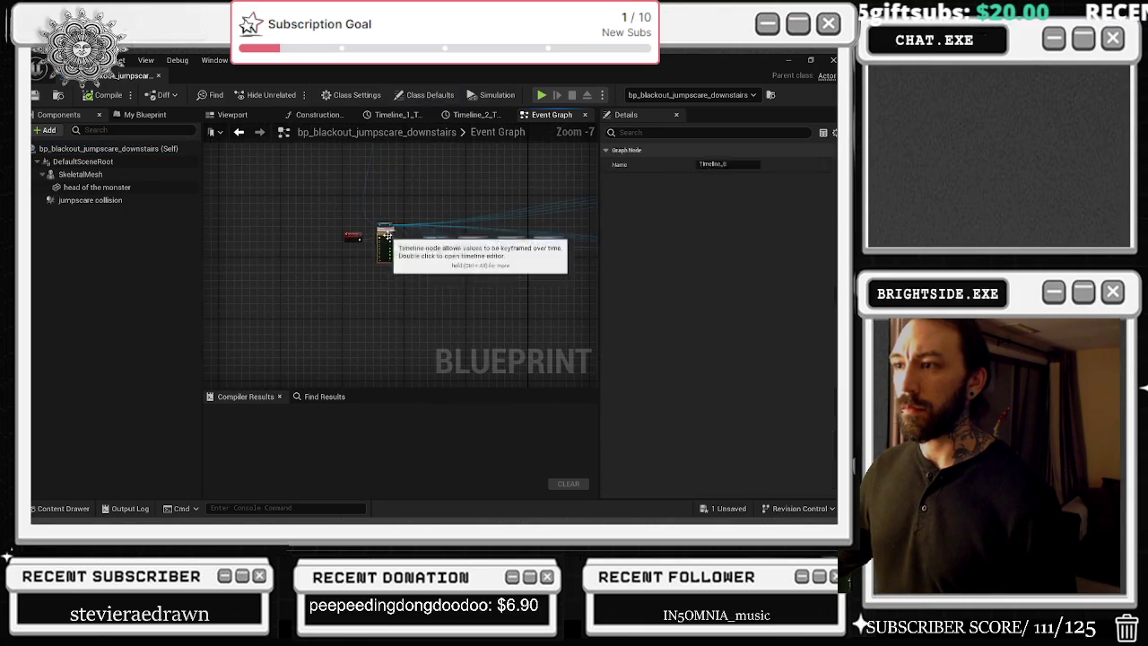
pyautogui.doubleClick(385, 235)
pyautogui.scroll(-2, 363, 279)
pyautogui.click(373, 218)
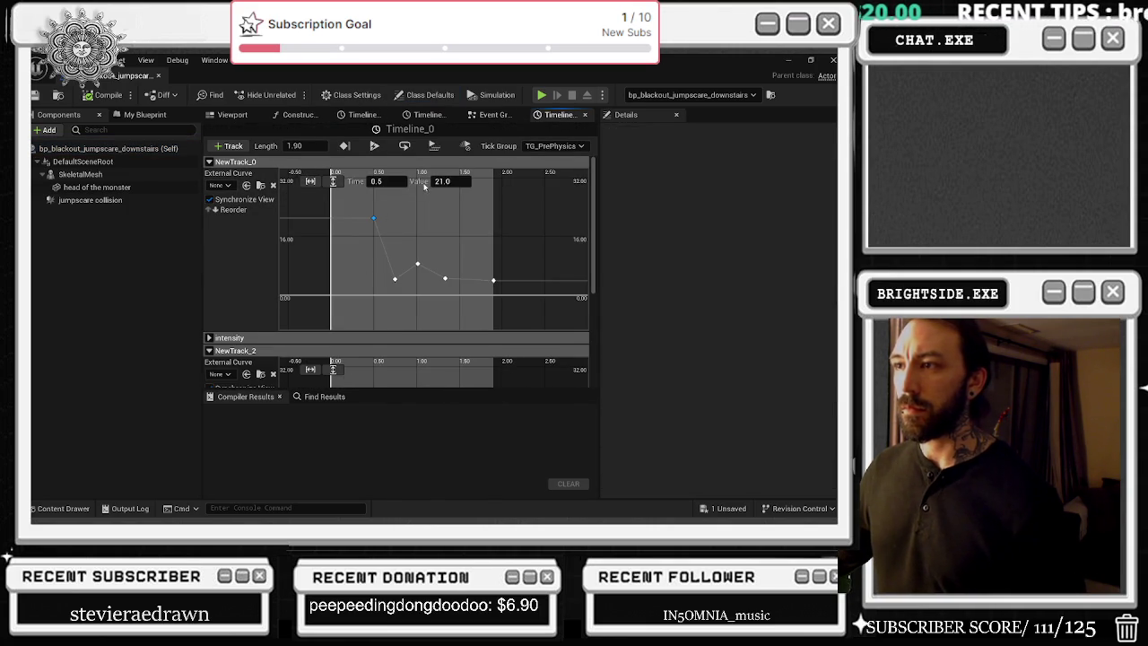
# Step: Expand the intensity track and refit the curve view to its keys
pyautogui.click(212, 336)
pyautogui.scroll(-5, 387, 285)
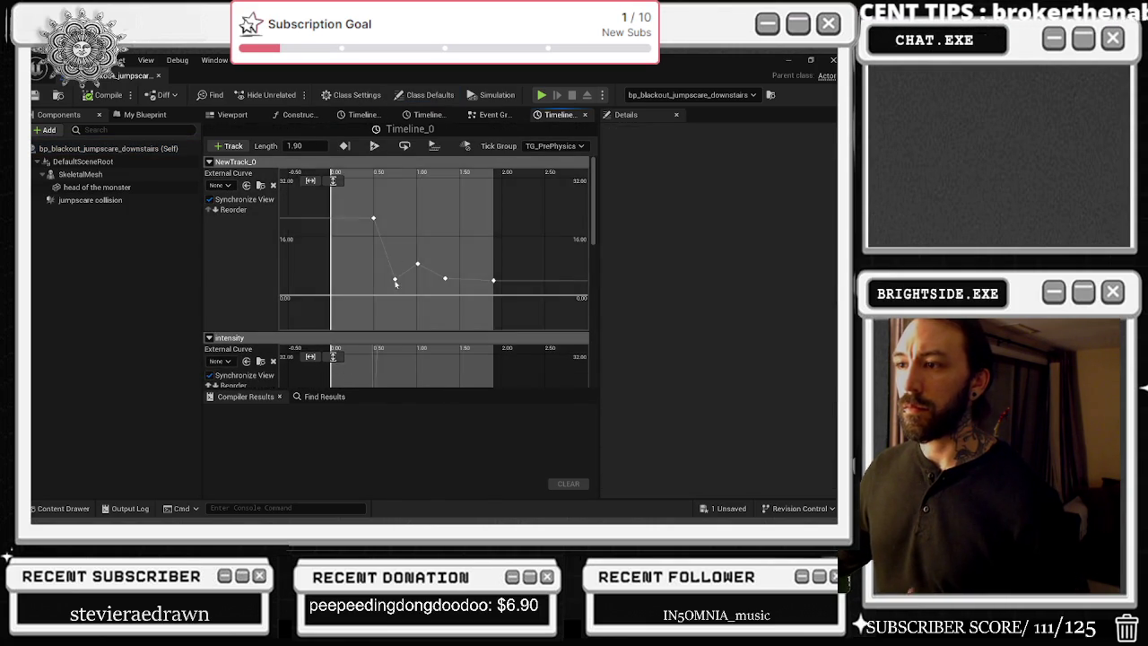
pyautogui.click(312, 357)
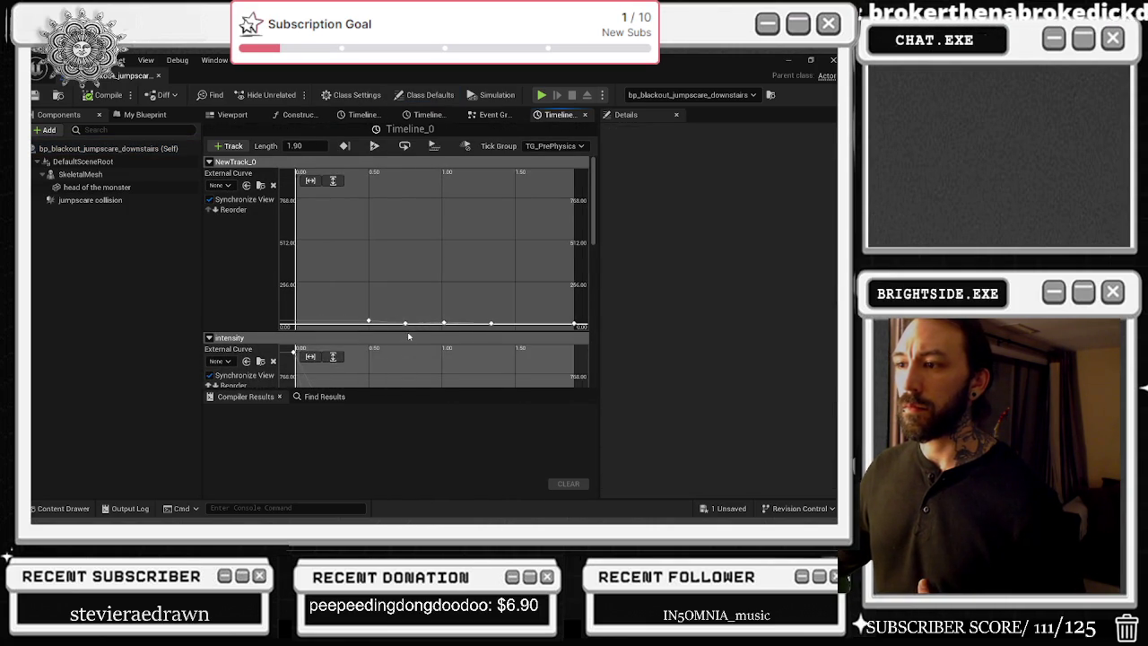
pyautogui.scroll(-2, 403, 322)
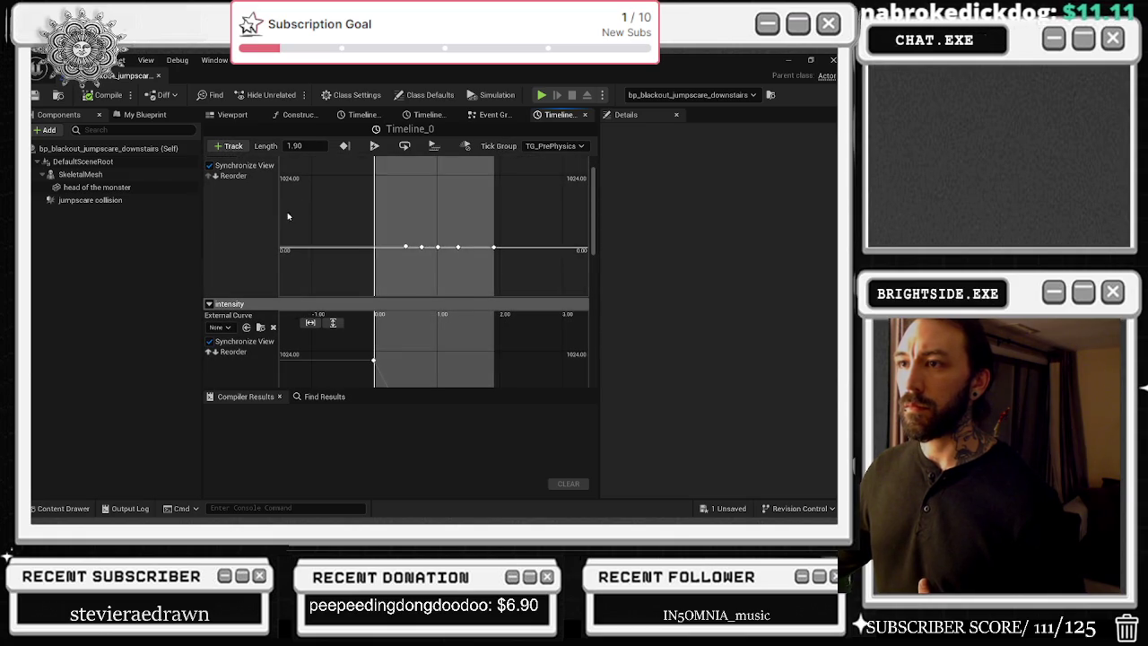
pyautogui.scroll(3, 377, 233)
pyautogui.scroll(2, 225, 229)
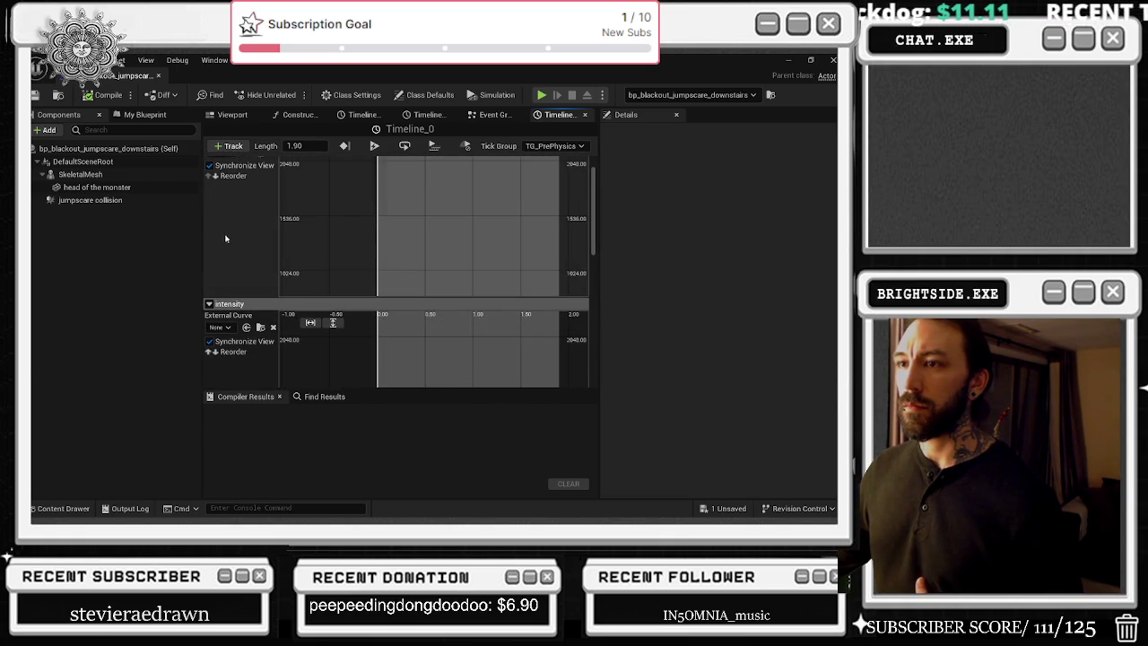
# Step: Set the intensity curve's first and last keys so it starts and ends at 1.6
pyautogui.click(212, 159)
pyautogui.scroll(-3, 418, 280)
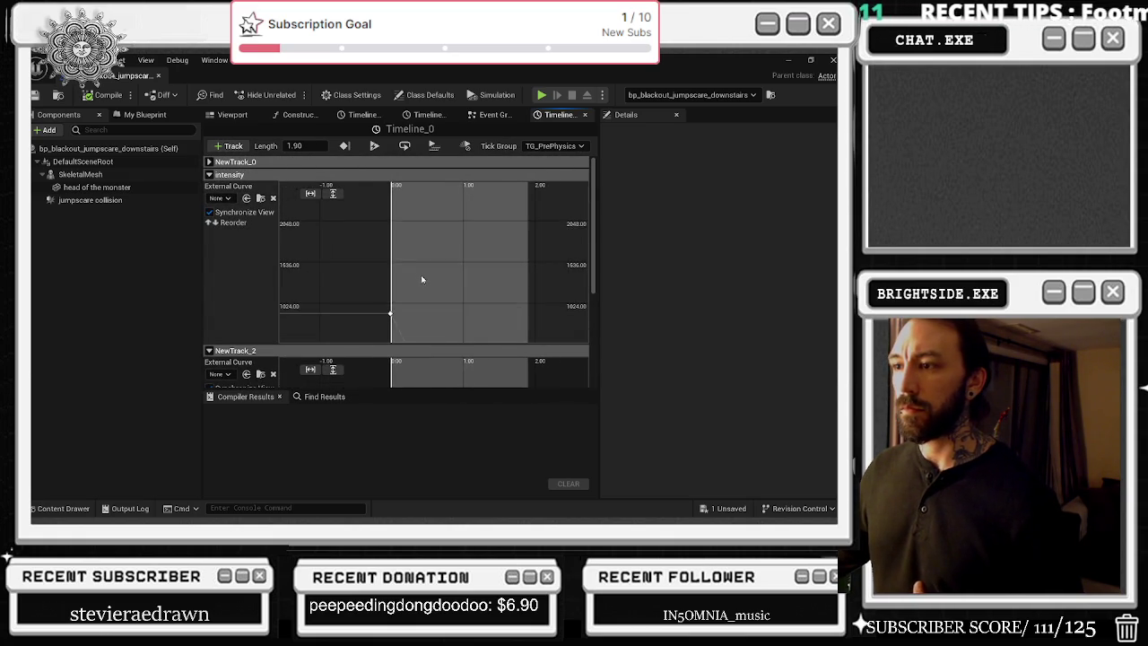
pyautogui.moveTo(462, 296); pyautogui.dragTo(442, 235)
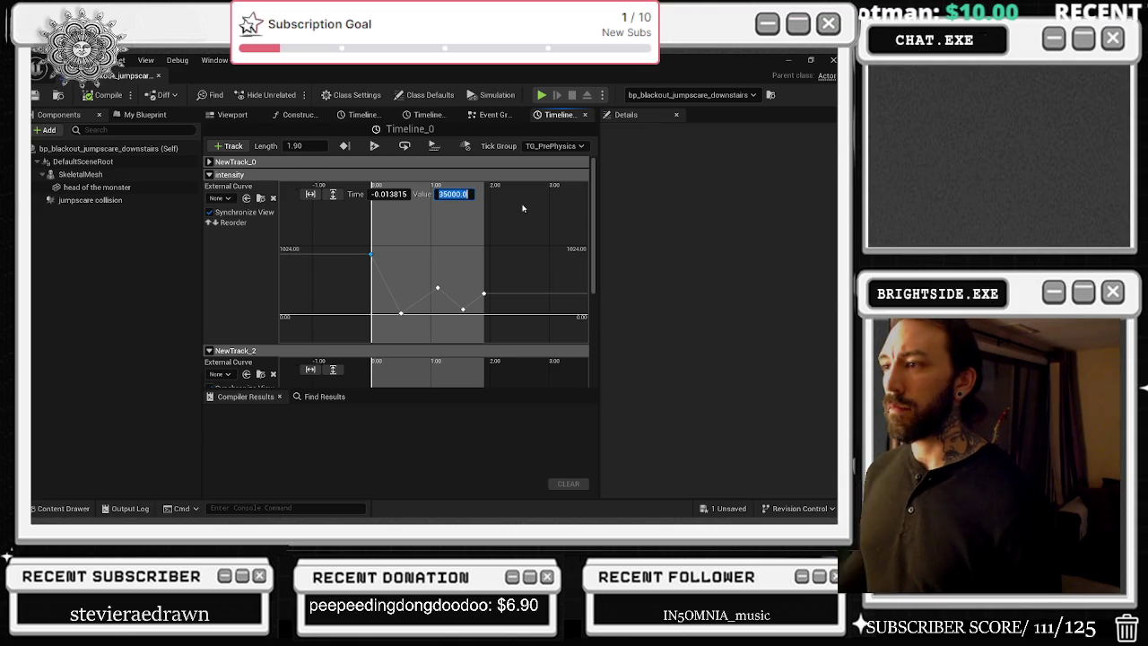
pyautogui.write('1')
pyautogui.press('Return')
pyautogui.click(483, 294)
pyautogui.click(453, 195)
pyautogui.write('1')
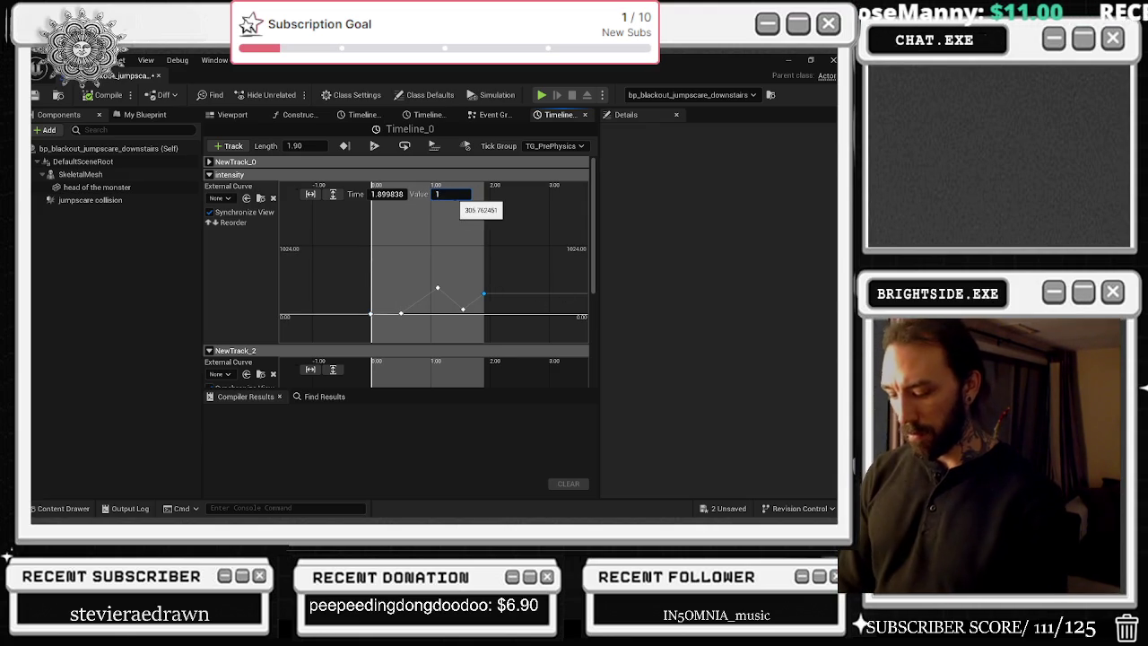
pyautogui.write('.6')
pyautogui.press('Return')
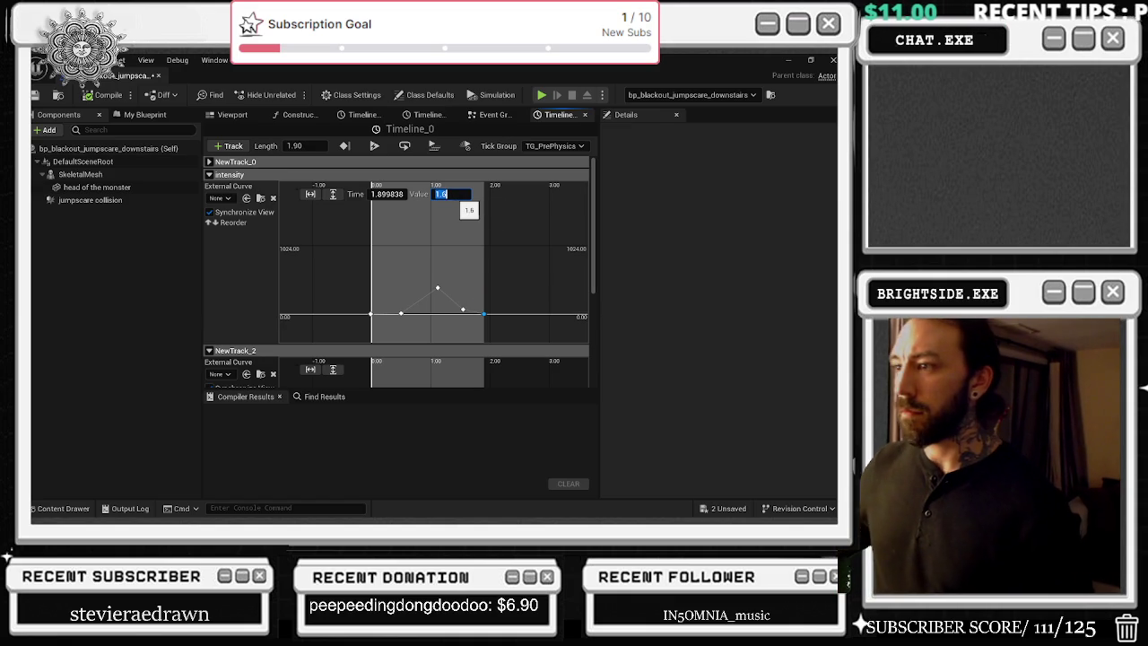
# Step: Collapse the intensity and NewTrack_2 tracks and go back to the event graph
pyautogui.click(209, 174)
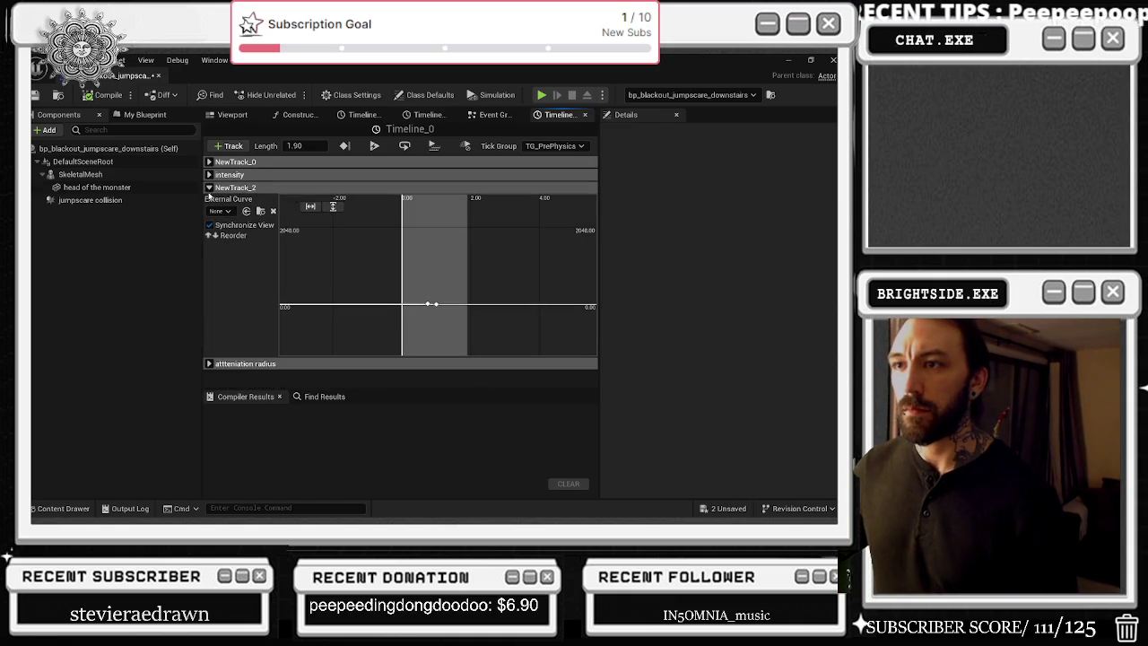
pyautogui.click(209, 187)
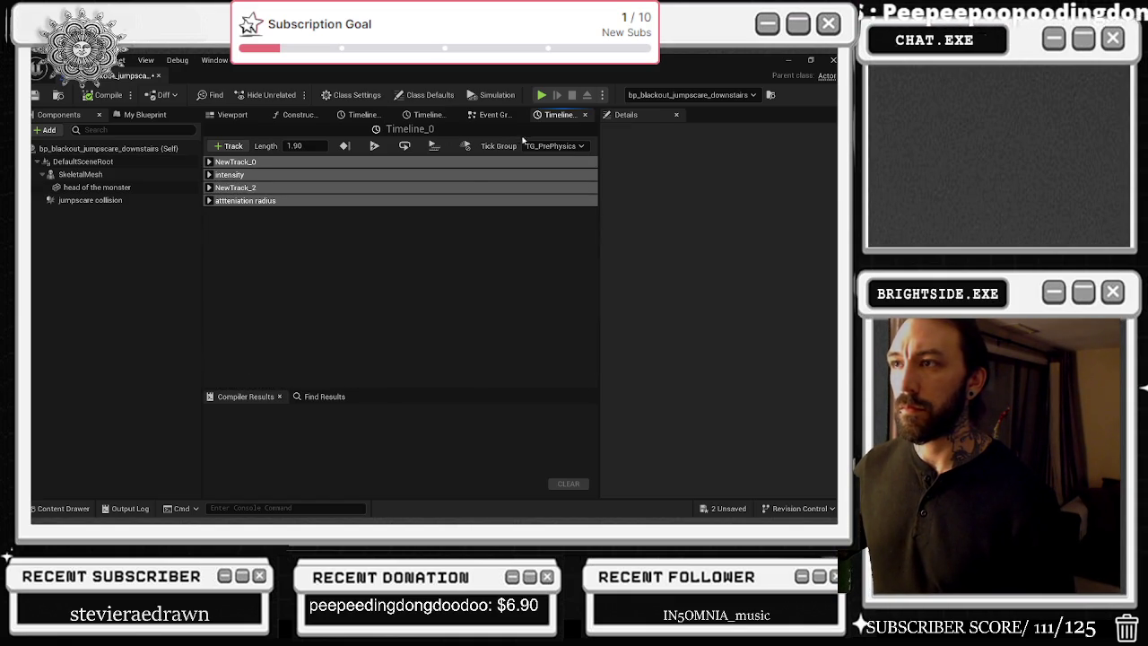
pyautogui.click(492, 115)
pyautogui.scroll(3, 313, 254)
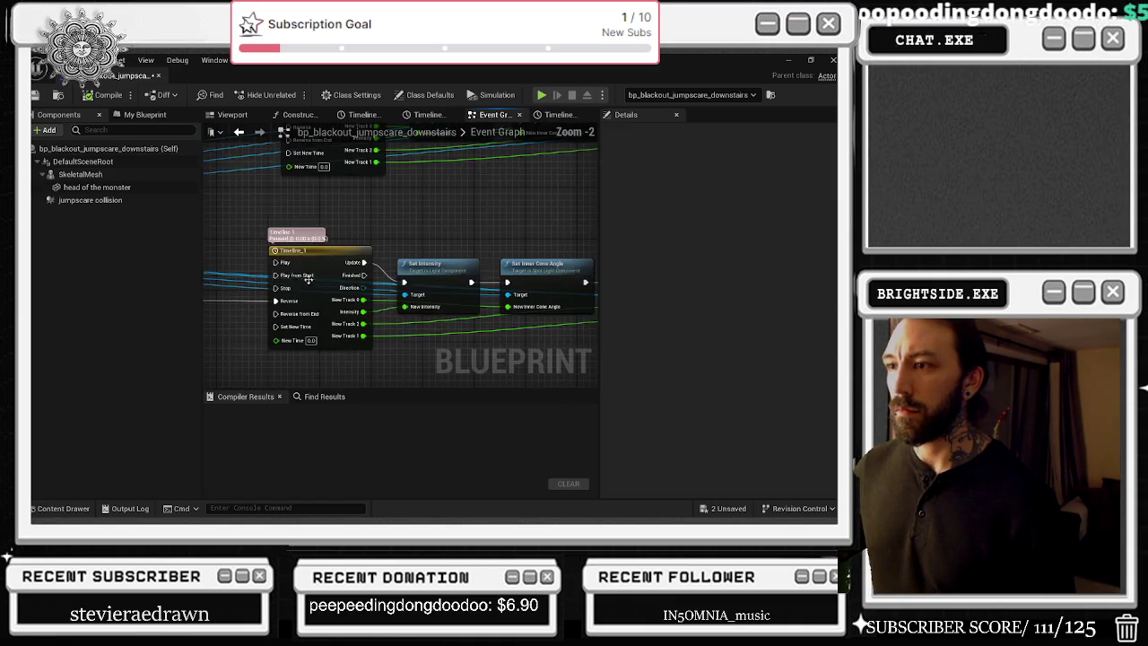
# Step: Open Timeline_1 and change the first intensity key's value to 1.5
pyautogui.doubleClick(313, 255)
pyautogui.click(209, 174)
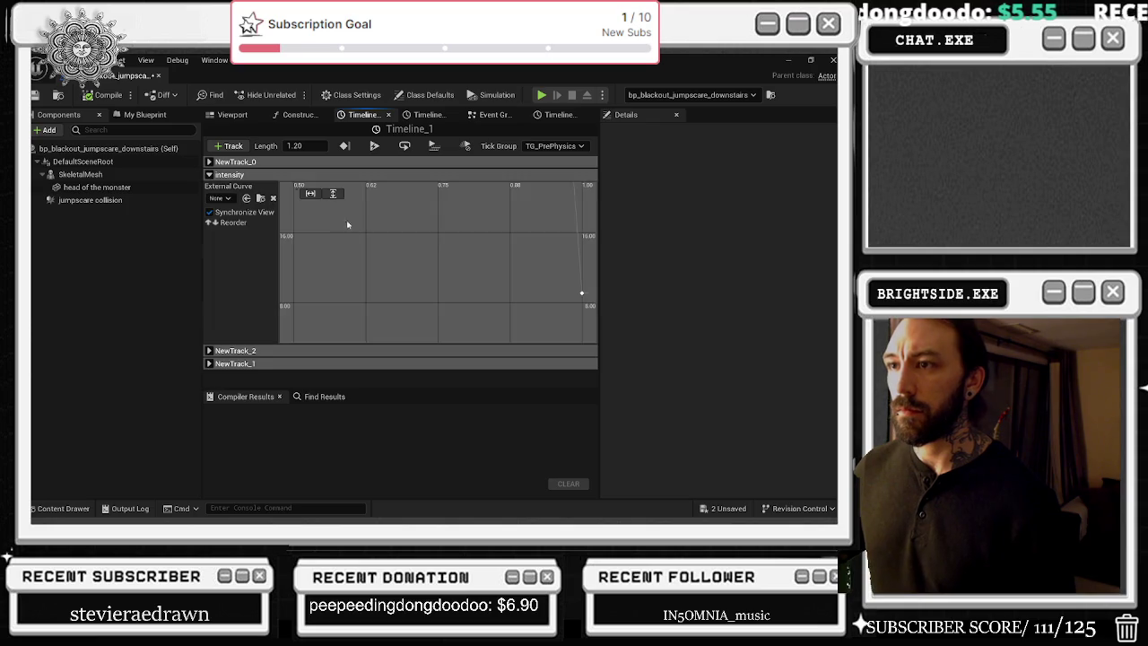
pyautogui.click(333, 194)
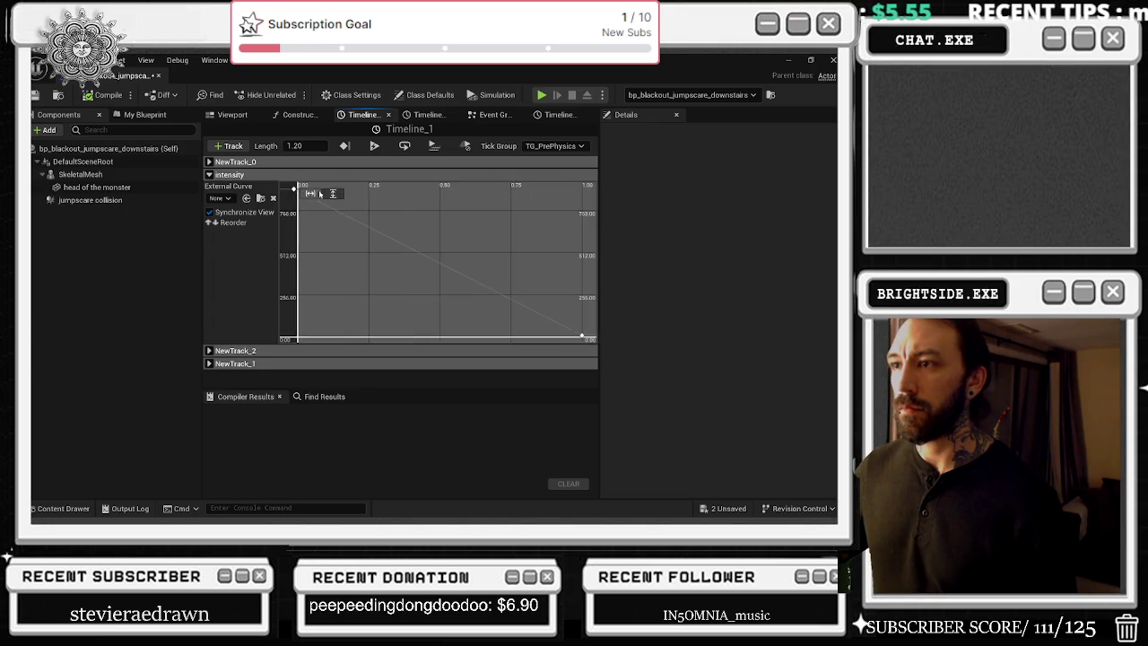
pyautogui.click(373, 230)
pyautogui.click(458, 193)
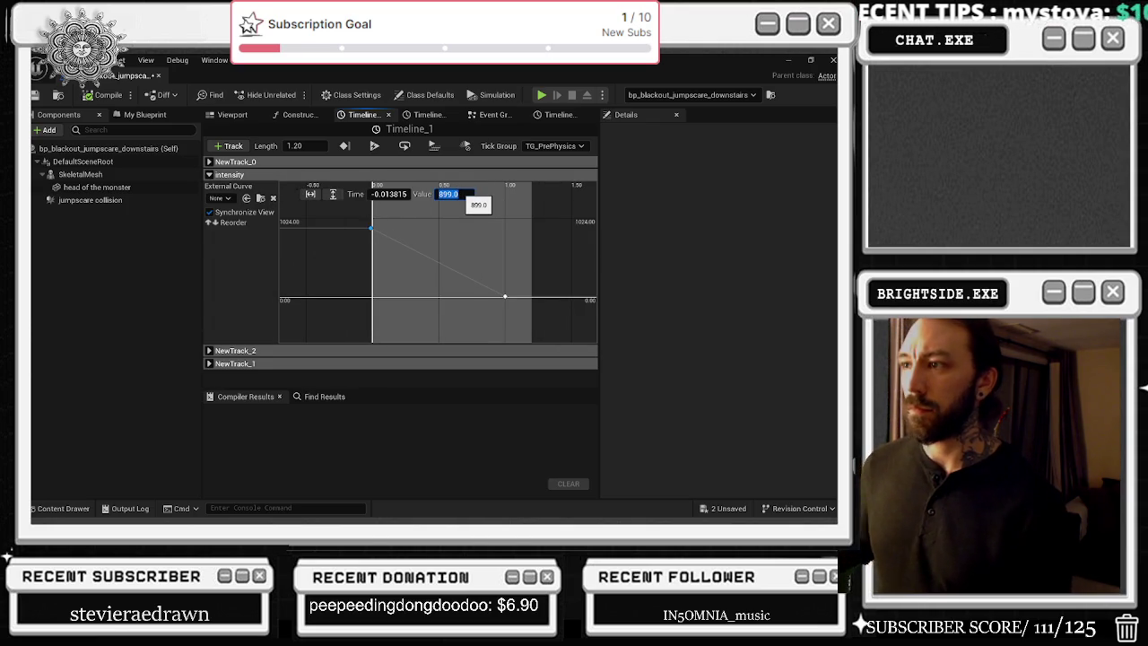
pyautogui.write('.5')
pyautogui.press('Return')
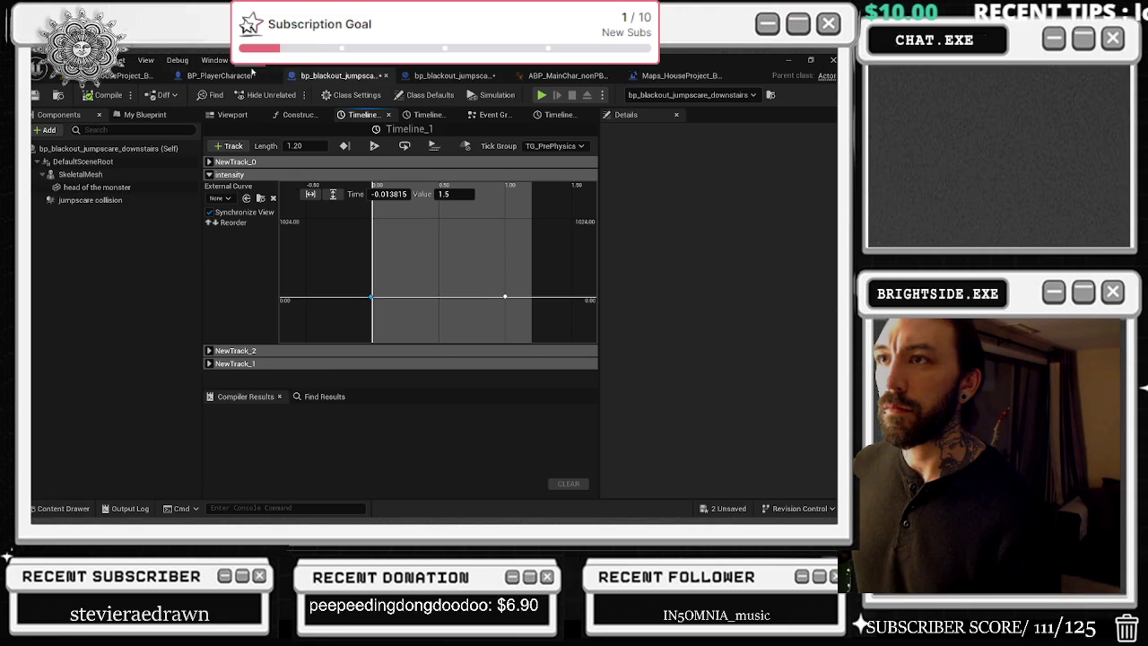
# Step: Check the player's flashlight intensity, then browse Timeline_1's NewTrack_1 and NewTrack_2 curves
pyautogui.click(220, 75)
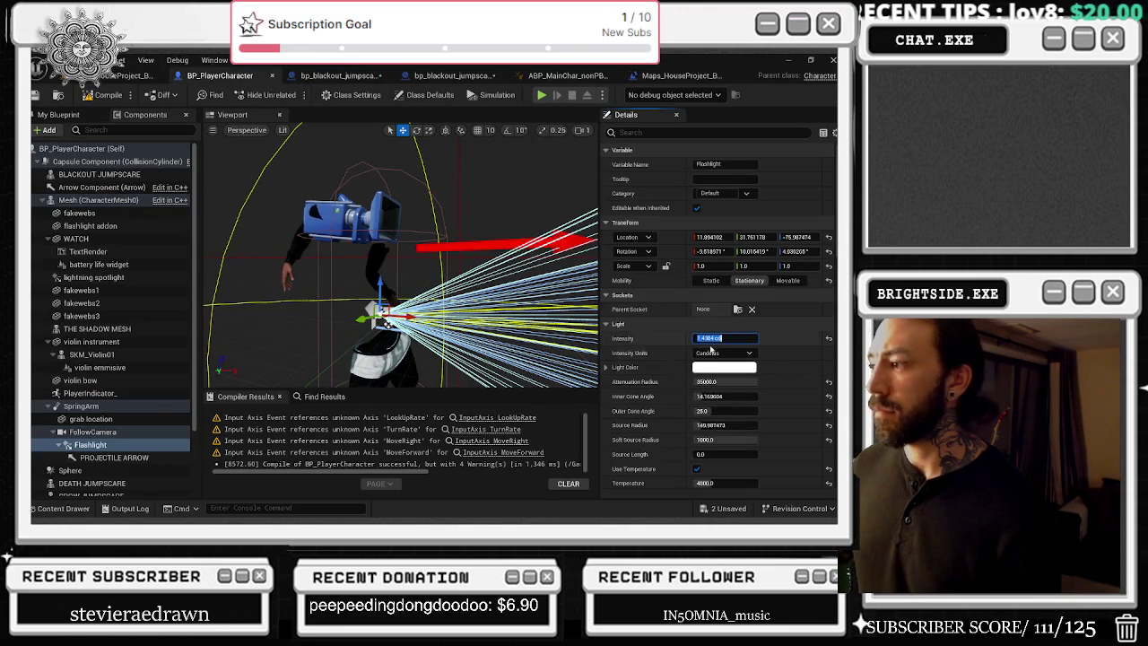
pyautogui.click(337, 75)
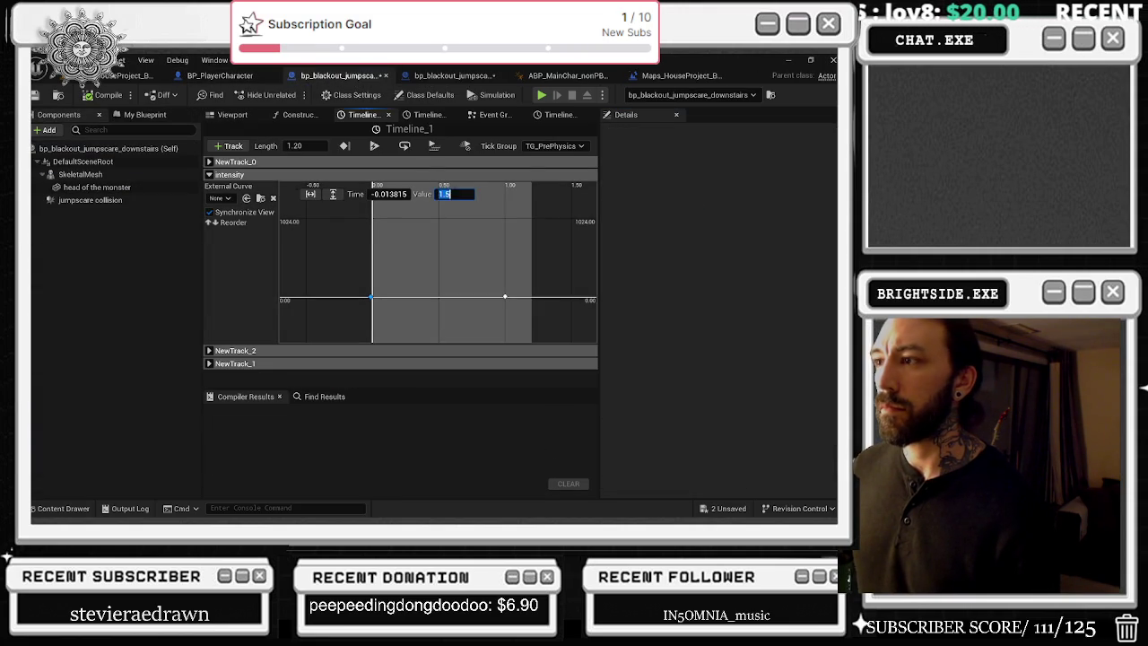
pyautogui.click(210, 175)
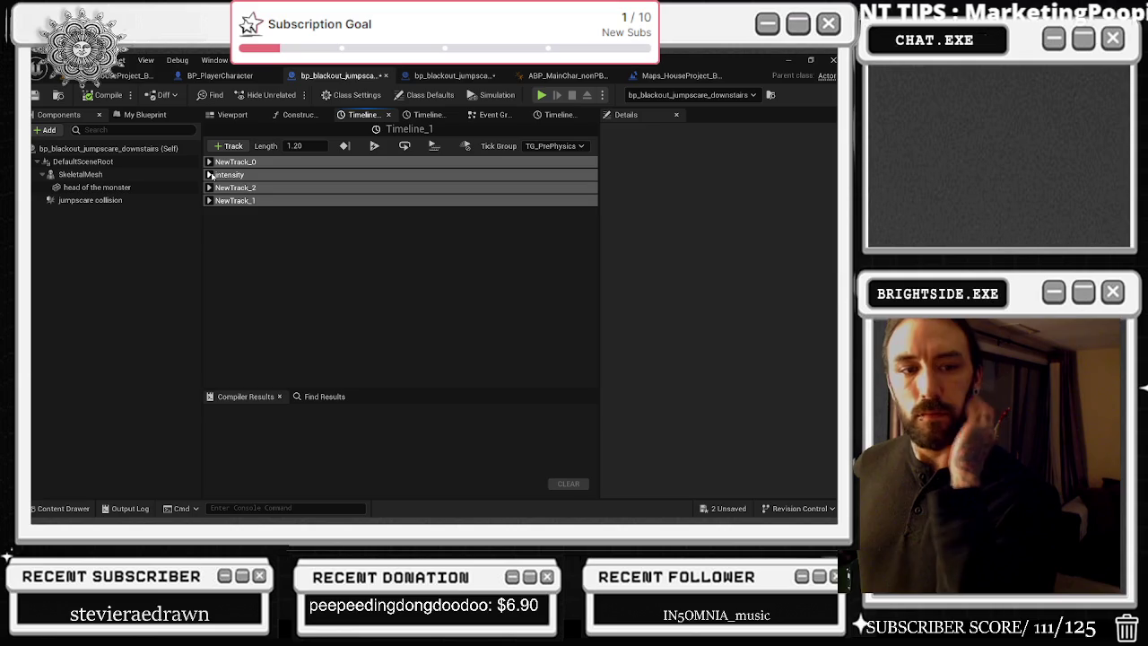
pyautogui.click(210, 201)
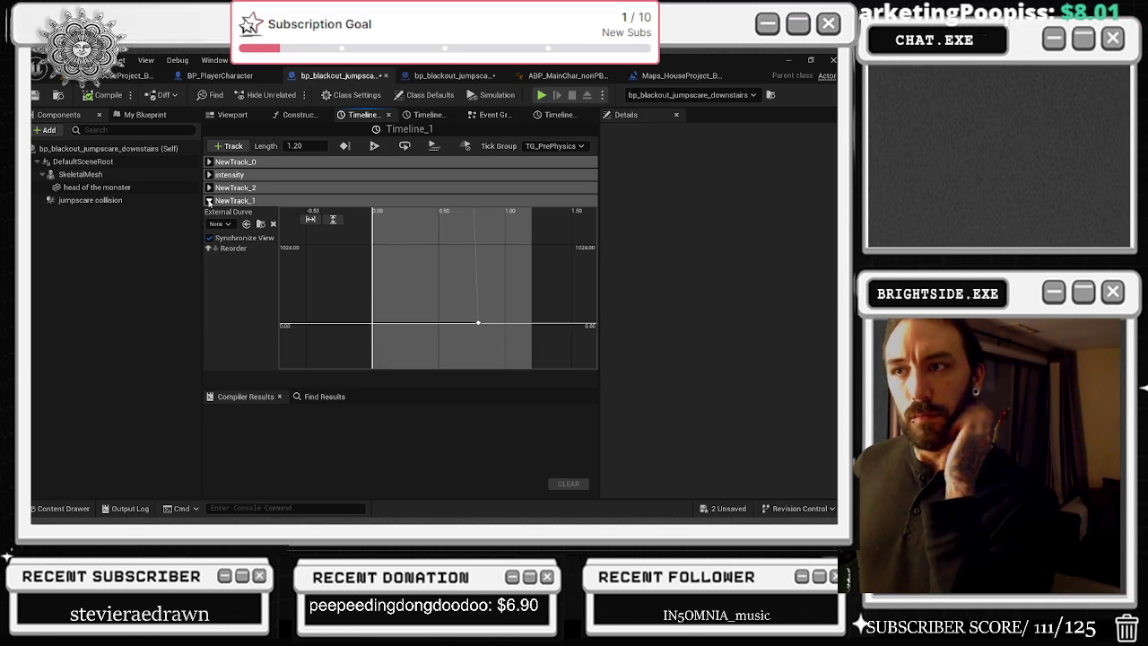
pyautogui.scroll(-5, 453, 309)
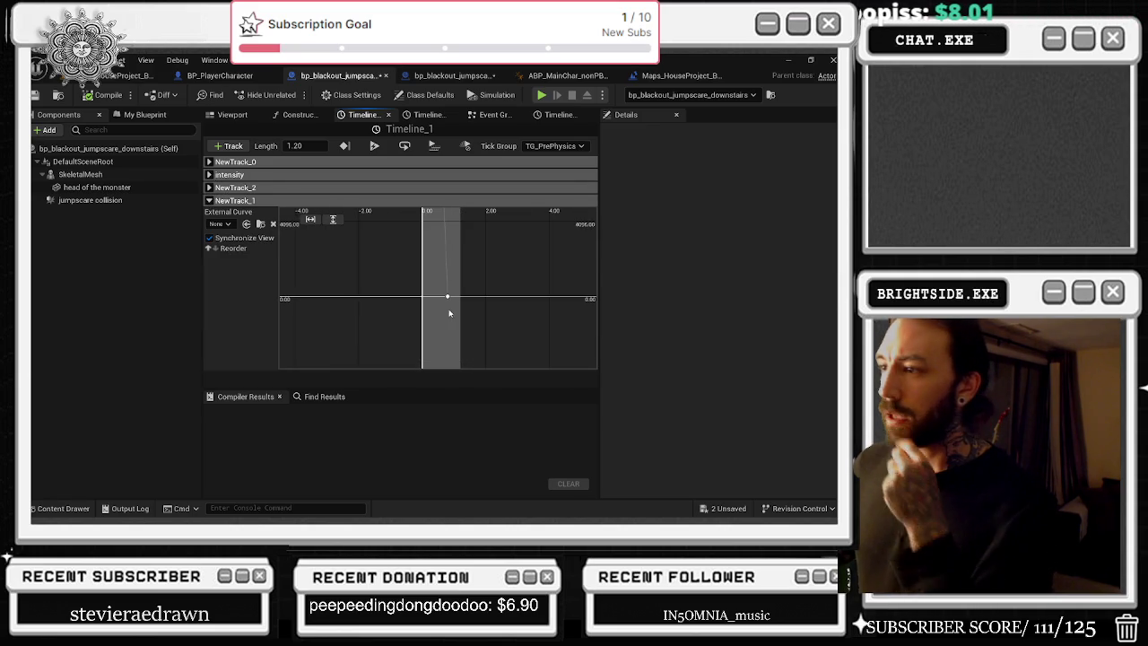
pyautogui.click(209, 200)
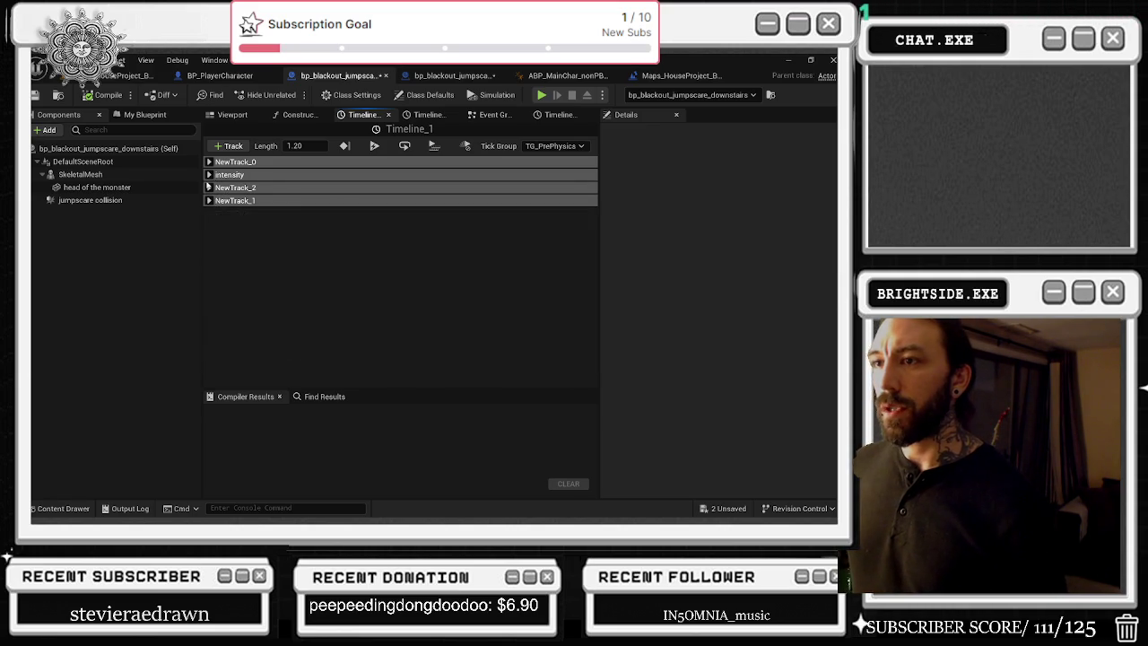
pyautogui.click(209, 188)
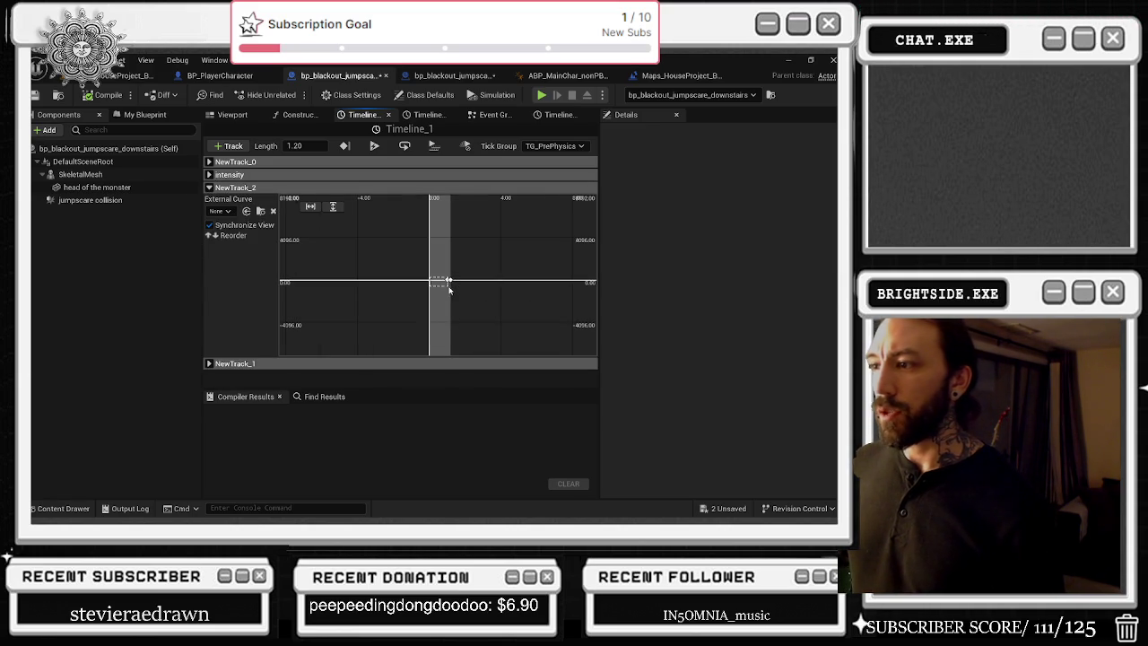
# Step: Enter 26 for the NewTrack_2 key near 1.0 s, then view BP_PlayerCharacter's flashlight
pyautogui.scroll(10, 449, 260)
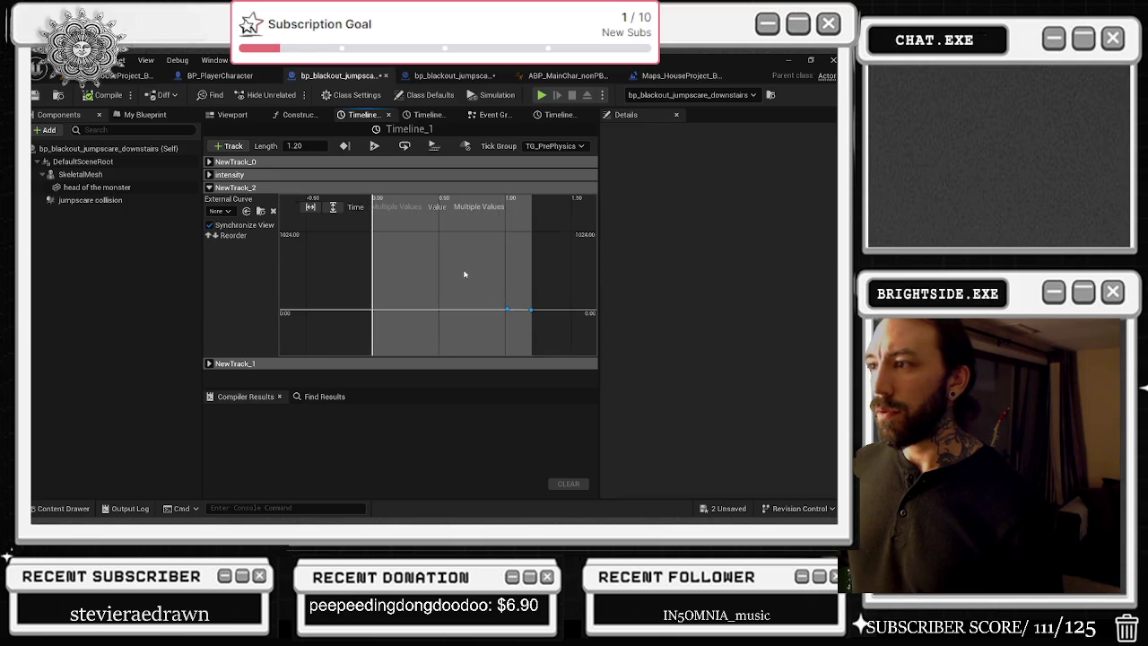
pyautogui.moveTo(490, 311); pyautogui.dragTo(503, 313)
pyautogui.click(505, 312)
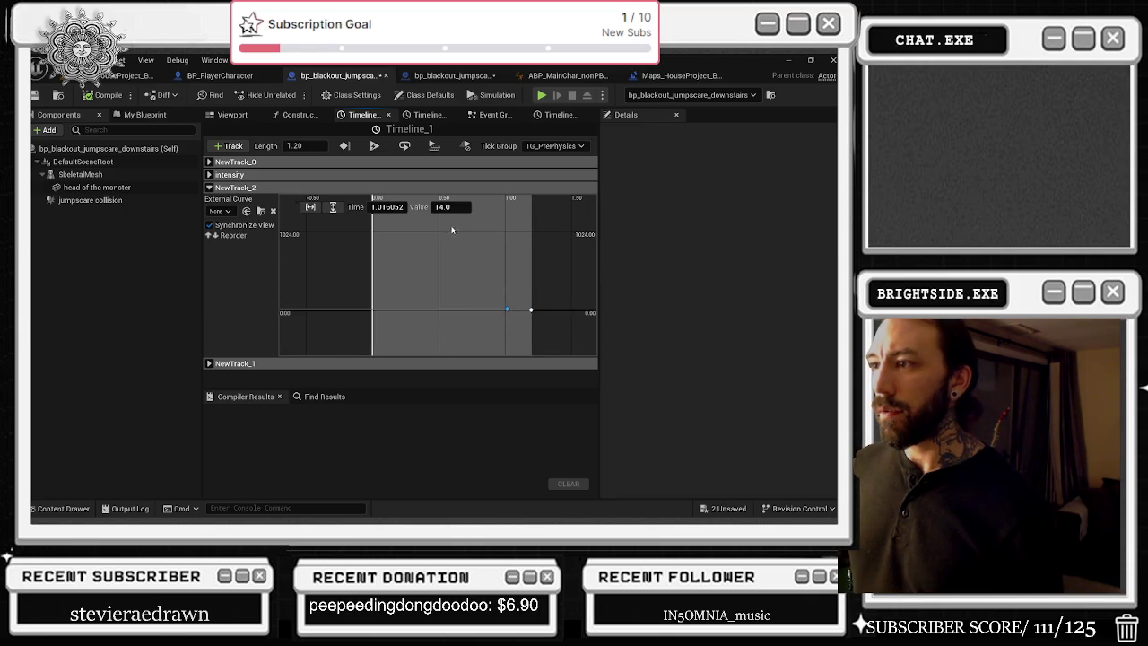
pyautogui.click(443, 207)
pyautogui.write('26')
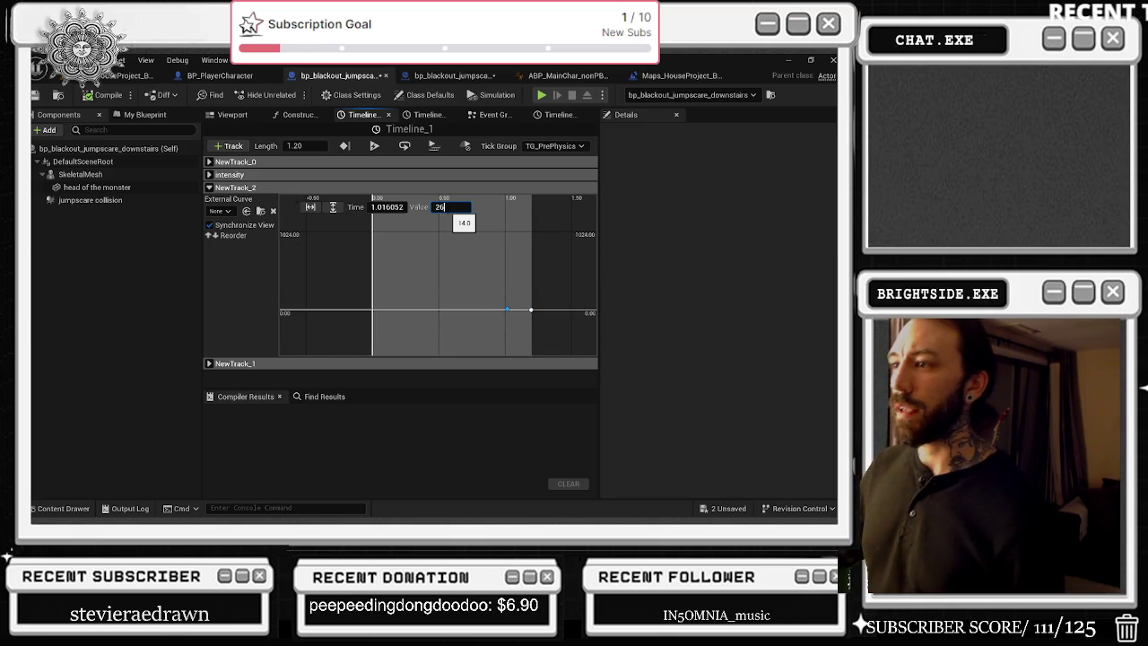
pyautogui.click(220, 76)
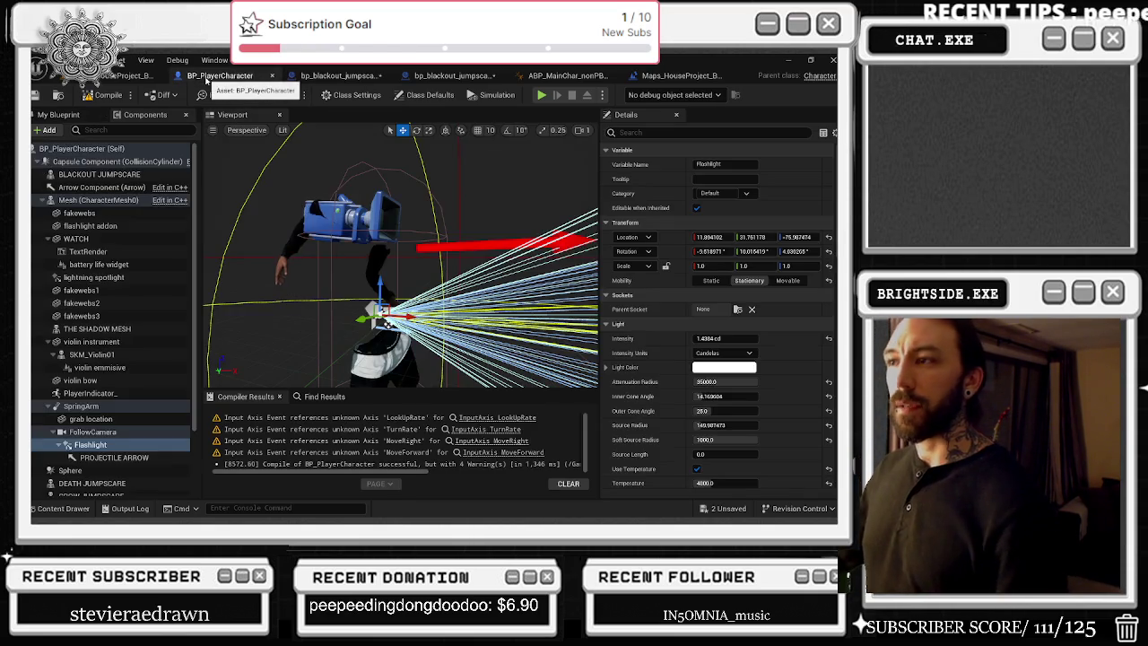
# Step: After checking the other open blueprints, set Timeline_1's NewTrack_2 key to 25 to match the outer cone
pyautogui.click(681, 75)
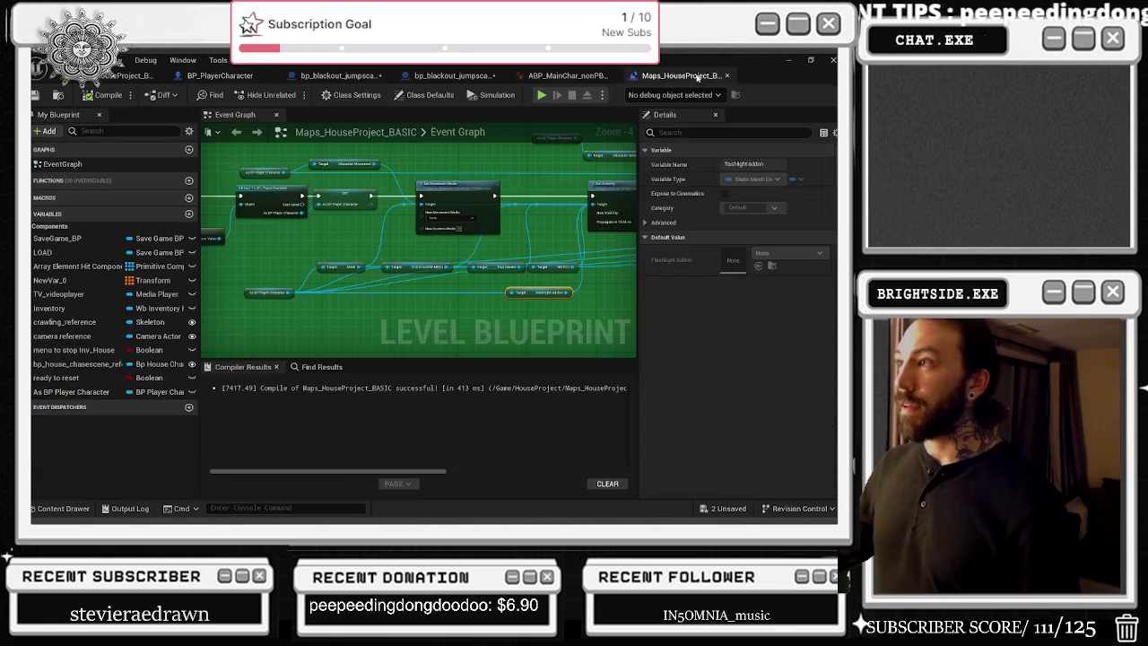
pyautogui.click(565, 75)
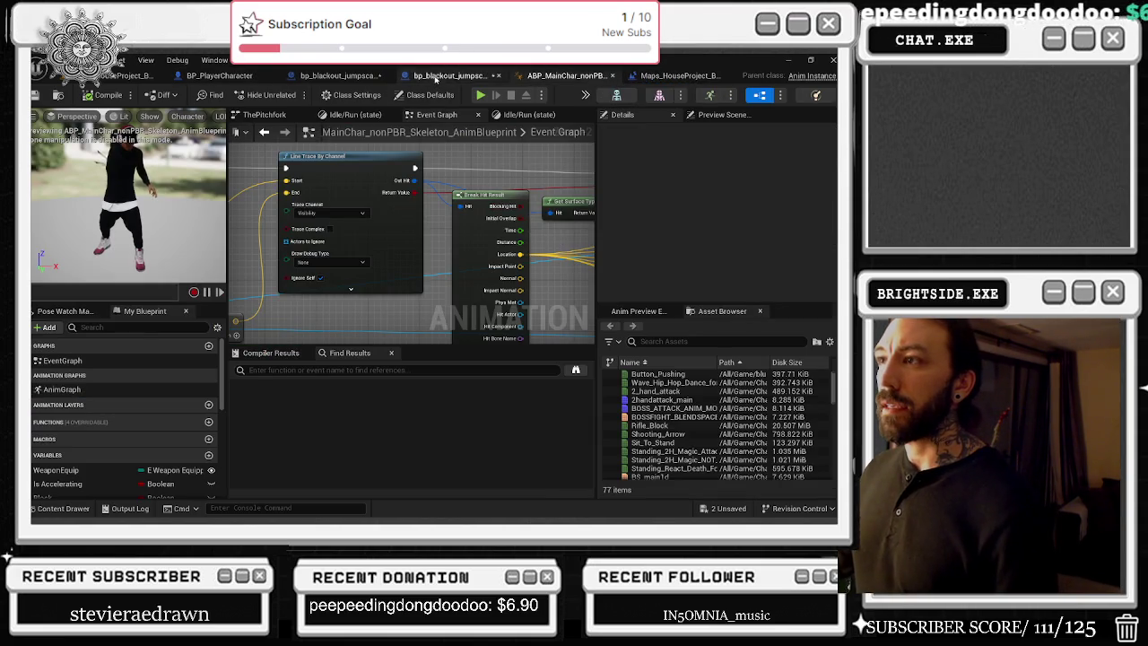
pyautogui.click(449, 75)
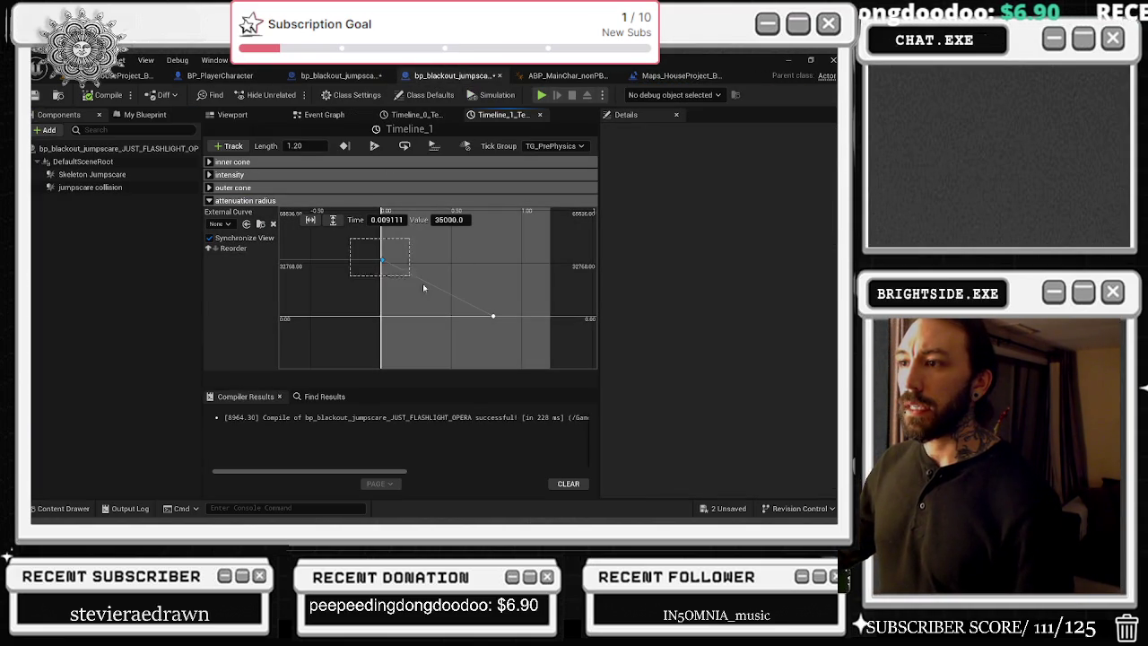
pyautogui.click(339, 75)
pyautogui.click(444, 207)
pyautogui.write('25')
pyautogui.press('Return')
pyautogui.click(498, 115)
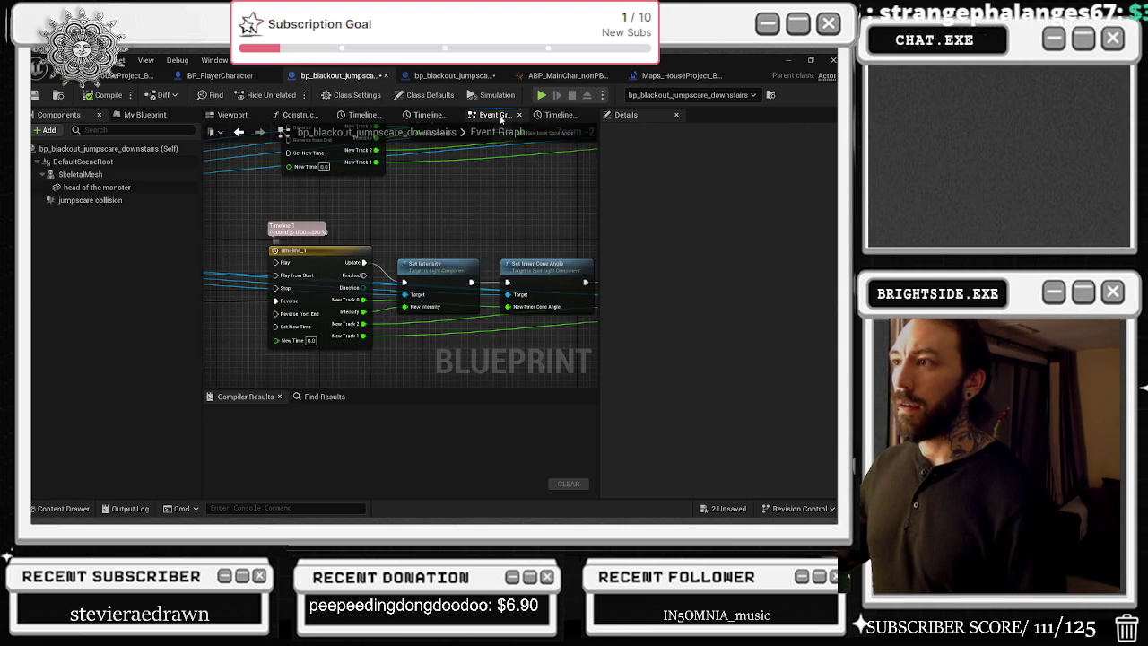
pyautogui.scroll(-2, 451, 246)
pyautogui.scroll(2, 406, 213)
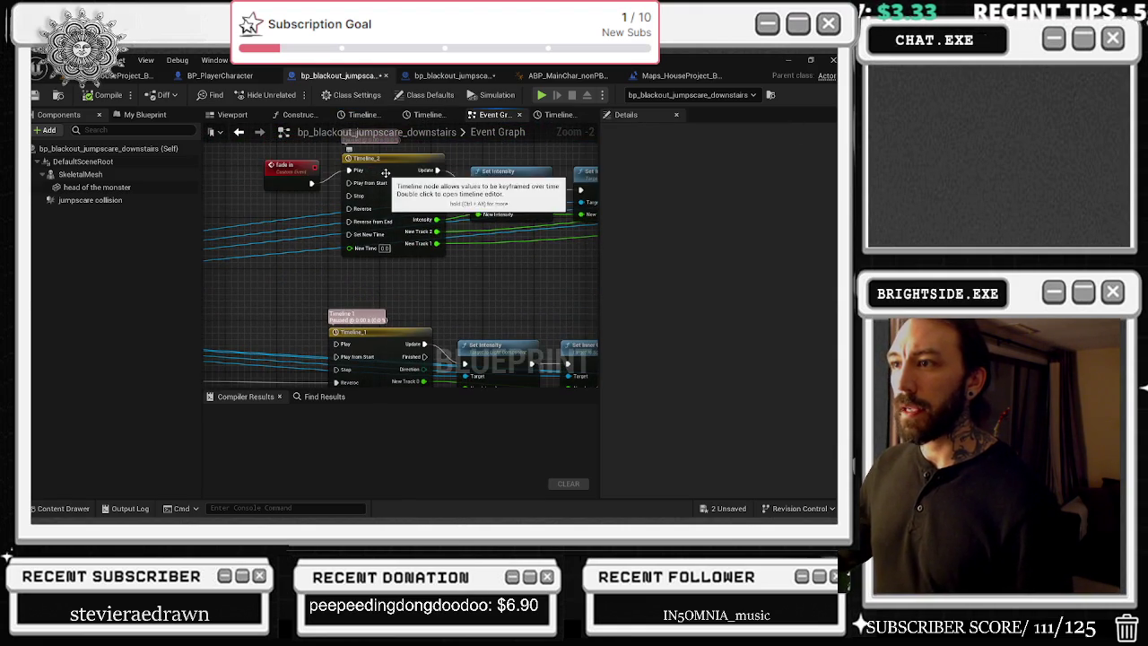
# Step: Open Timeline_2, confirm the intensity key at 1.0 s is 20, and check NewTrack_2's end key
pyautogui.doubleClick(388, 177)
pyautogui.click(209, 176)
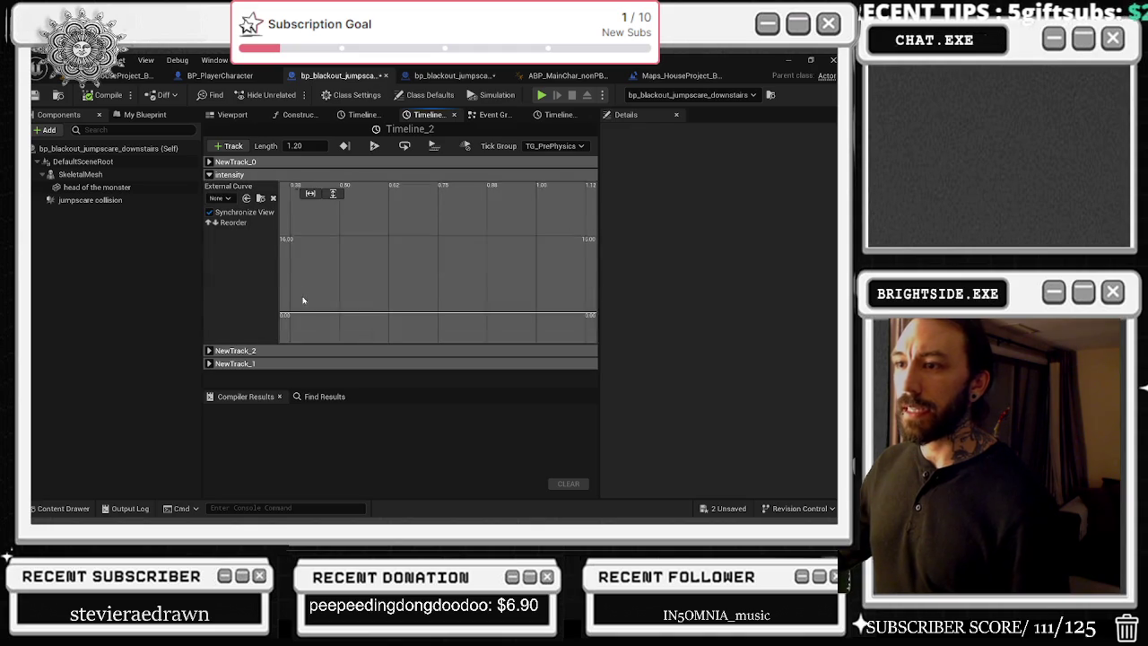
pyautogui.click(333, 193)
pyautogui.scroll(-2, 431, 269)
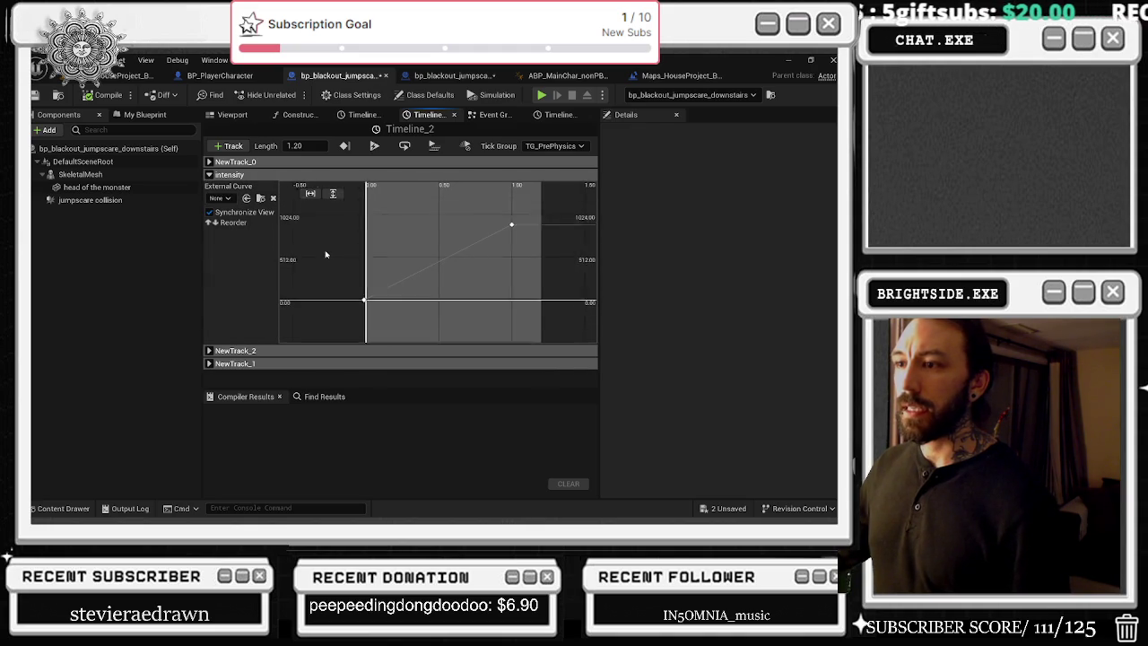
pyautogui.click(373, 297)
pyautogui.click(505, 228)
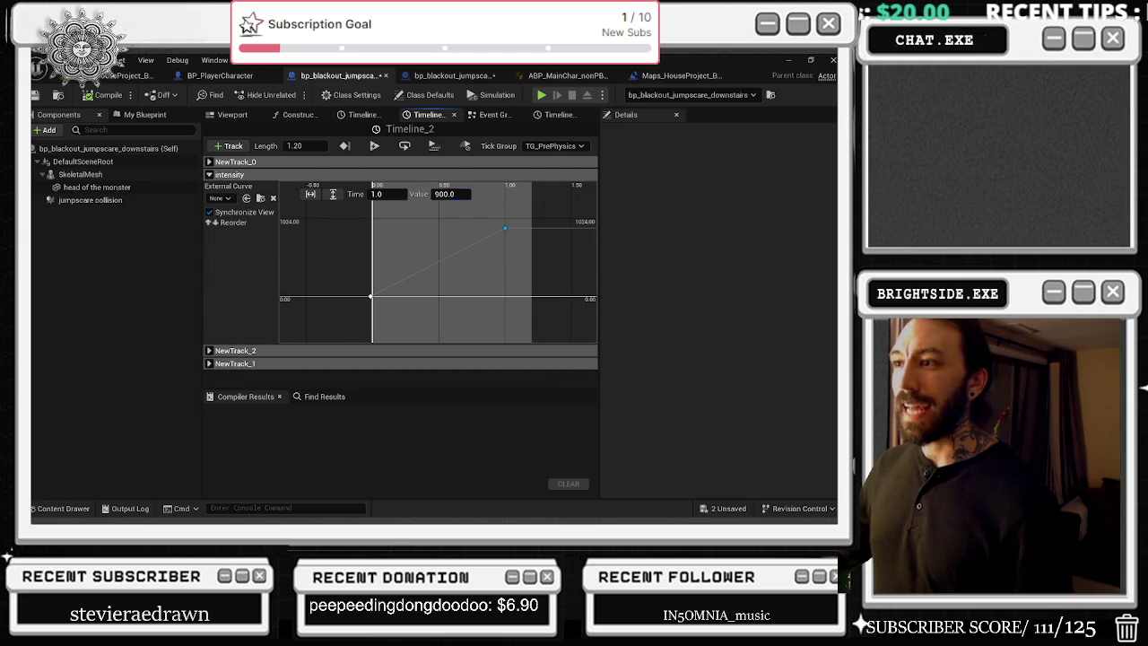
pyautogui.click(453, 194)
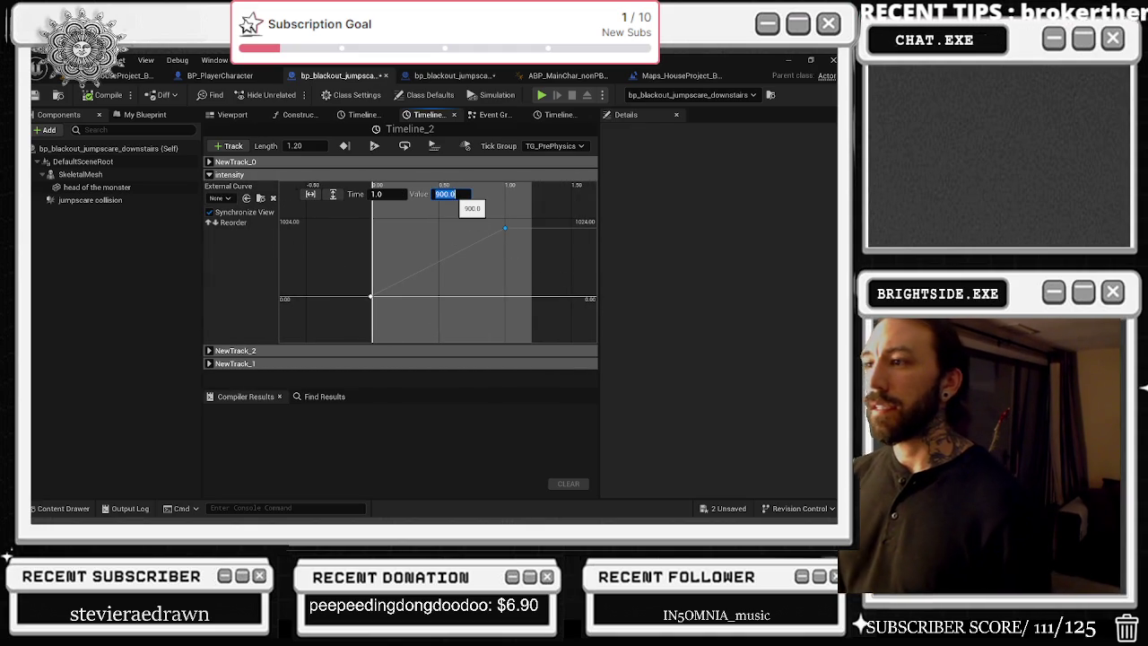
pyautogui.write('20')
pyautogui.press('Return')
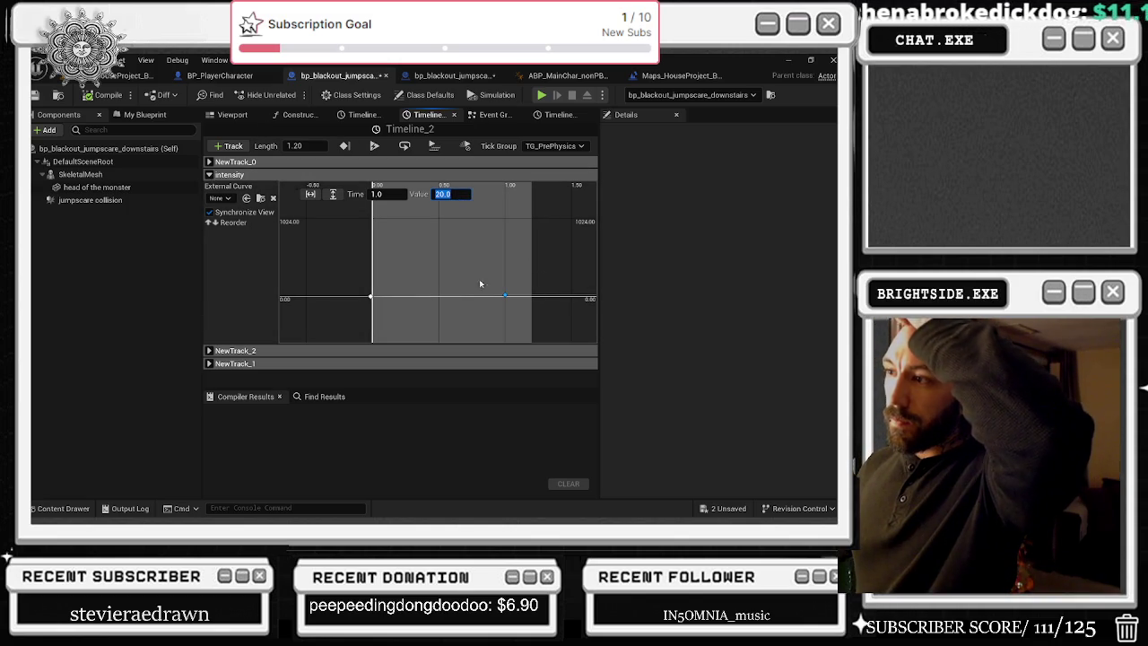
pyautogui.click(209, 175)
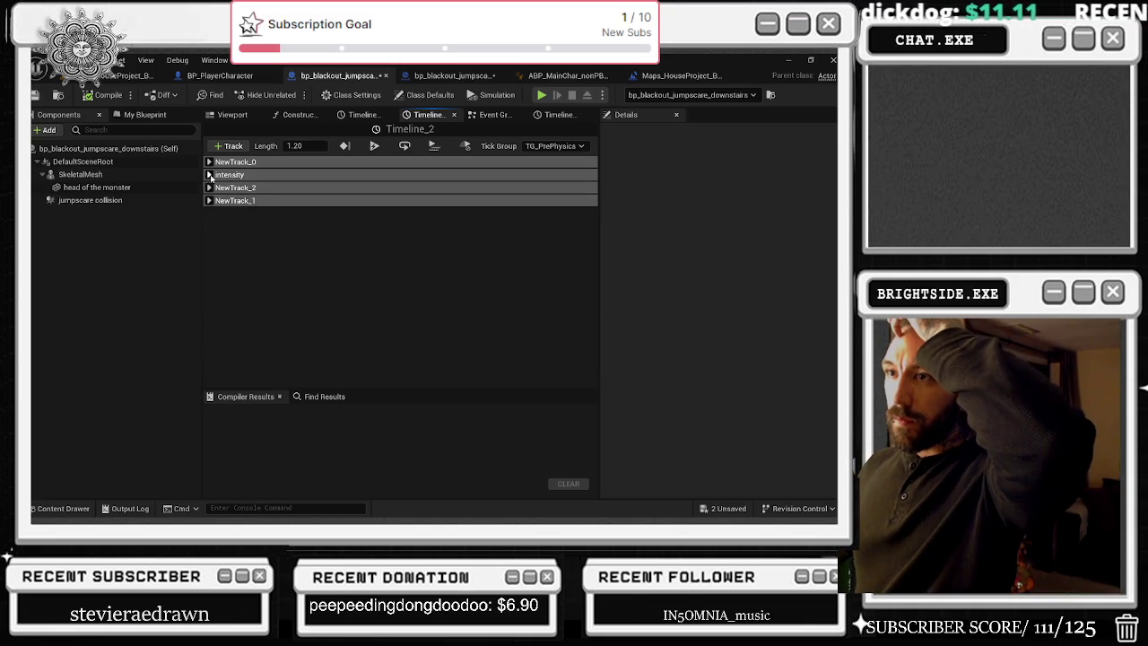
pyautogui.click(209, 187)
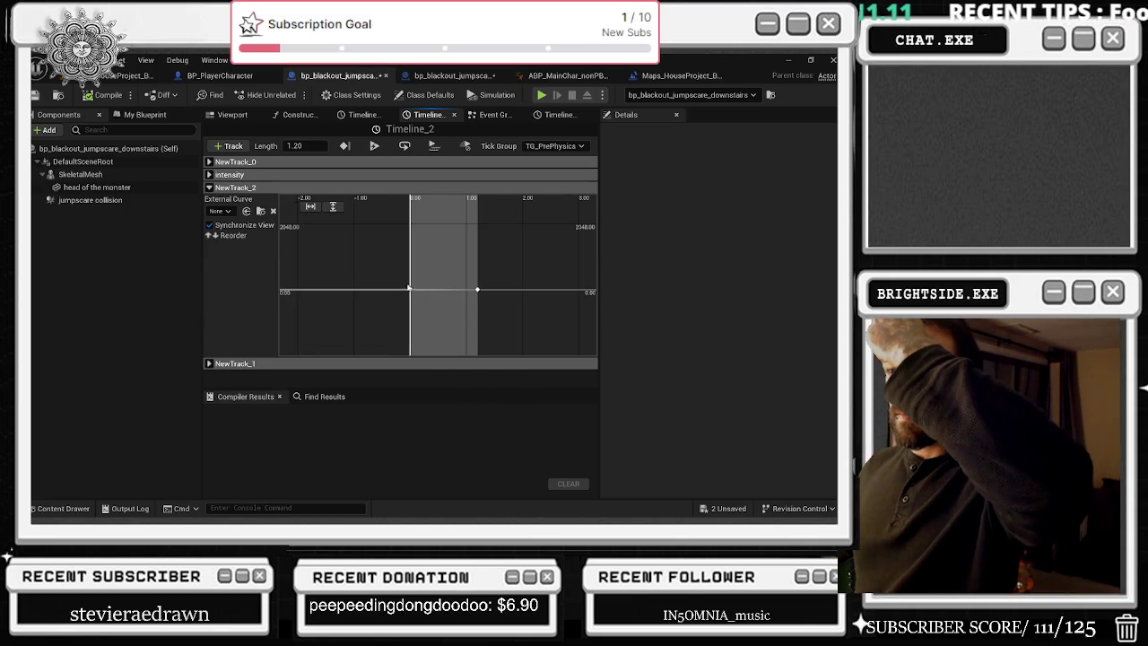
pyautogui.click(477, 290)
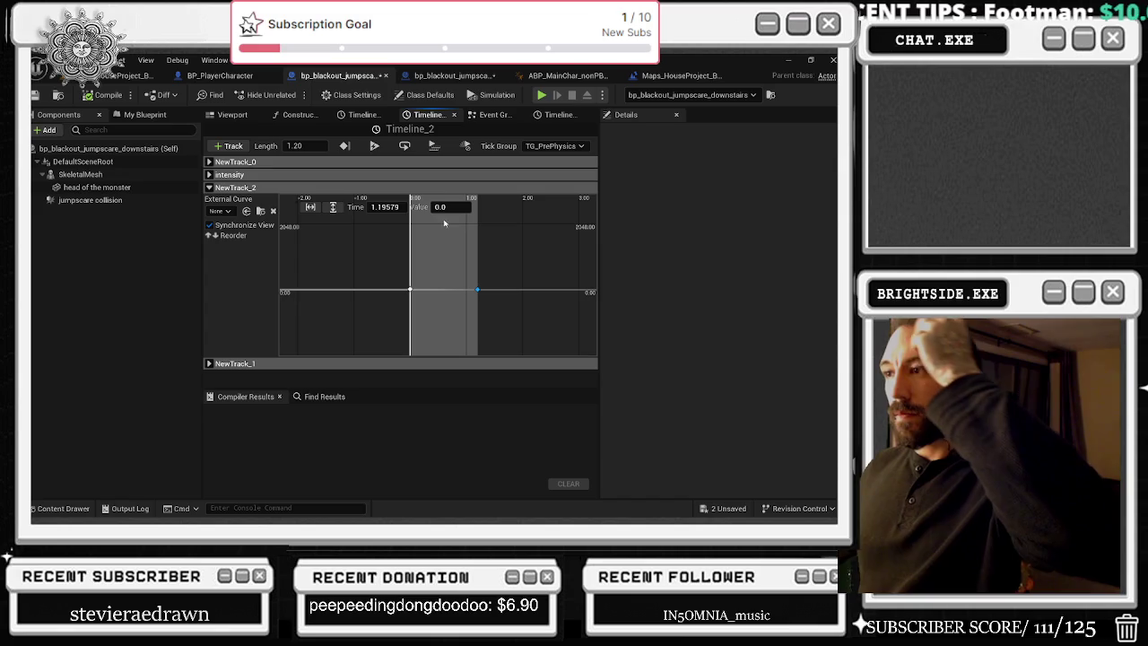
# Step: Add an intensity key of value 0 near 1.17 s, then view the Fade In and Timeline_2 nodes
pyautogui.click(209, 174)
pyautogui.rightClick(475, 283)
pyautogui.click(491, 300)
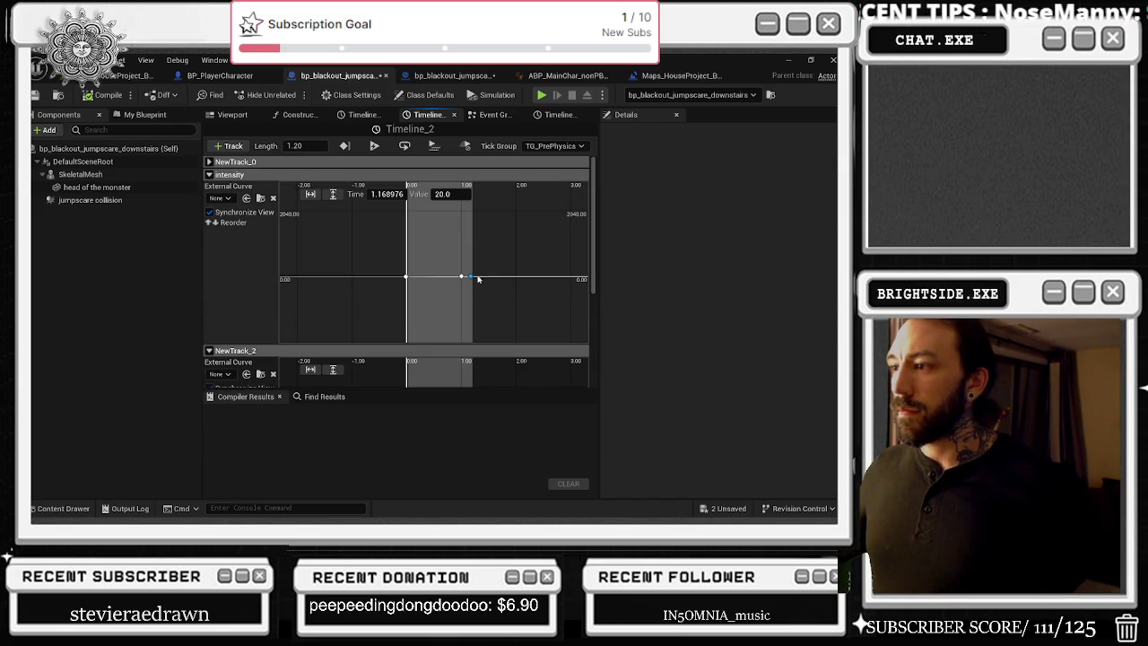
pyautogui.click(454, 192)
pyautogui.press('Return')
pyautogui.click(496, 114)
pyautogui.moveTo(532, 164)
pyautogui.mouseDown()
pyautogui.moveTo(384, 299)
pyautogui.moveTo(341, 314)
pyautogui.moveTo(604, 375)
pyautogui.mouseUp()
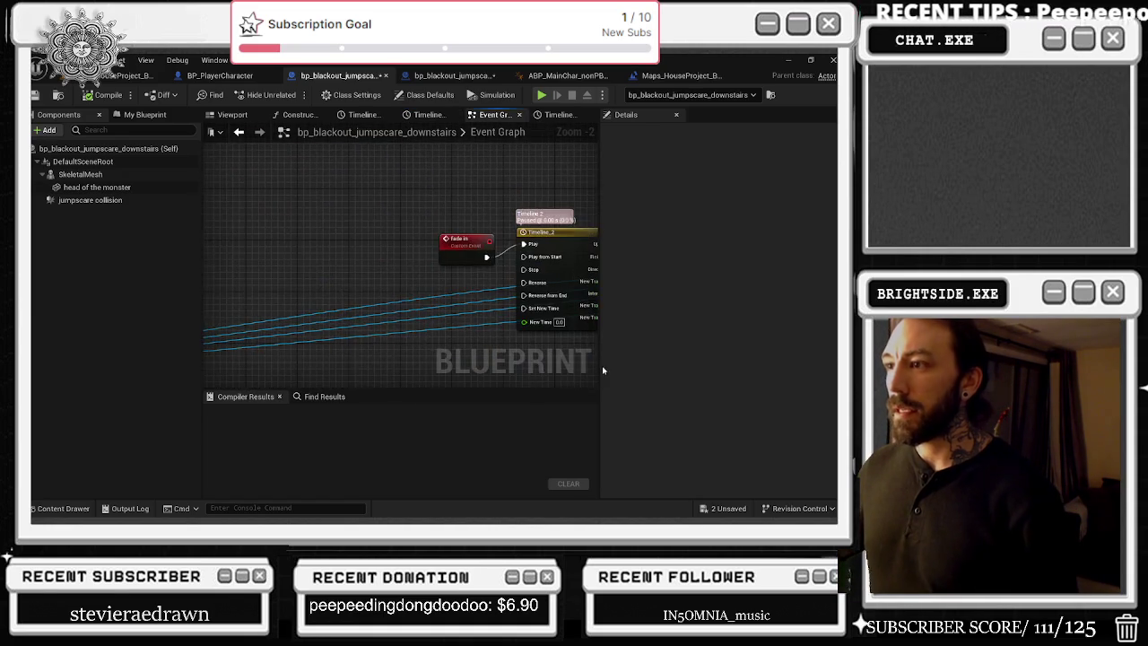
# Step: Review the Delay, Set Visibility and Set World Location nodes, then close the downstairs jumpscare blueprint
pyautogui.scroll(-1, 482, 257)
pyautogui.moveTo(481, 257)
pyautogui.mouseDown()
pyautogui.moveTo(403, 278)
pyautogui.moveTo(215, 243)
pyautogui.moveTo(224, 215)
pyautogui.moveTo(207, 202)
pyautogui.mouseUp()
pyautogui.moveTo(394, 269)
pyautogui.mouseDown()
pyautogui.moveTo(323, 314)
pyautogui.moveTo(205, 146)
pyautogui.mouseUp()
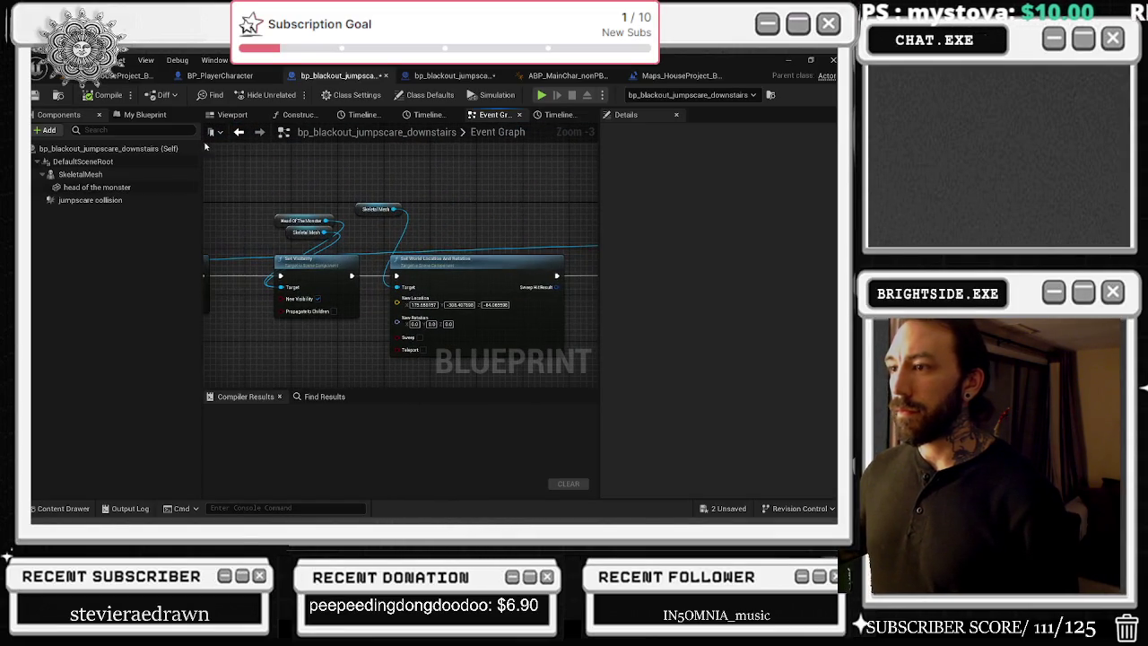
pyautogui.moveTo(485, 161); pyautogui.dragTo(243, 135)
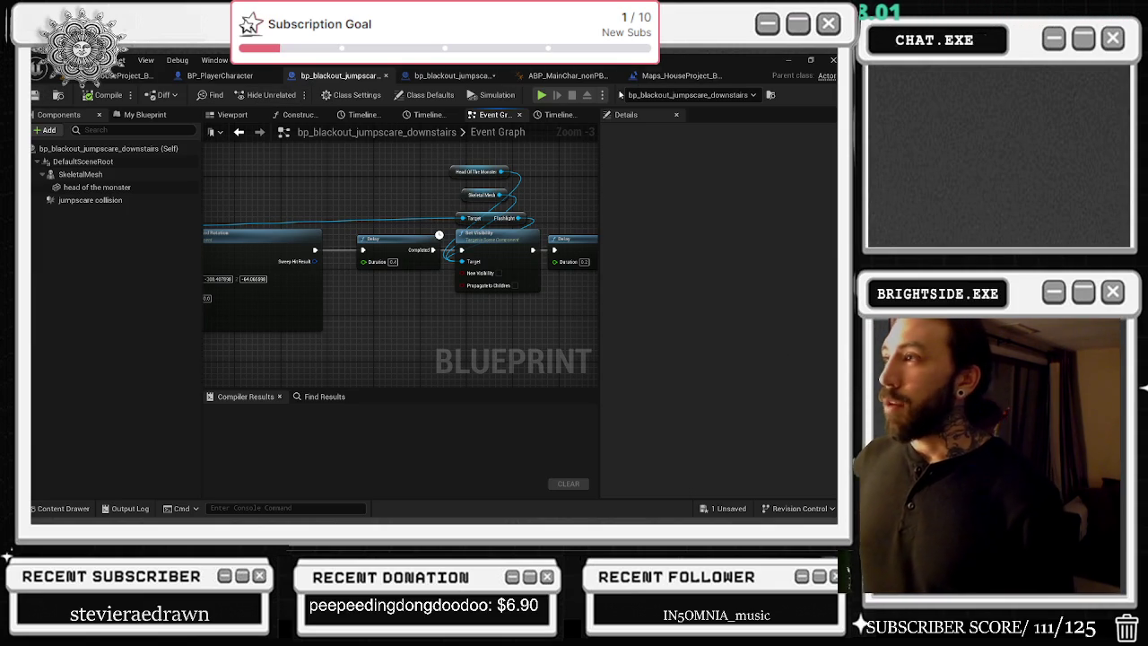
pyautogui.click(386, 75)
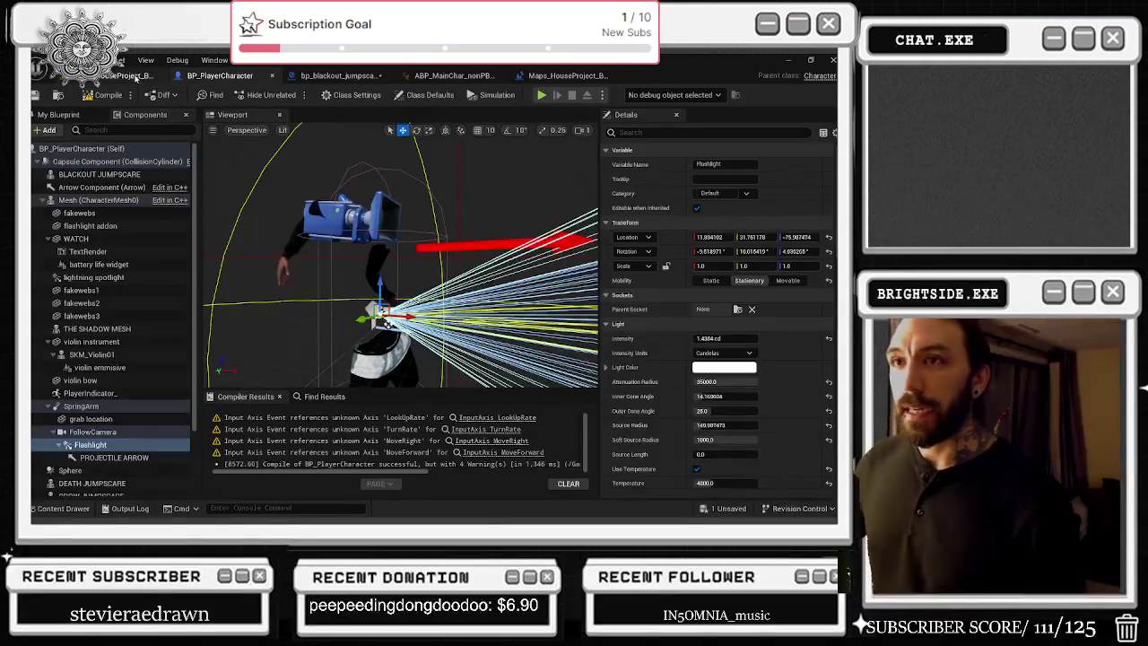
# Step: Open the Flashlight Opera jumpscare blueprint from the Content Drawer to check its timeline, then close it
pyautogui.click(135, 77)
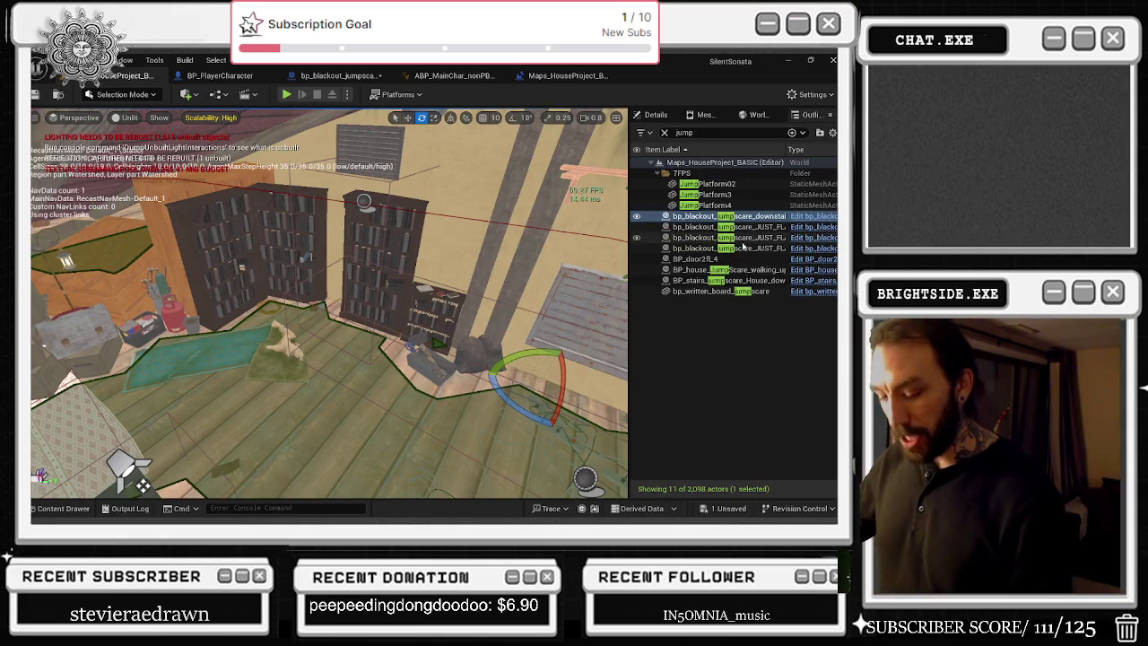
pyautogui.press('f')
pyautogui.hotkey('ctrl', 'b')
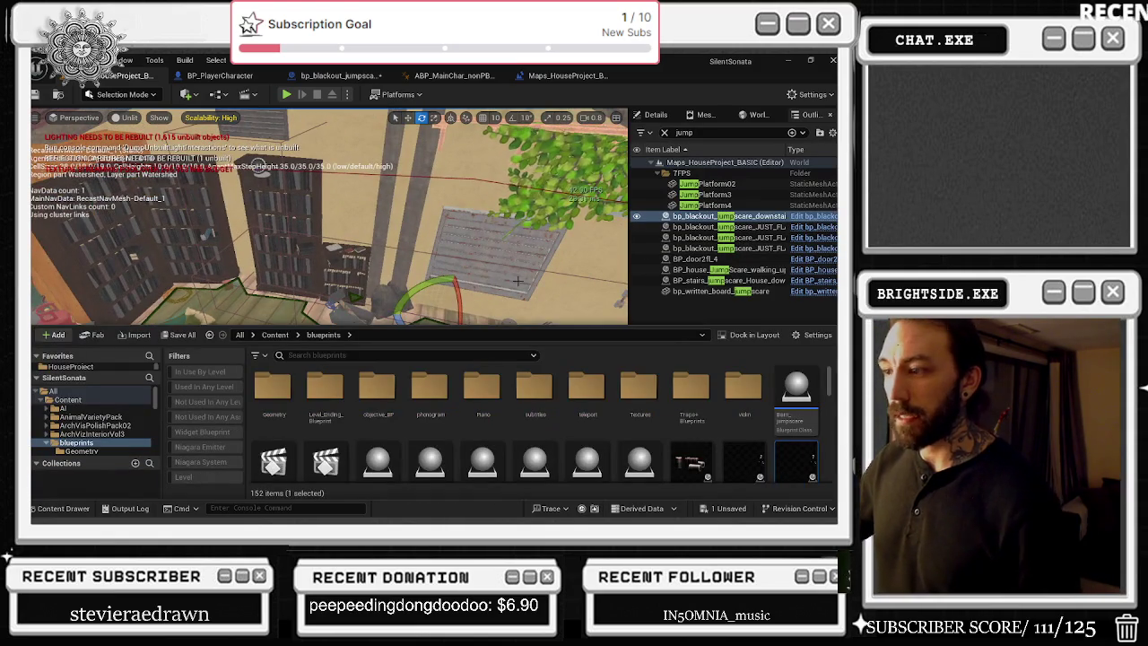
pyautogui.scroll(-5, 734, 446)
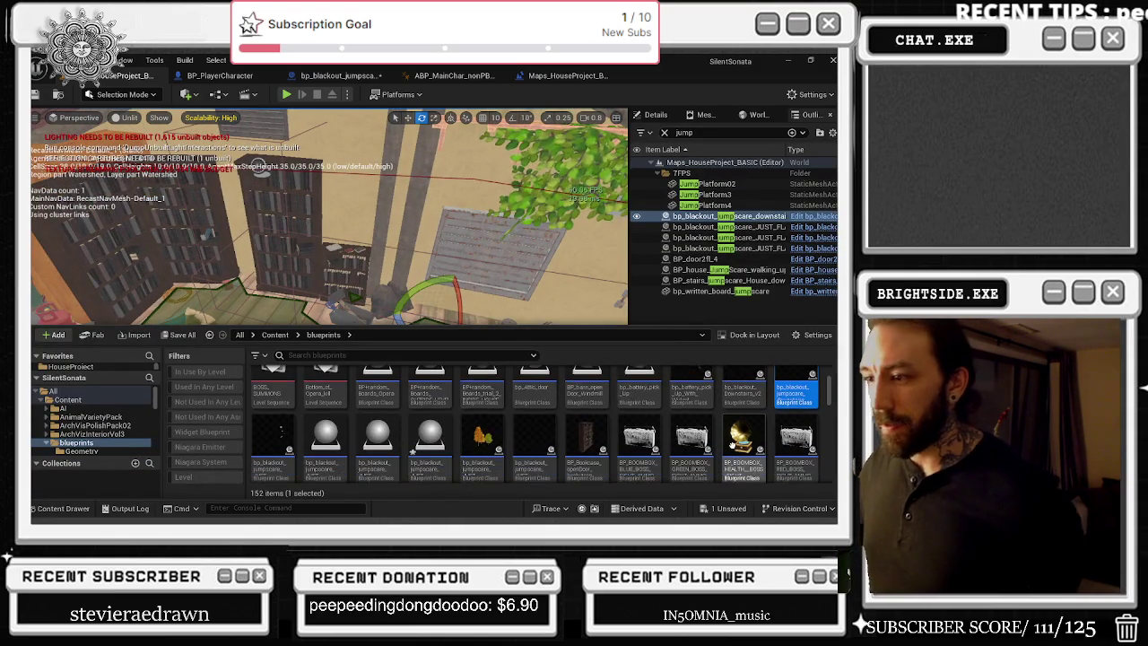
pyautogui.doubleClick(427, 435)
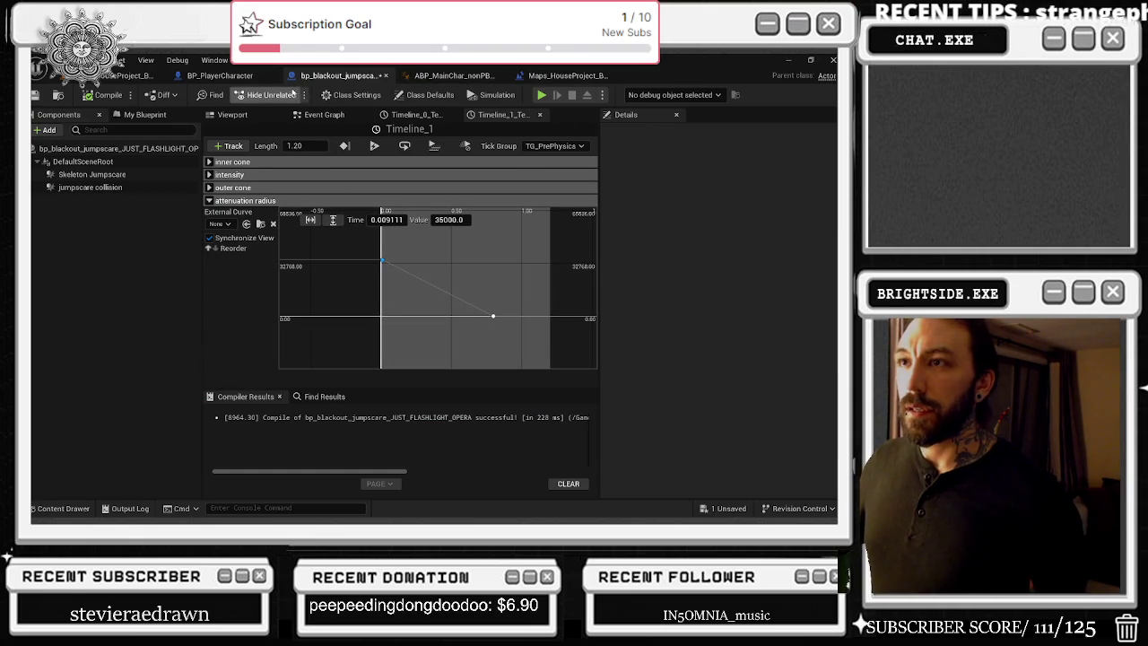
pyautogui.click(385, 78)
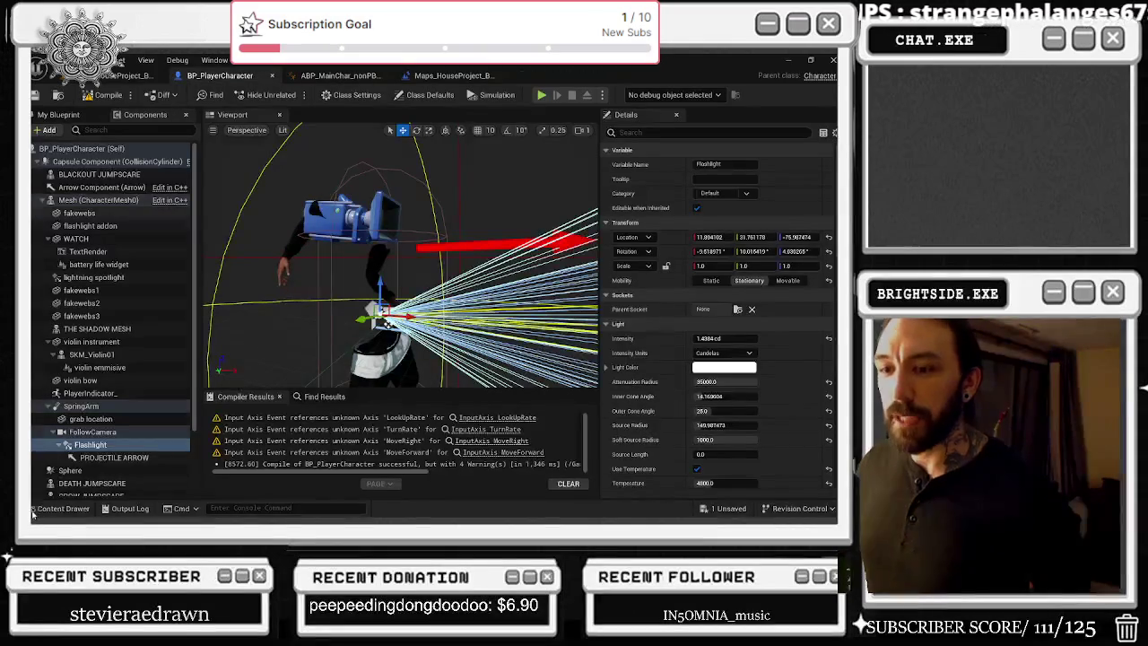
# Step: Open the attic-key flashlight jumpscare blueprint from the Content/blueprints folder
pyautogui.hotkey('ctrl', 'space')
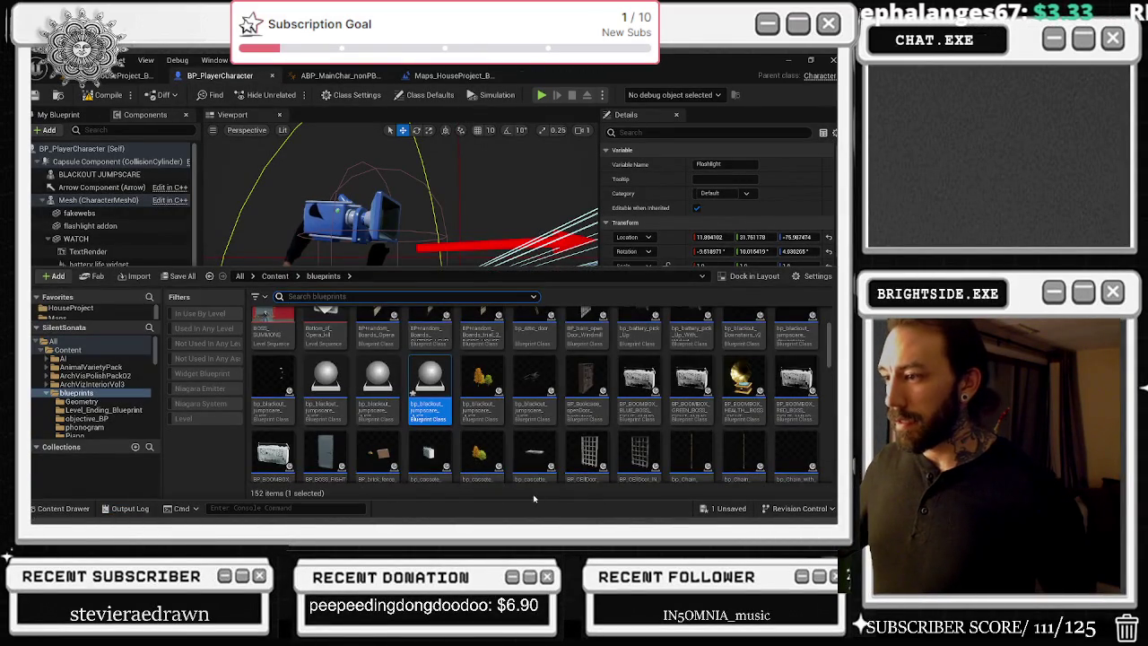
pyautogui.scroll(1, 546, 461)
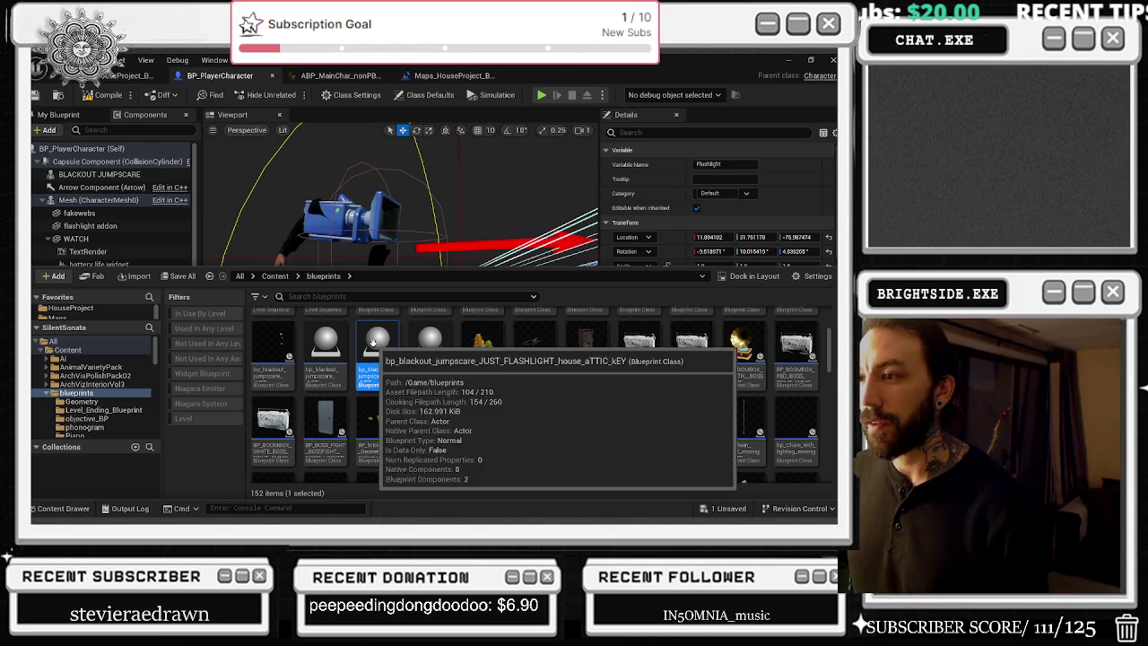
pyautogui.doubleClick(373, 344)
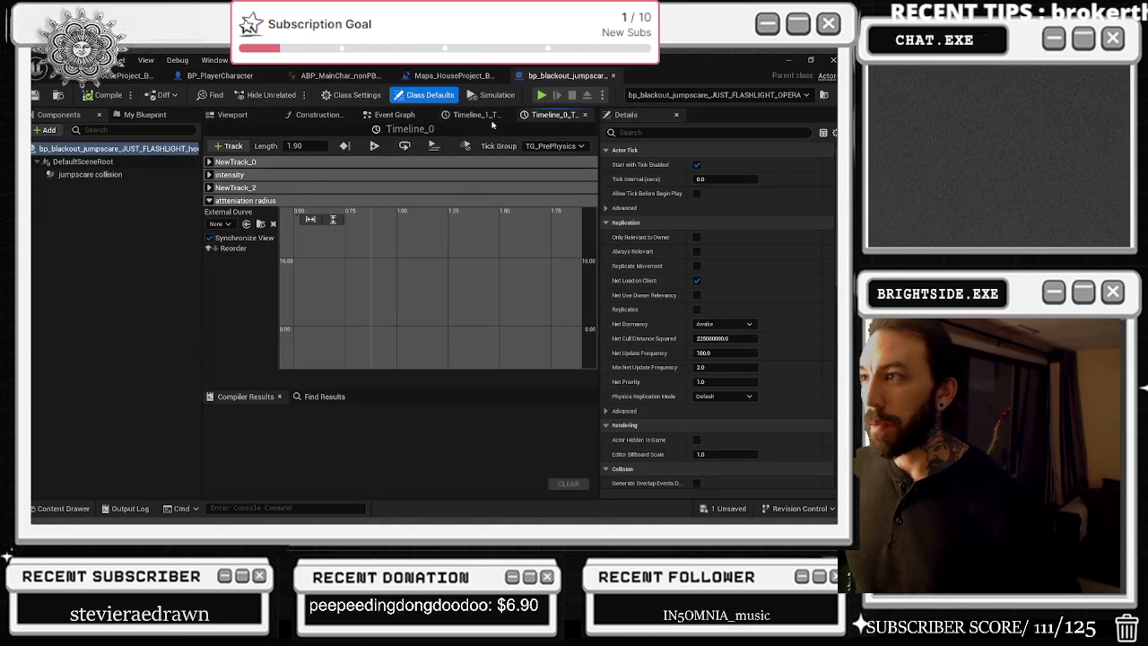
# Step: Open Timeline_1 from the event graph, fit NewTrack_1 in view and select its 35000 first key
pyautogui.click(384, 119)
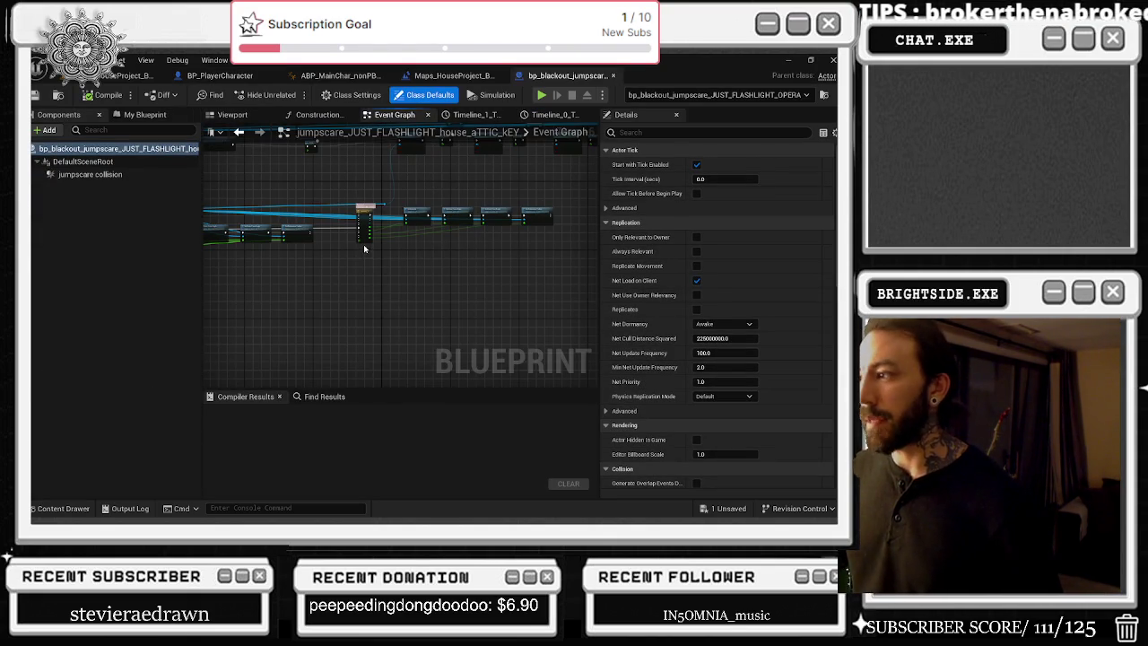
pyautogui.scroll(1, 446, 246)
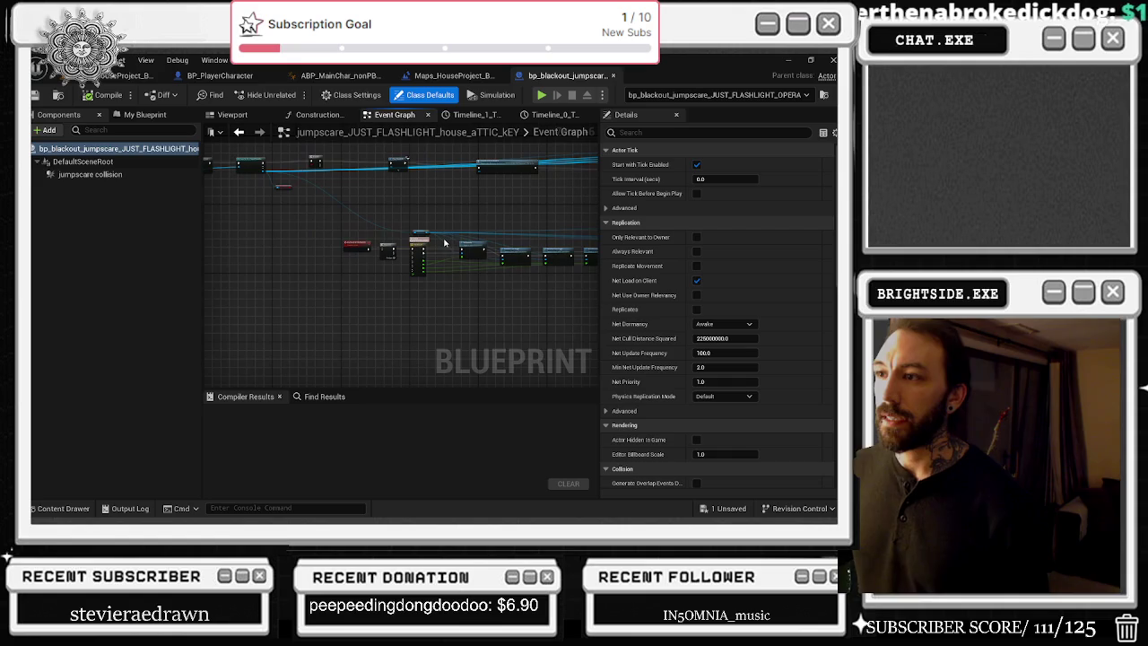
pyautogui.scroll(3, 402, 259)
pyautogui.doubleClick(379, 229)
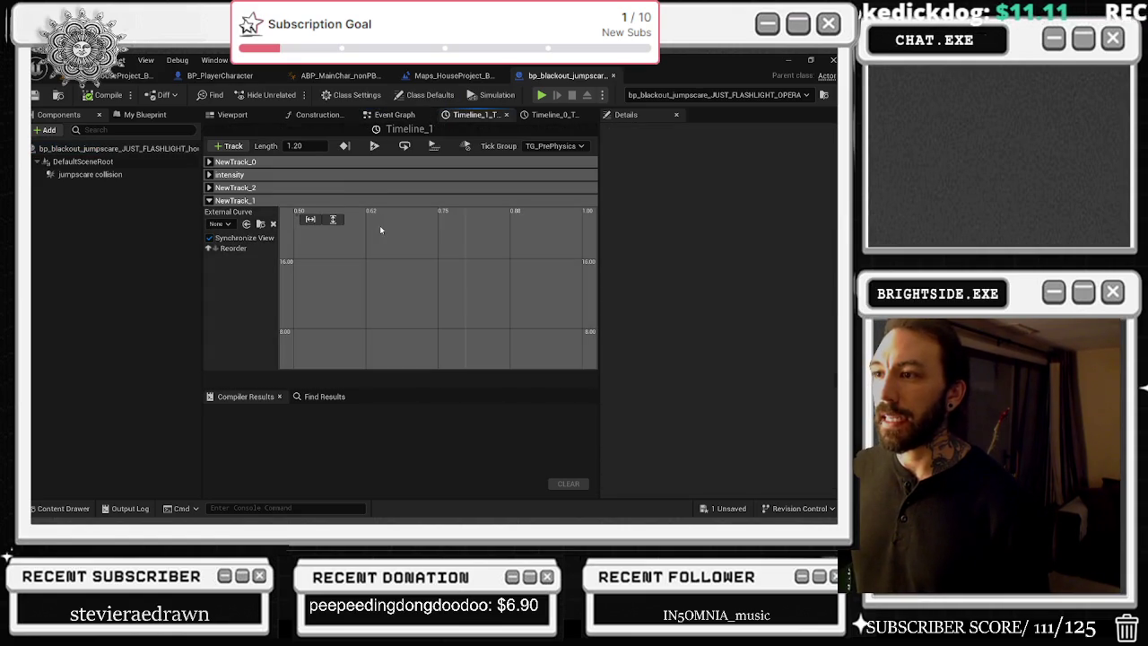
pyautogui.click(333, 221)
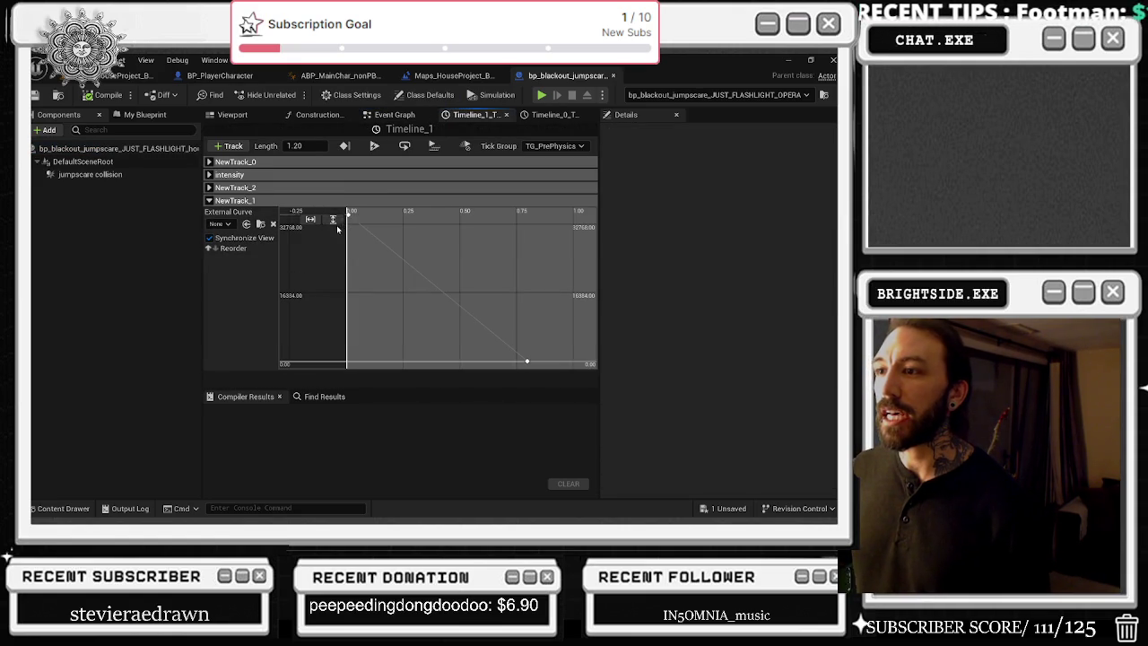
pyautogui.click(349, 212)
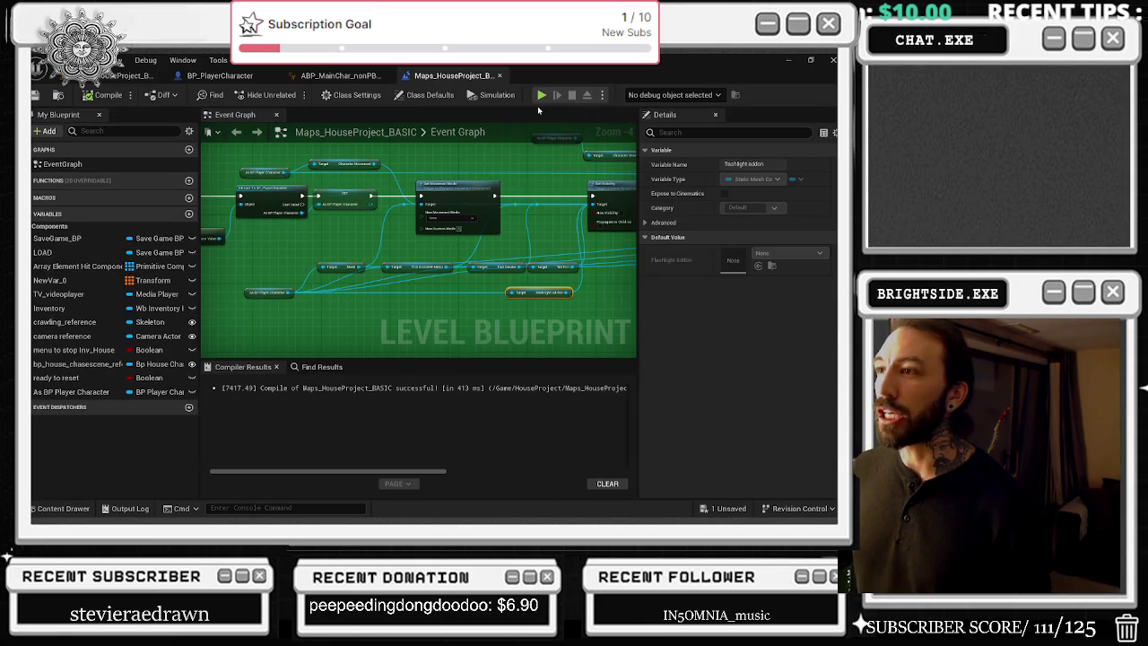
# Step: Briefly check the boss-fight flashlight-off and multi-head jumpscare blueprints, closing each
pyautogui.click(135, 75)
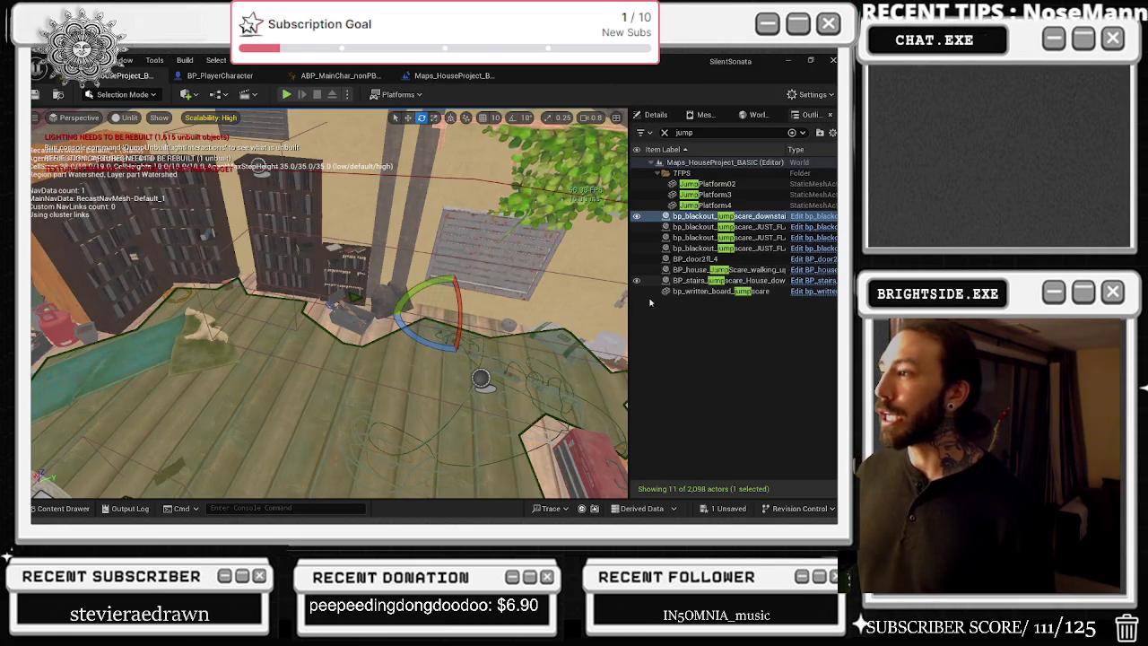
pyautogui.click(63, 508)
pyautogui.doubleClick(326, 415)
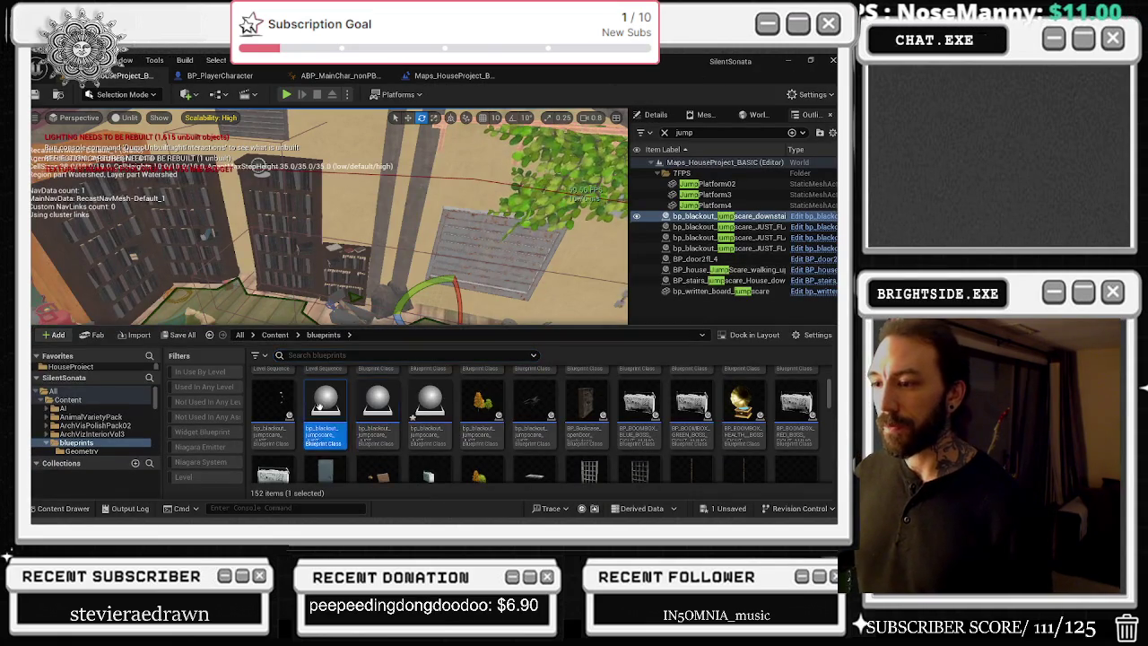
pyautogui.scroll(-10, 413, 235)
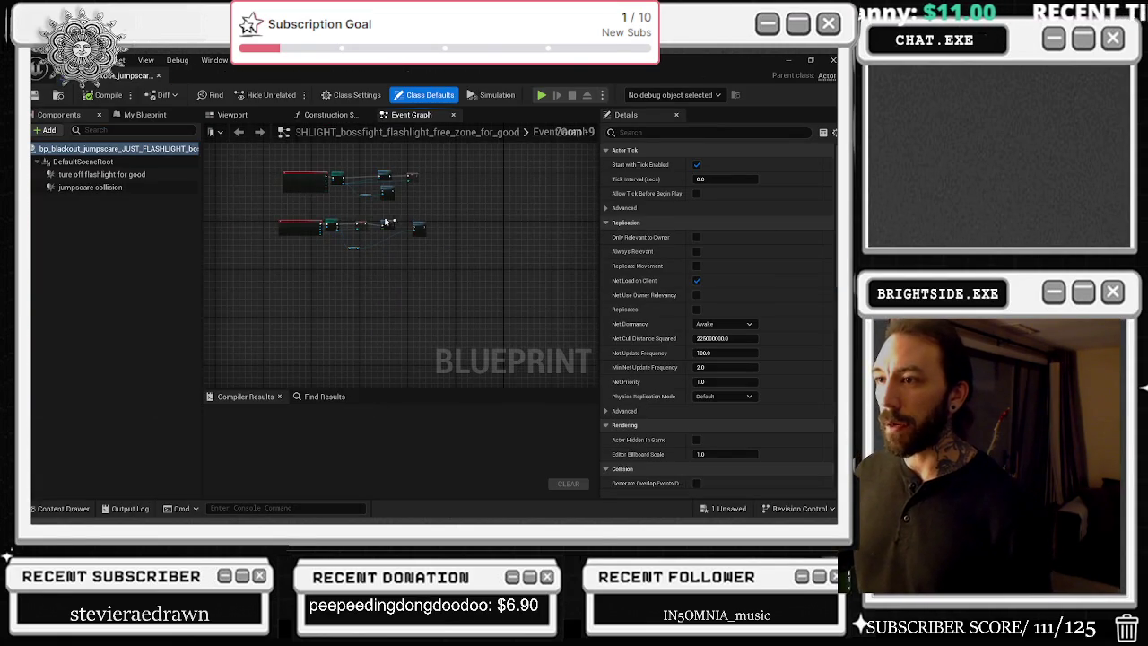
pyautogui.scroll(1, 464, 321)
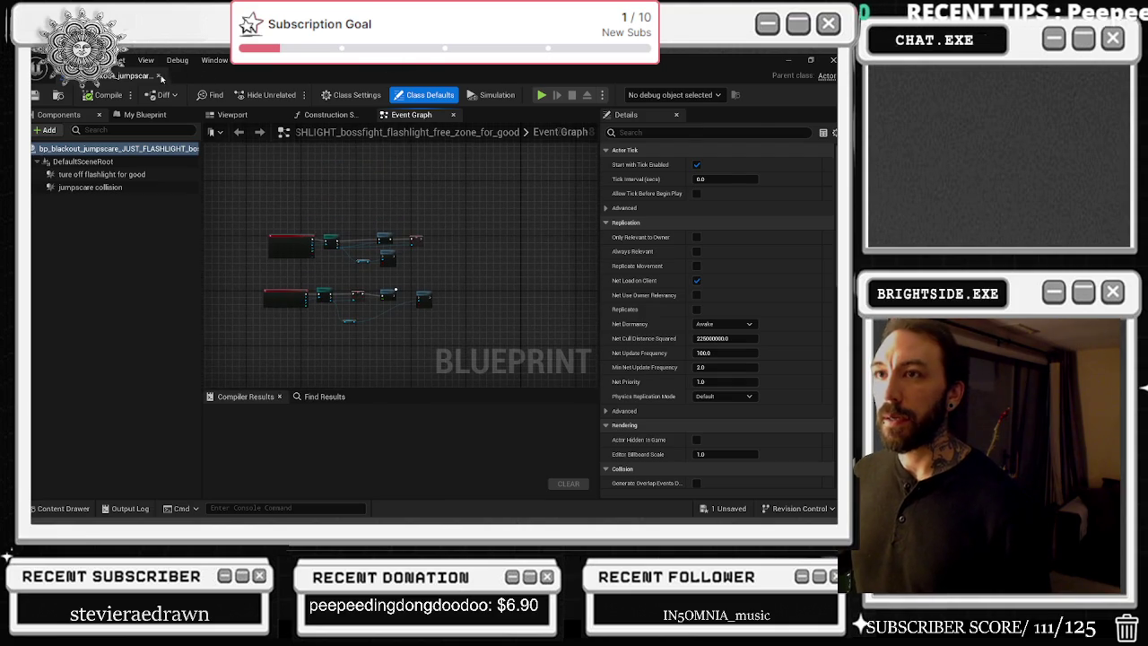
pyautogui.click(159, 76)
pyautogui.click(62, 508)
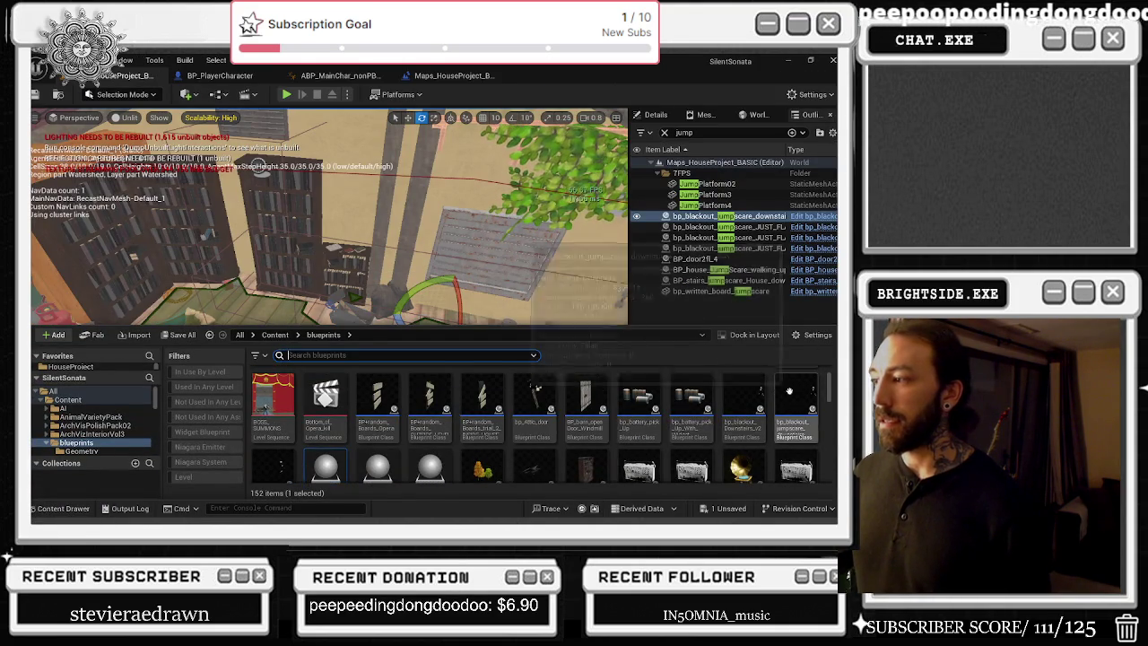
pyautogui.scroll(-1, 791, 390)
pyautogui.doubleClick(272, 419)
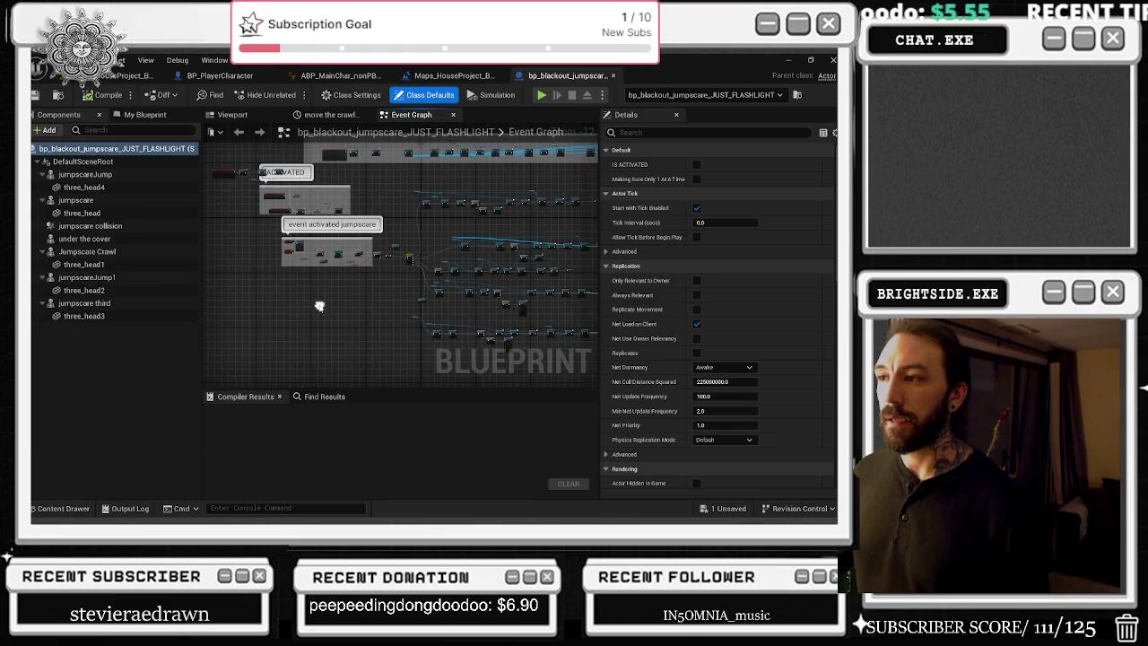
pyautogui.click(610, 75)
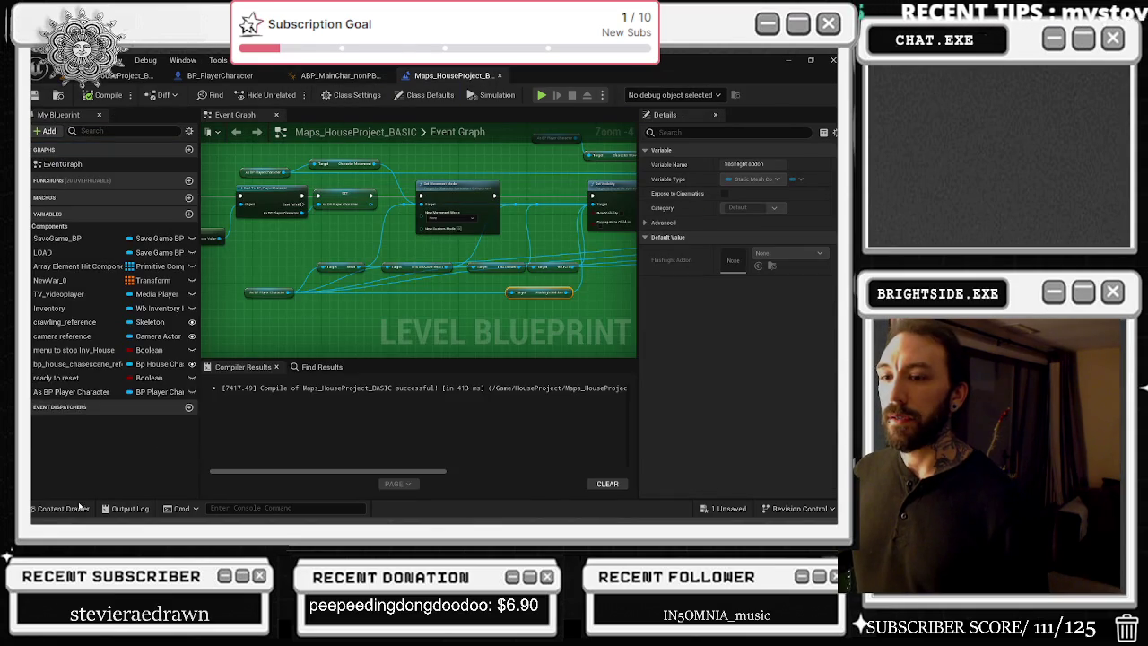
# Step: Open bp_blackout_jumpscare_downstairs, close its extra timeline and graph tabs, and redock the Construction Script
pyautogui.click(62, 507)
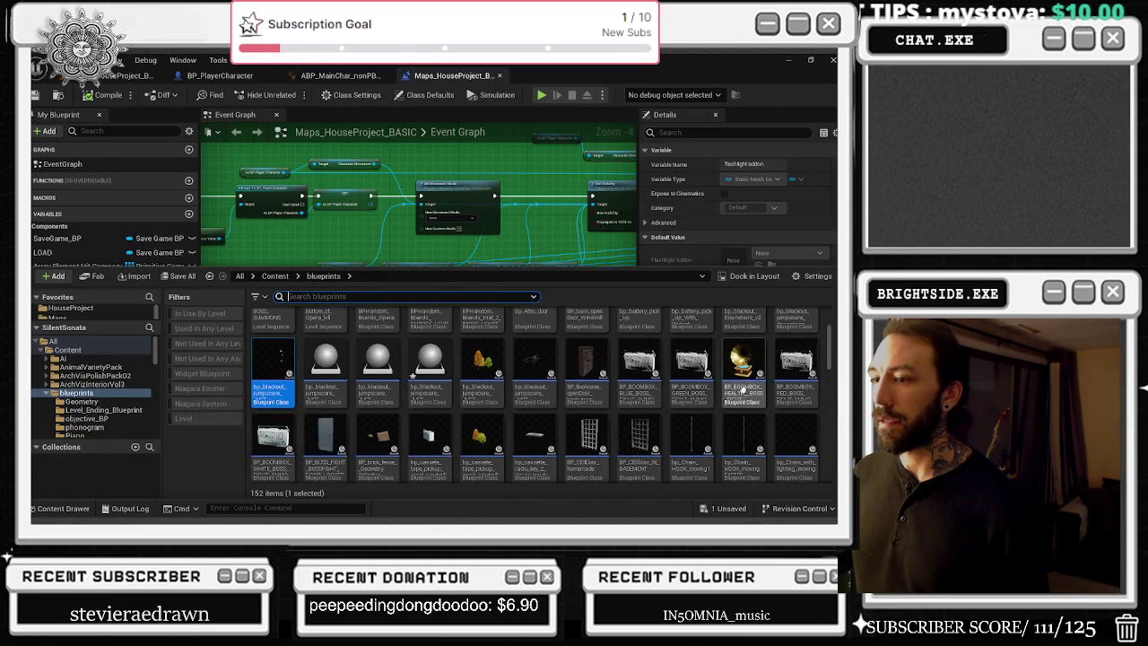
pyautogui.scroll(1, 754, 384)
pyautogui.doubleClick(794, 345)
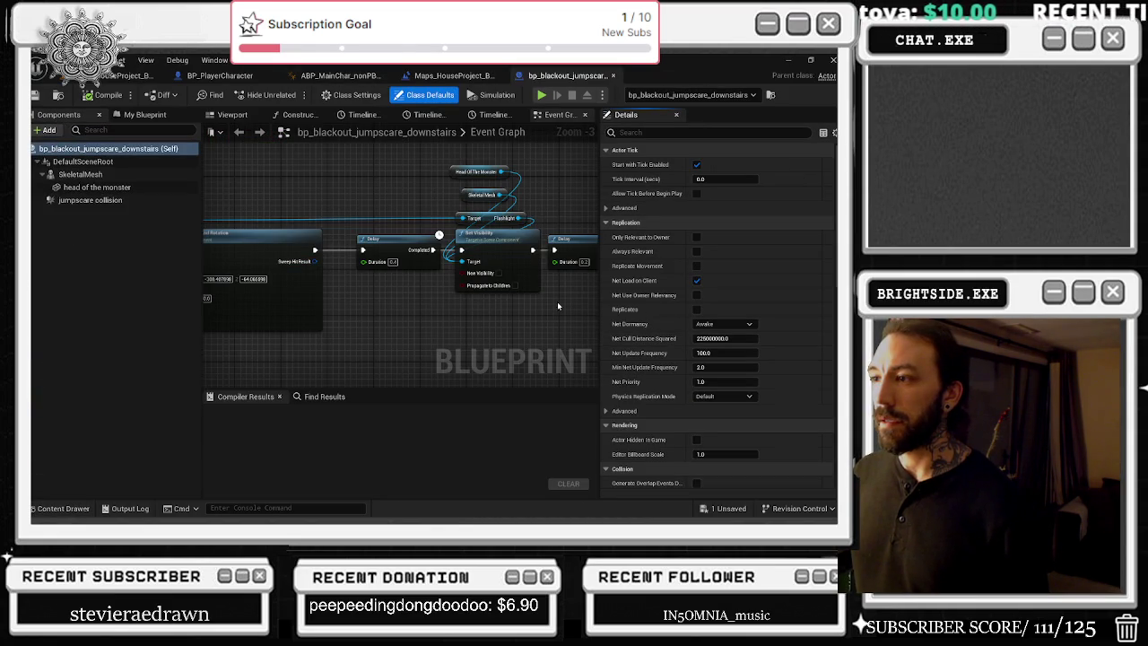
pyautogui.scroll(-4, 565, 282)
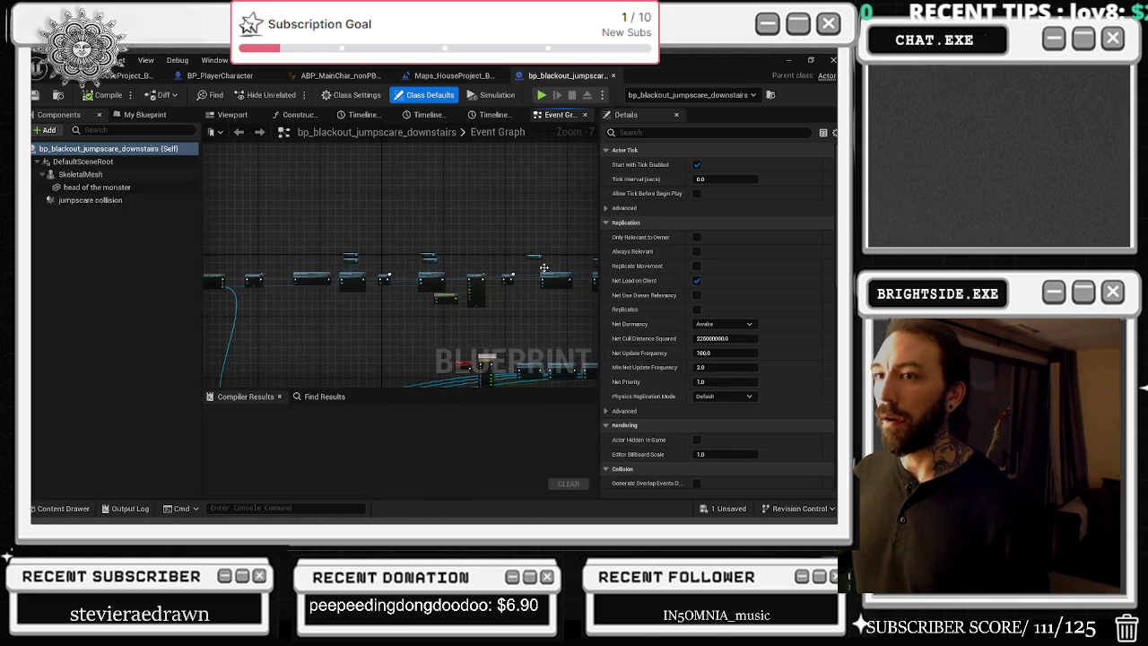
pyautogui.click(518, 115)
pyautogui.click(507, 115)
pyautogui.click(541, 115)
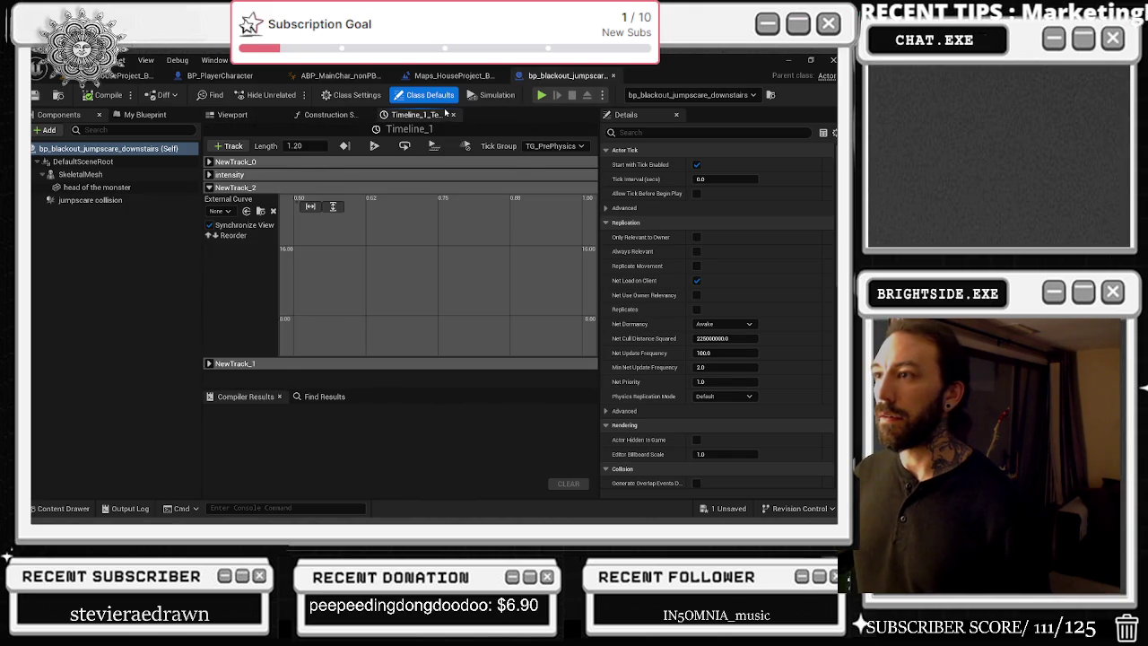
pyautogui.click(451, 114)
pyautogui.moveTo(358, 115); pyautogui.dragTo(353, 121)
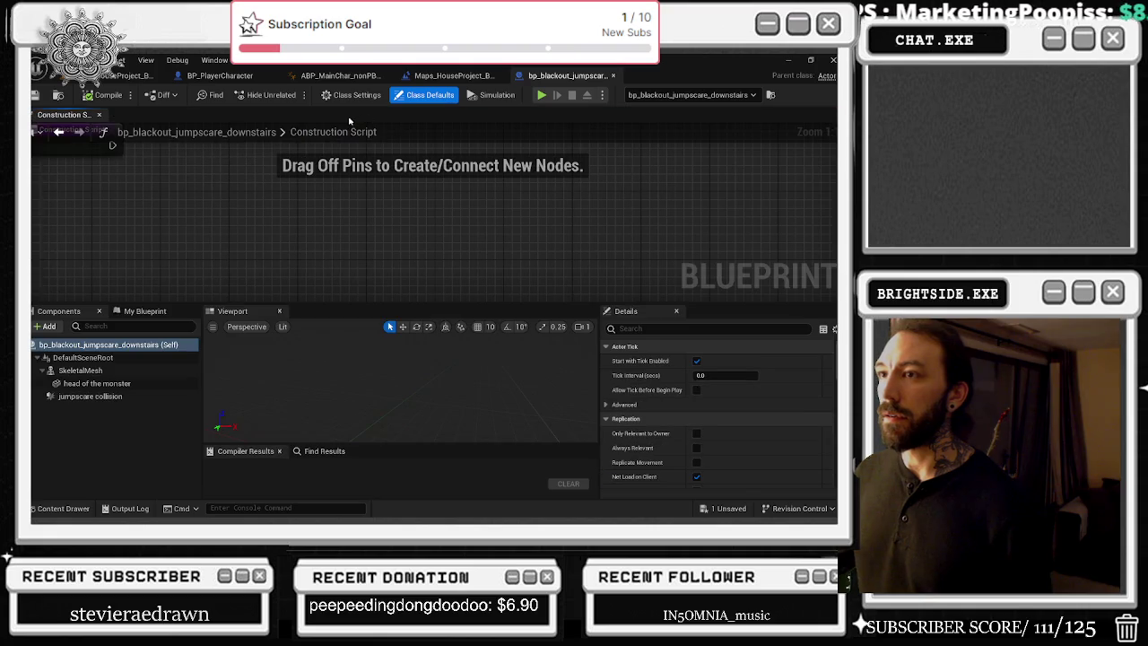
pyautogui.moveTo(94, 128); pyautogui.dragTo(323, 115)
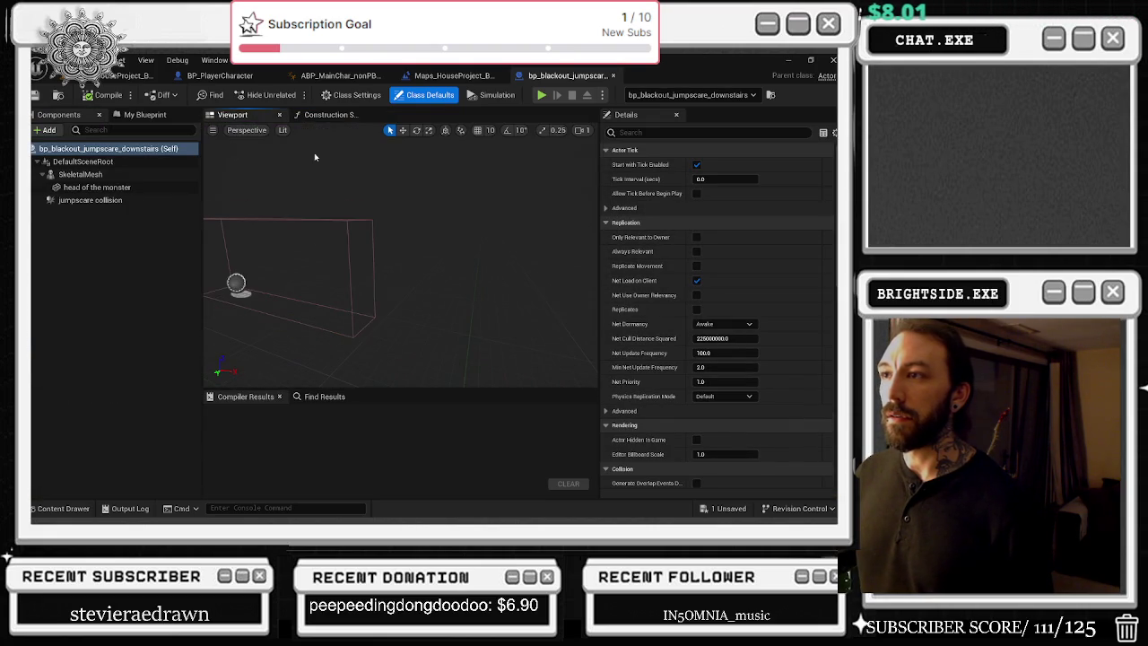
# Step: Compile the blueprint, add a jumpscare collision begin-overlap event, review its logic, and close it
pyautogui.click(87, 97)
pyautogui.click(124, 200)
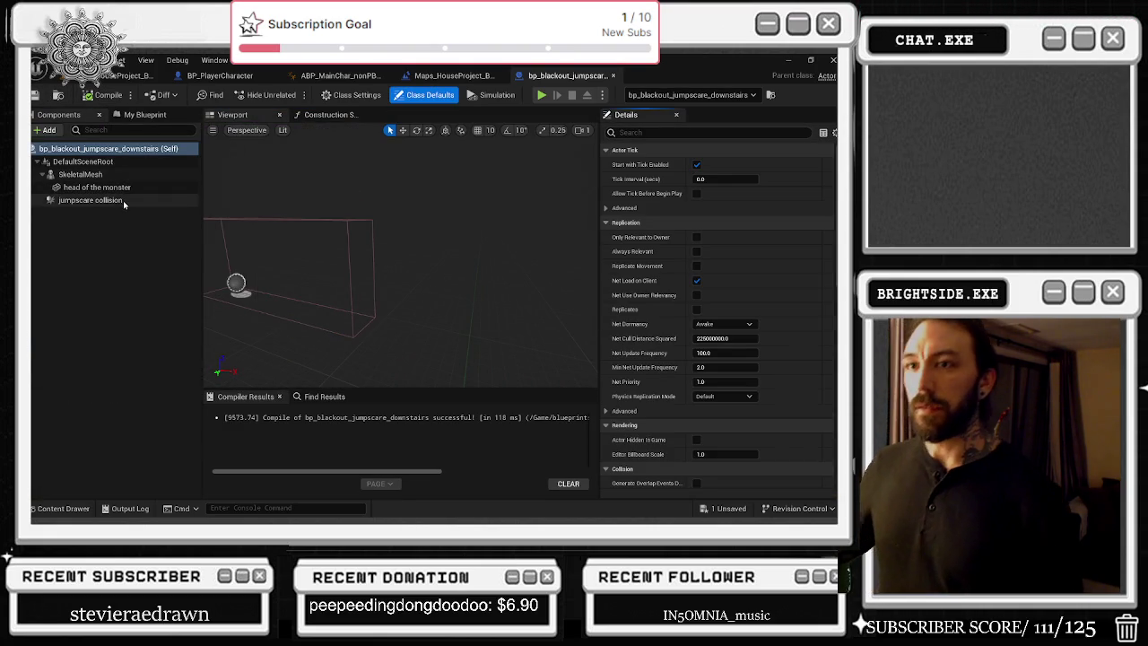
pyautogui.scroll(-10, 735, 223)
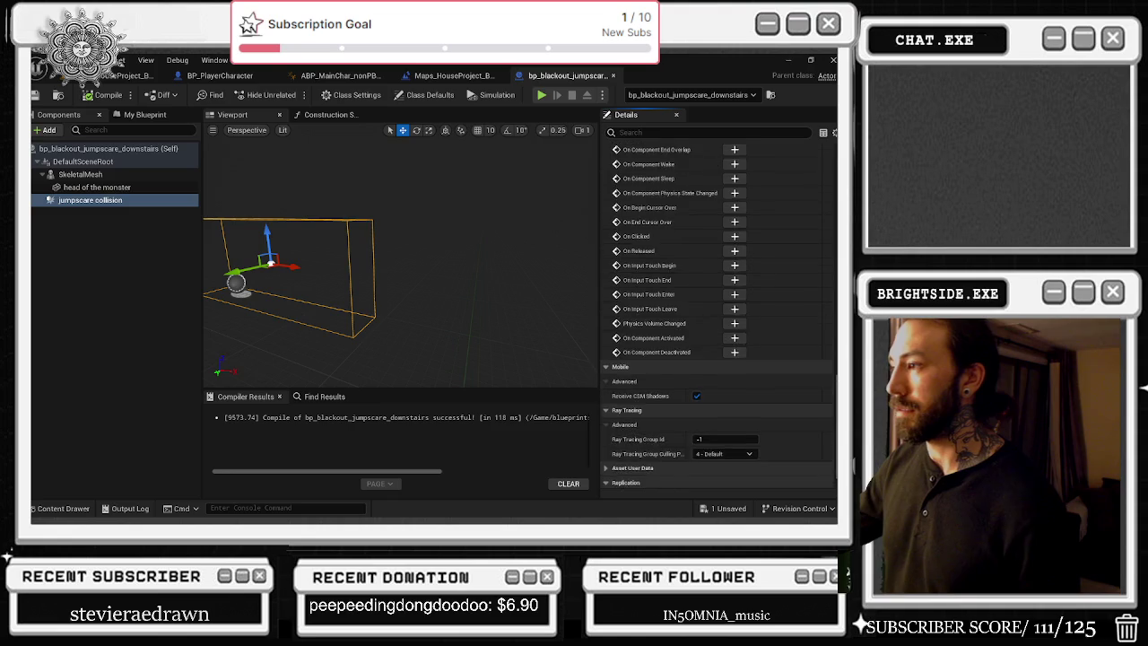
pyautogui.click(734, 222)
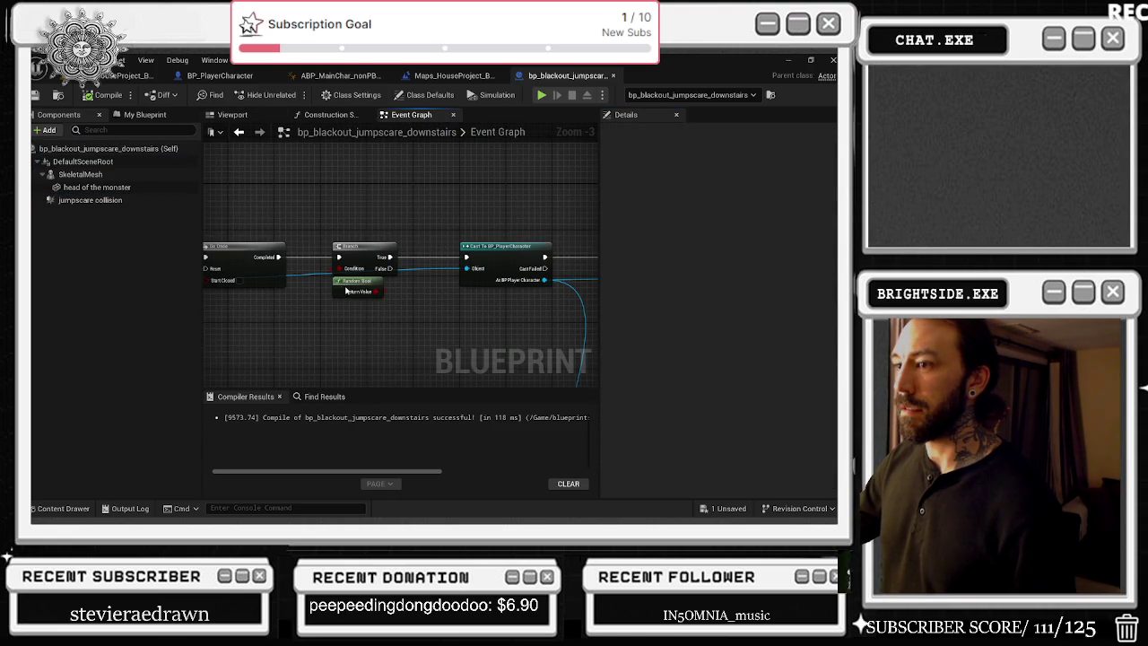
pyautogui.moveTo(346, 285); pyautogui.dragTo(269, 269)
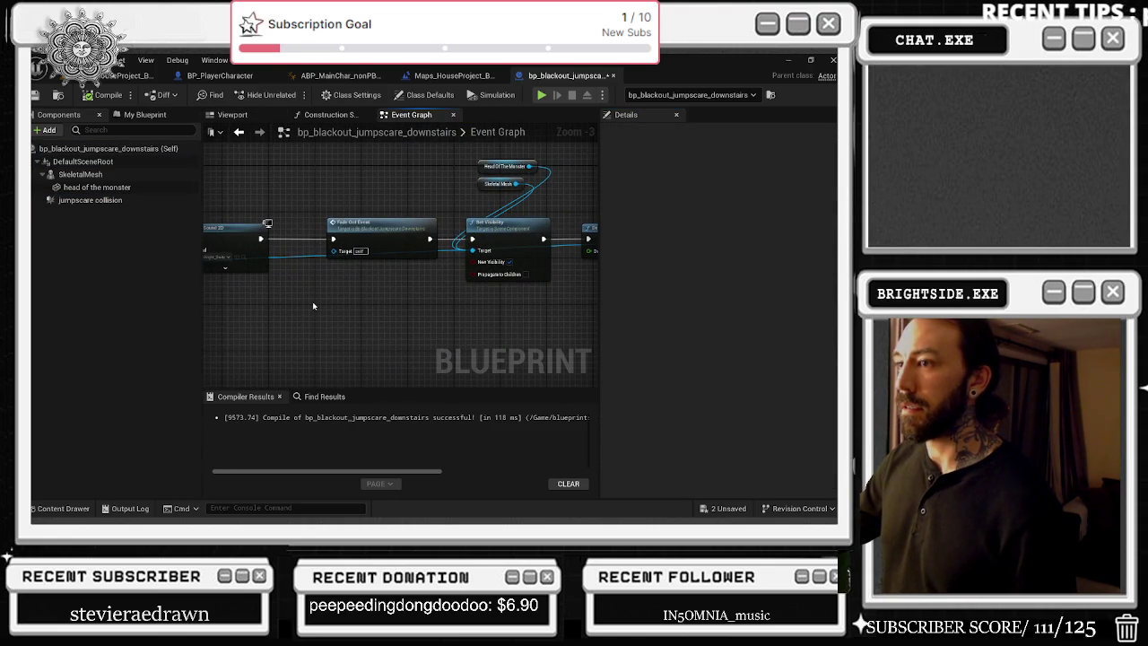
pyautogui.moveTo(409, 292); pyautogui.dragTo(481, 296)
pyautogui.moveTo(367, 177); pyautogui.dragTo(501, 200)
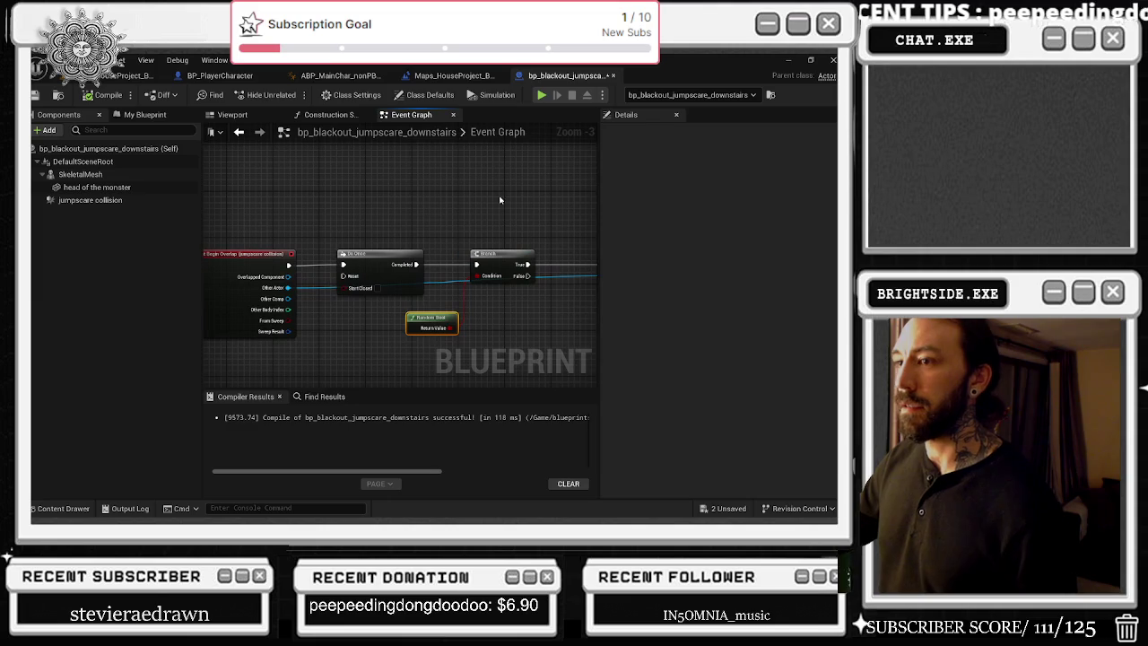
pyautogui.click(614, 77)
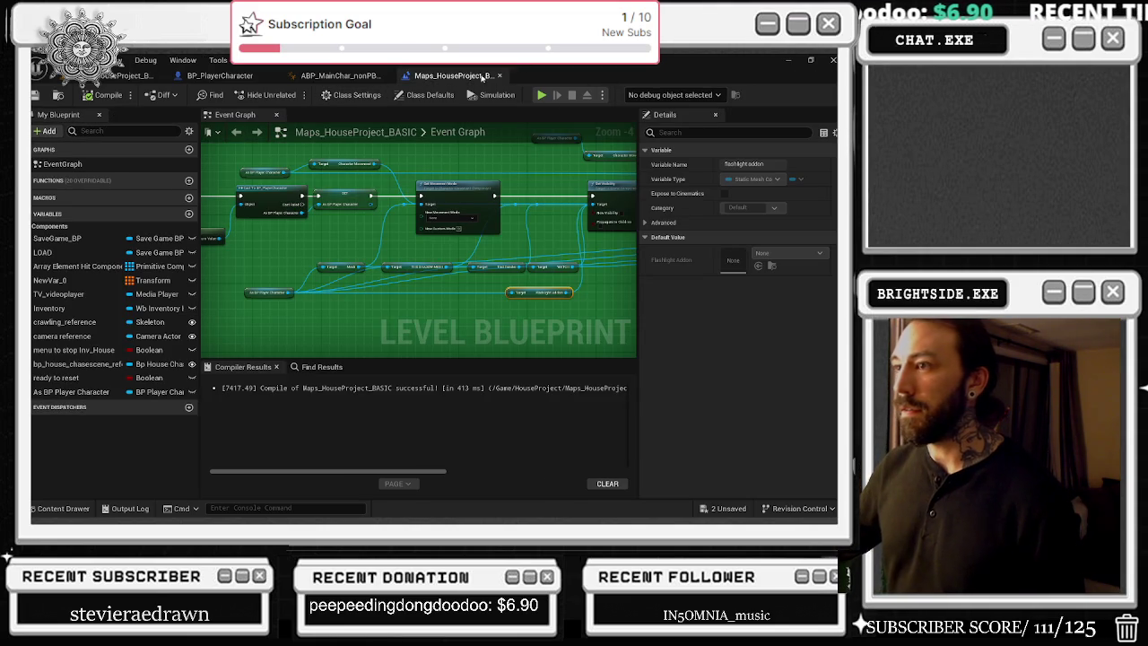
# Step: Close ABP_MainChar and nudge the Flashlight Addon node slightly right in the graph
pyautogui.click(339, 75)
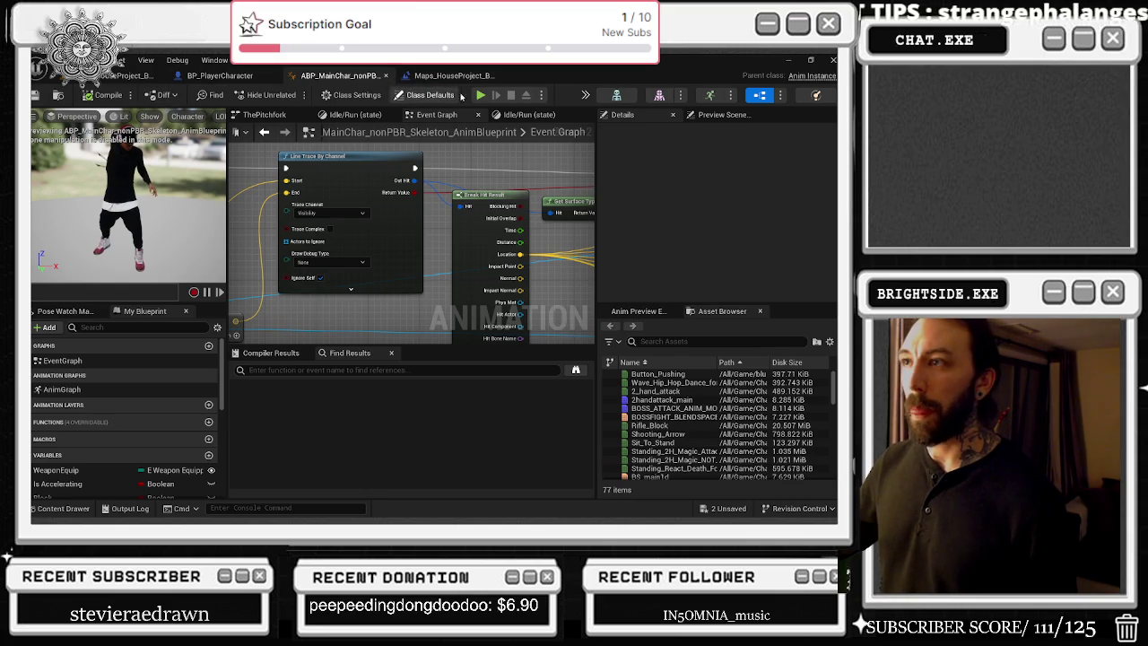
pyautogui.click(386, 75)
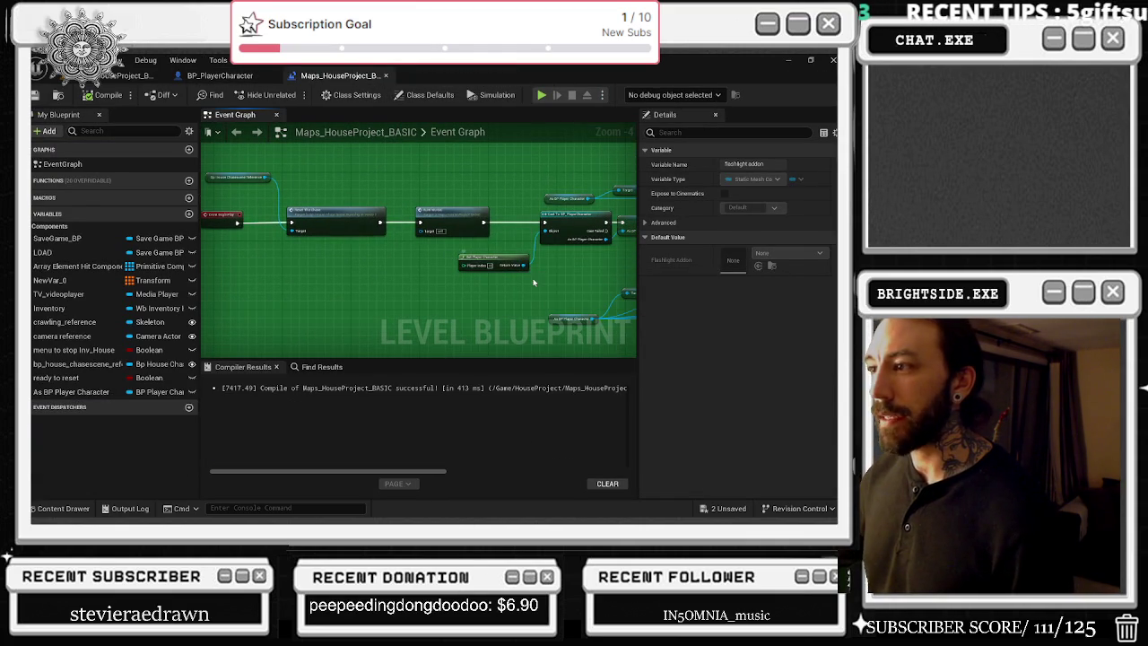
pyautogui.moveTo(537, 284); pyautogui.dragTo(242, 304)
pyautogui.scroll(2, 419, 269)
pyautogui.click(370, 215)
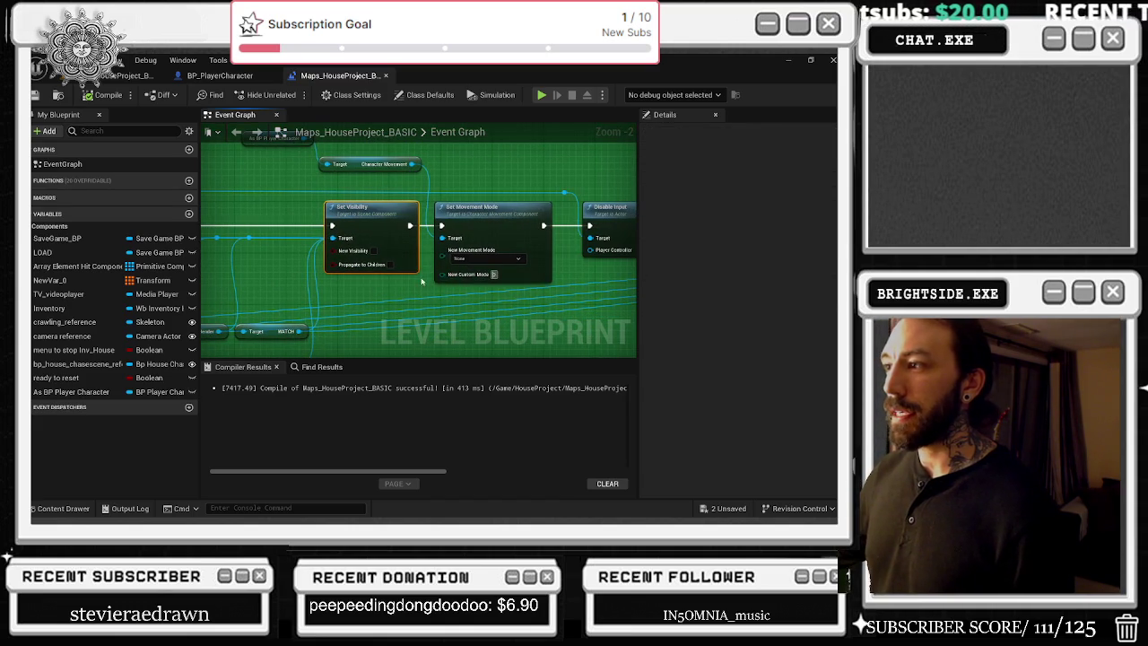
pyautogui.moveTo(549, 270)
pyautogui.mouseDown()
pyautogui.moveTo(492, 290)
pyautogui.moveTo(636, 303)
pyautogui.mouseUp()
pyautogui.moveTo(365, 303); pyautogui.dragTo(449, 276)
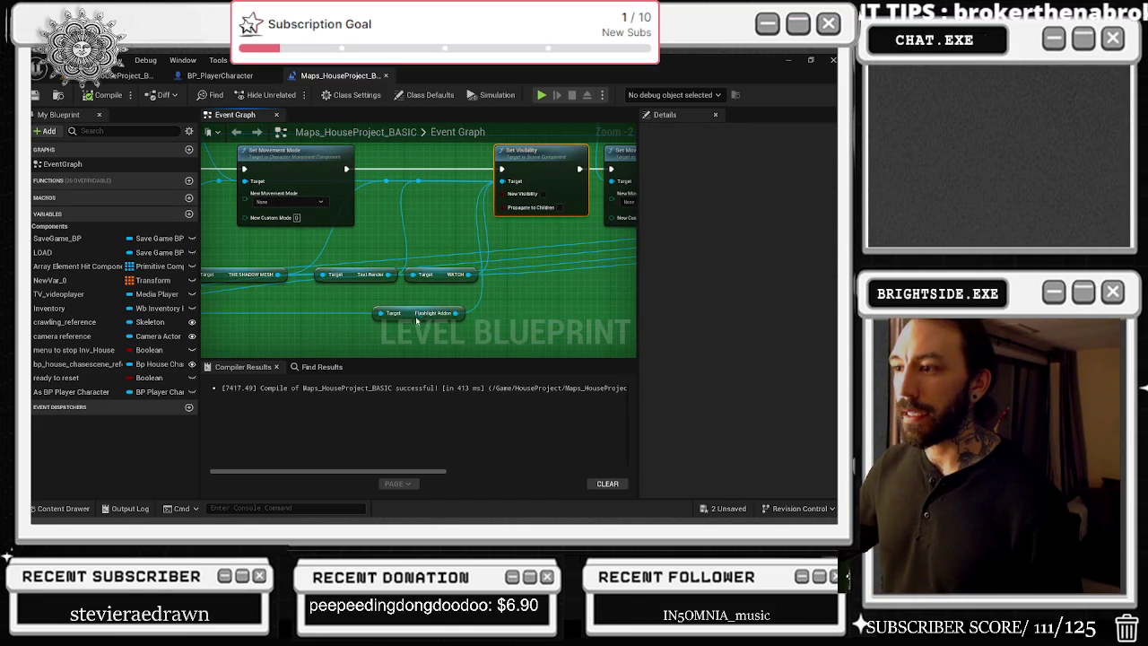
pyautogui.moveTo(429, 317); pyautogui.dragTo(461, 318)
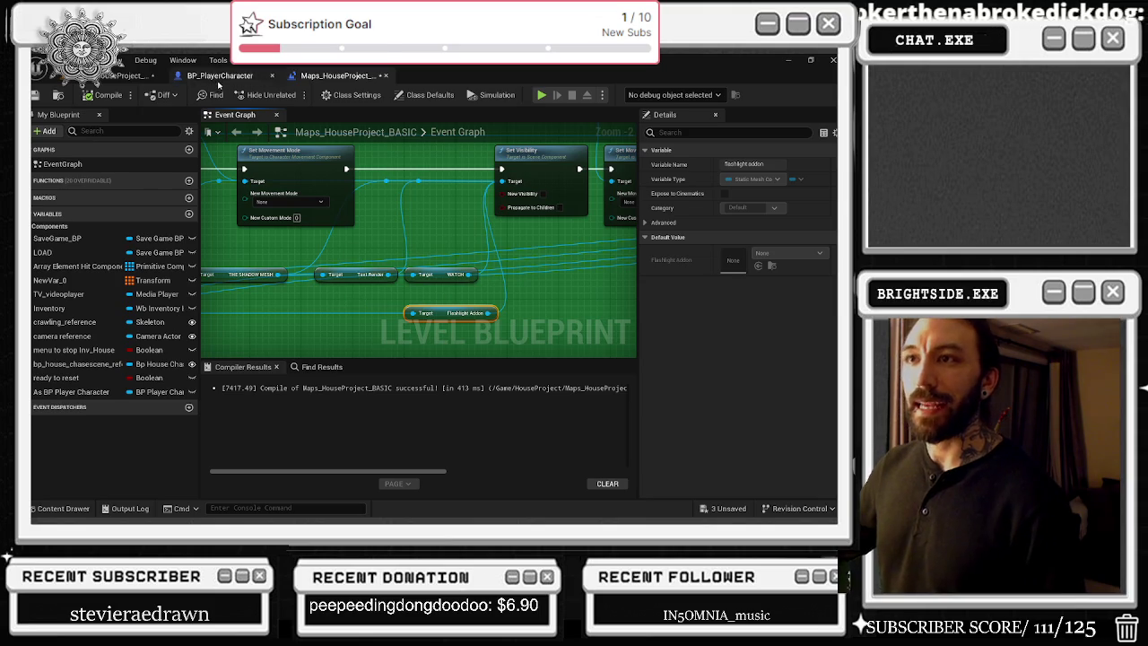
# Step: Inspect the flashlight addon component in BP_PlayerCharacter, then return to the house level
pyautogui.click(218, 77)
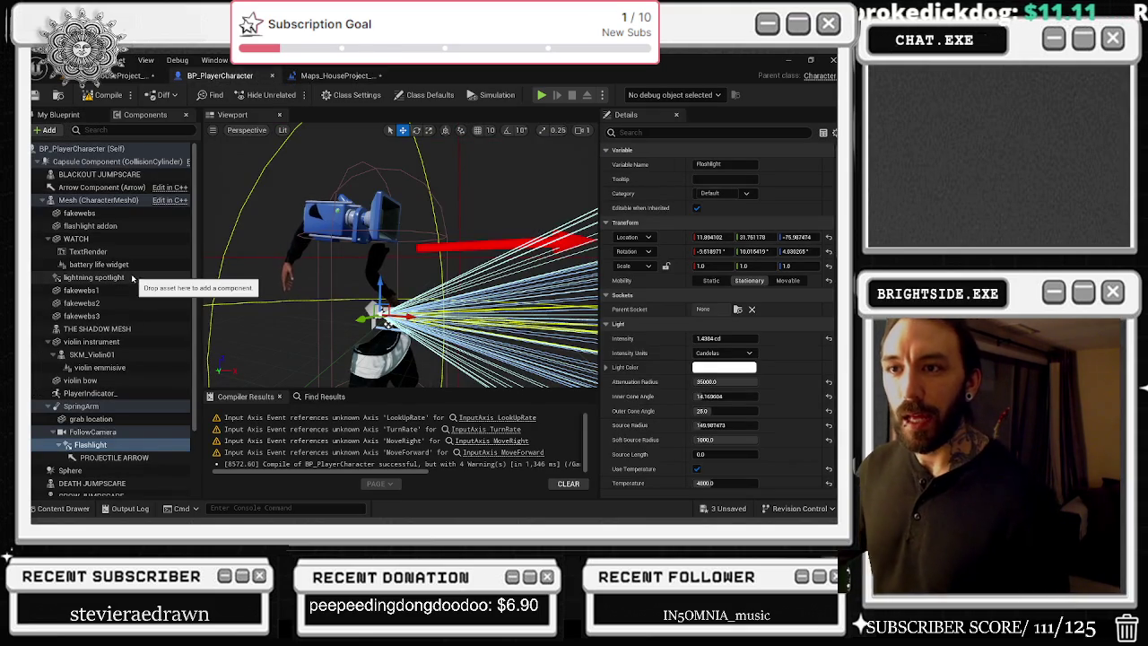
pyautogui.click(90, 225)
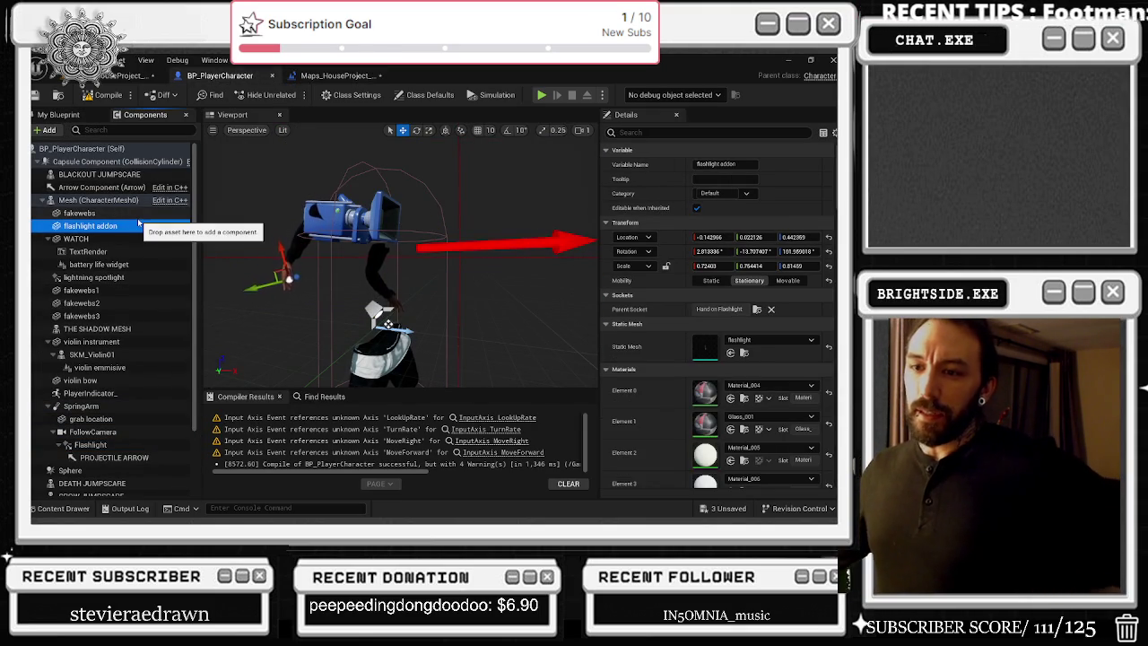
pyautogui.scroll(-2, 126, 332)
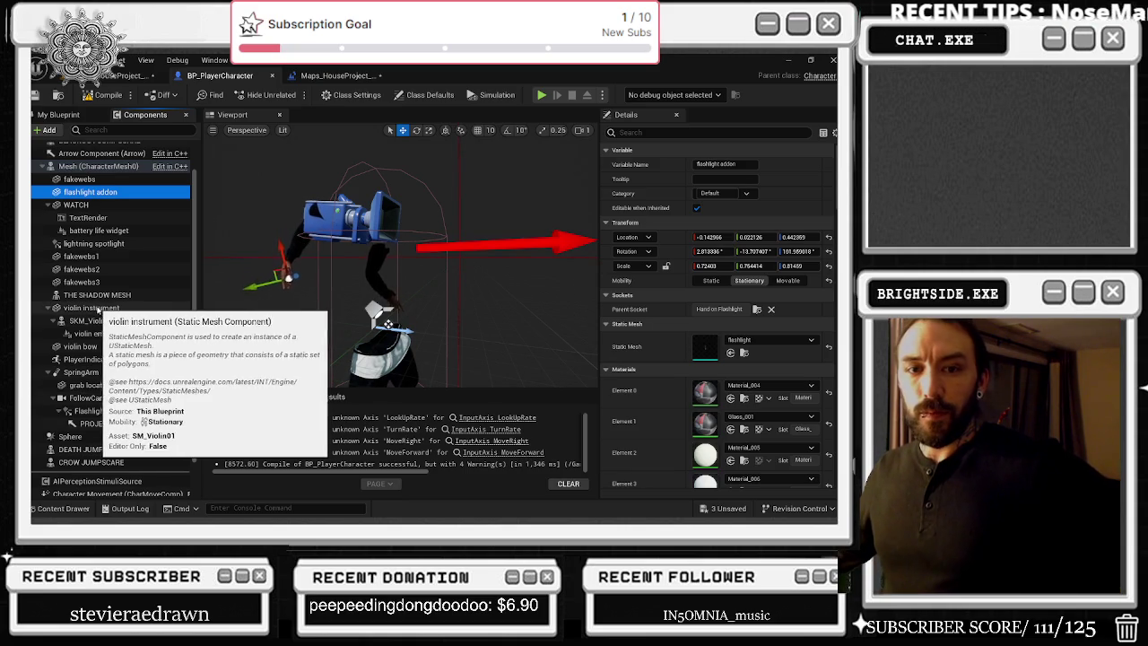
pyautogui.click(112, 75)
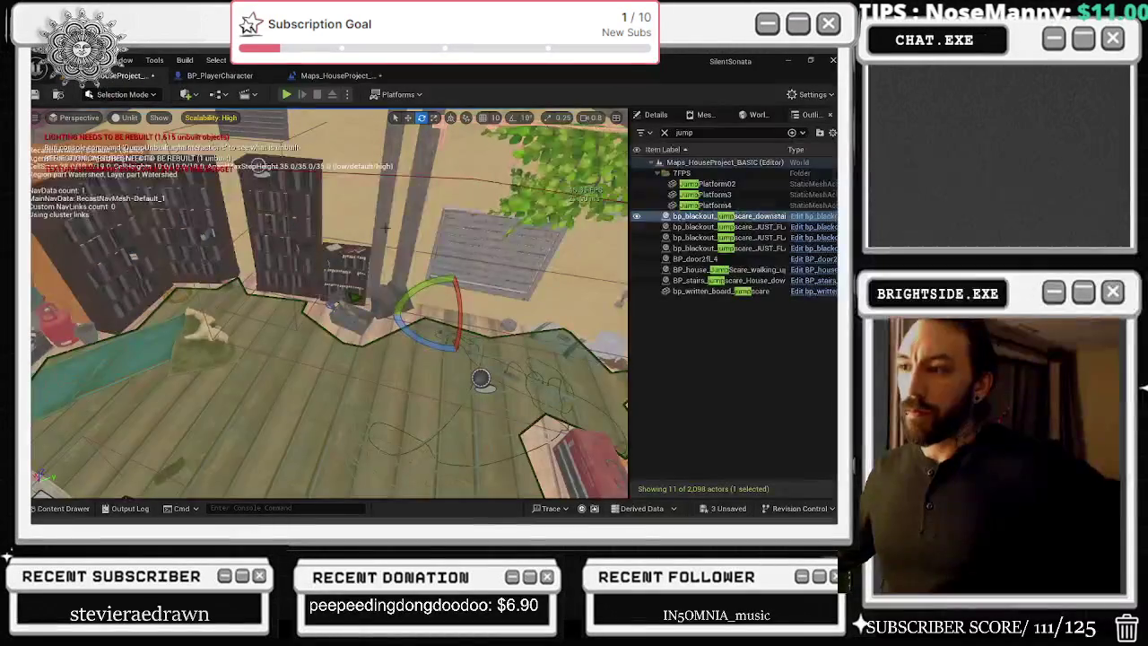
# Step: Pan the house level blueprint to the Create Level Sequence Player, Play and Delay nodes
pyautogui.click(231, 75)
pyautogui.click(333, 75)
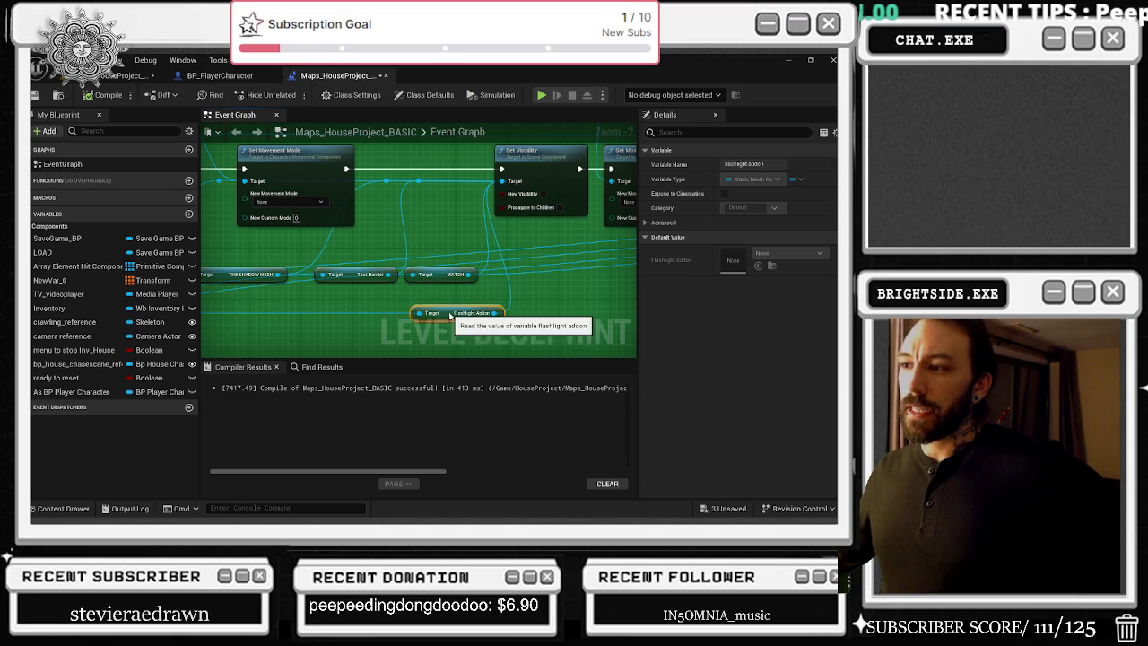
pyautogui.moveTo(490, 283); pyautogui.dragTo(416, 321)
pyautogui.moveTo(491, 264); pyautogui.dragTo(508, 288)
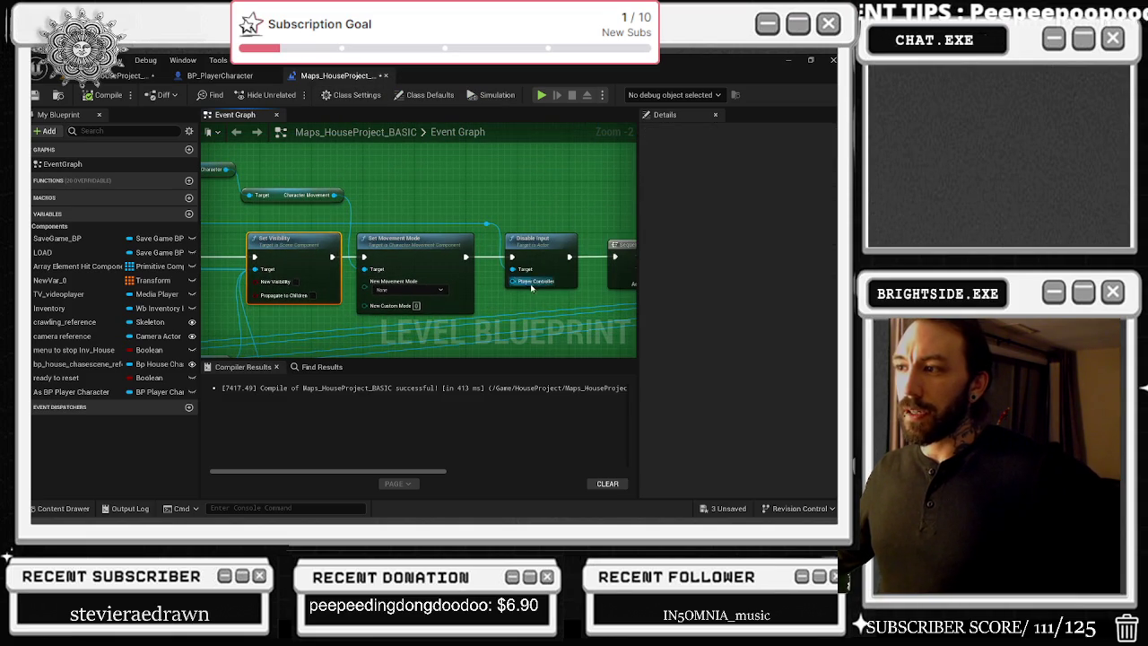
pyautogui.moveTo(593, 306); pyautogui.dragTo(266, 215)
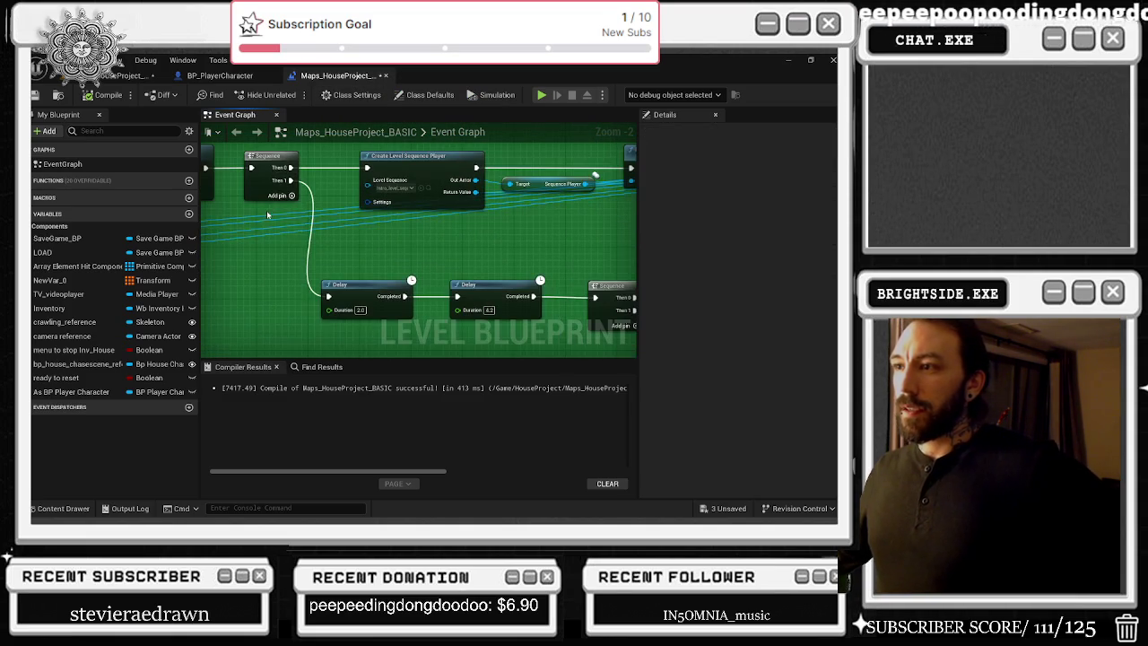
pyautogui.moveTo(430, 242)
pyautogui.mouseDown()
pyautogui.moveTo(221, 282)
pyautogui.moveTo(327, 292)
pyautogui.mouseUp()
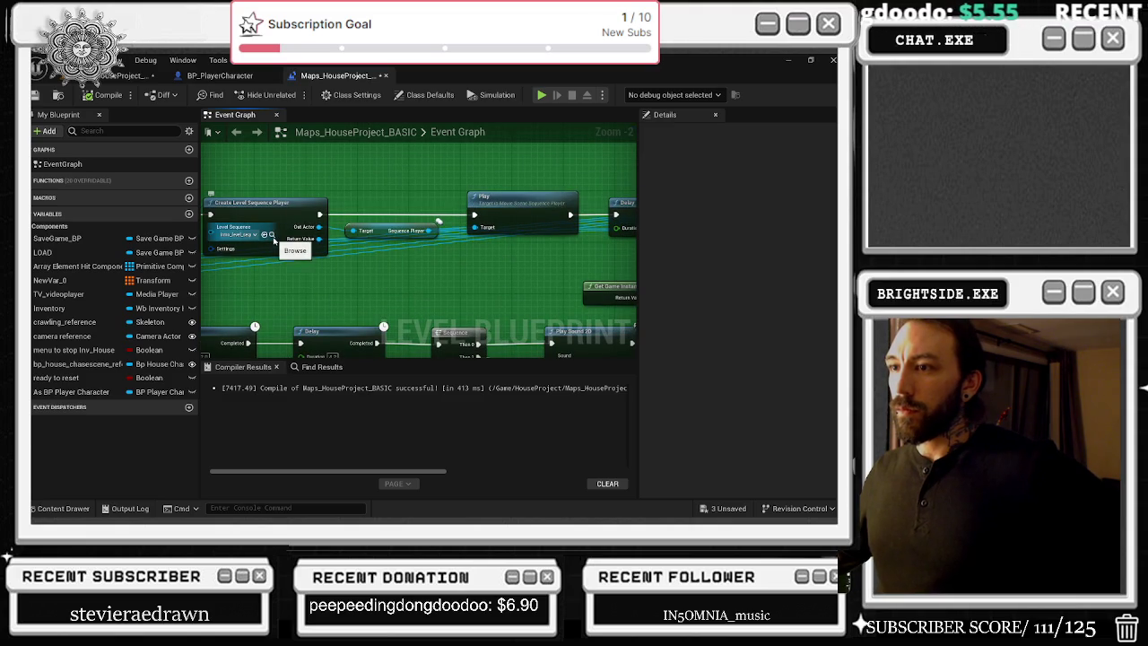
# Step: Preview intro_level_sequence through Camera Cuts from 3.23 to 8.33, then start a play test
pyautogui.click(273, 239)
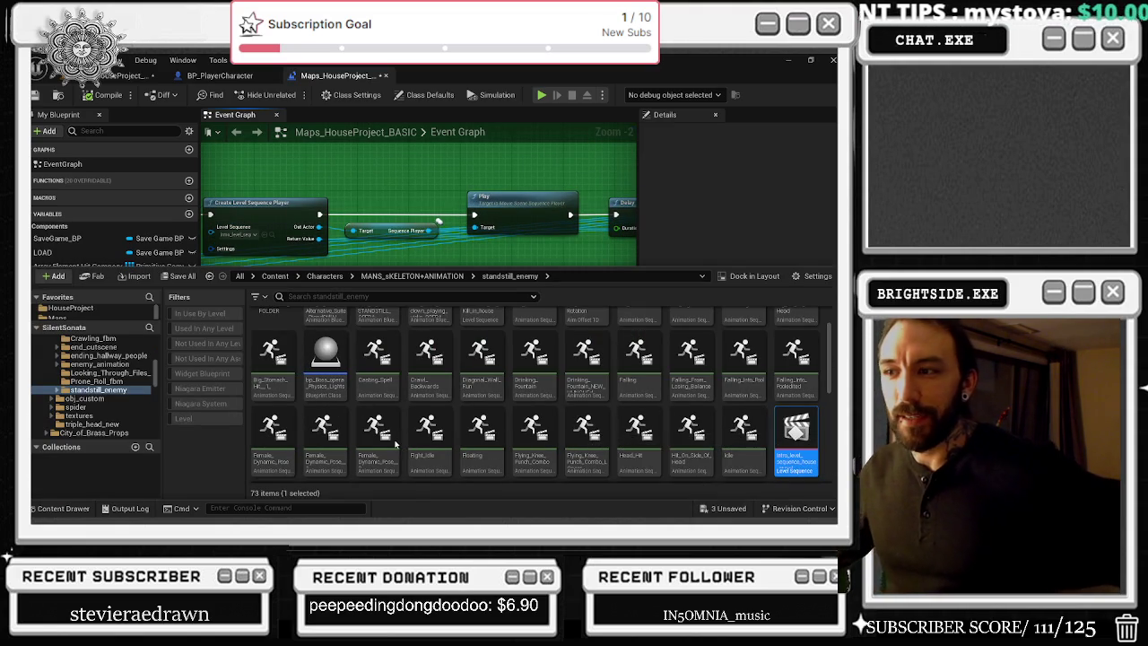
pyautogui.press('Return')
pyautogui.click(249, 410)
pyautogui.moveTo(348, 374)
pyautogui.mouseDown()
pyautogui.moveTo(422, 377)
pyautogui.moveTo(490, 404)
pyautogui.mouseUp()
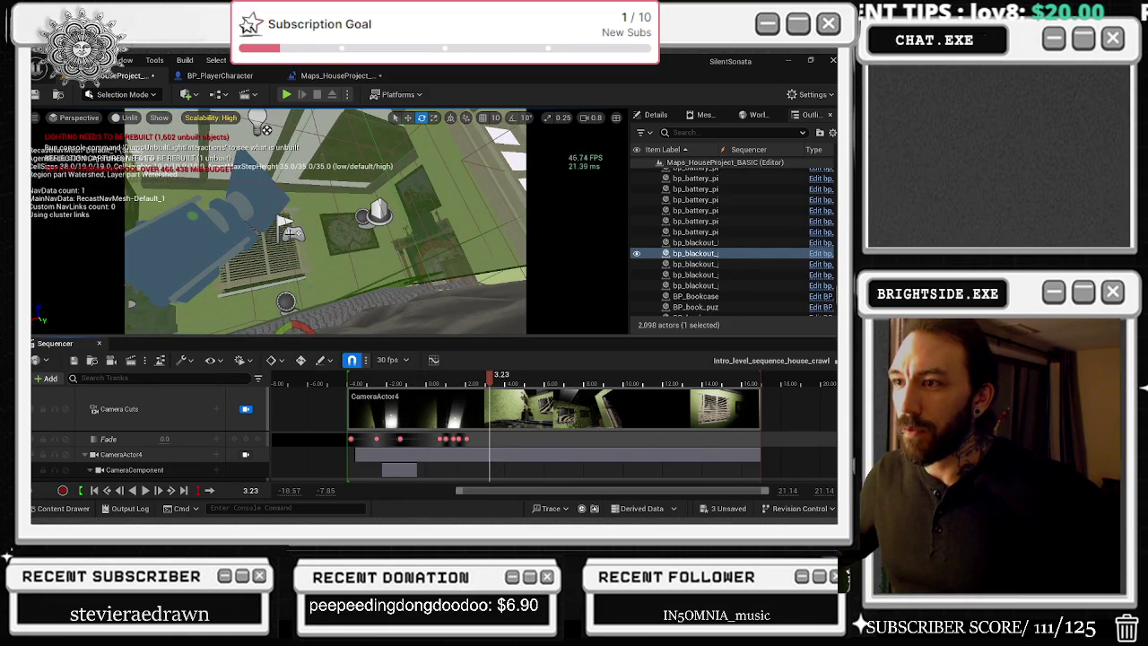
pyautogui.moveTo(489, 374)
pyautogui.mouseDown()
pyautogui.moveTo(633, 383)
pyautogui.moveTo(609, 383)
pyautogui.moveTo(730, 410)
pyautogui.moveTo(538, 430)
pyautogui.moveTo(603, 451)
pyautogui.moveTo(387, 426)
pyautogui.mouseUp()
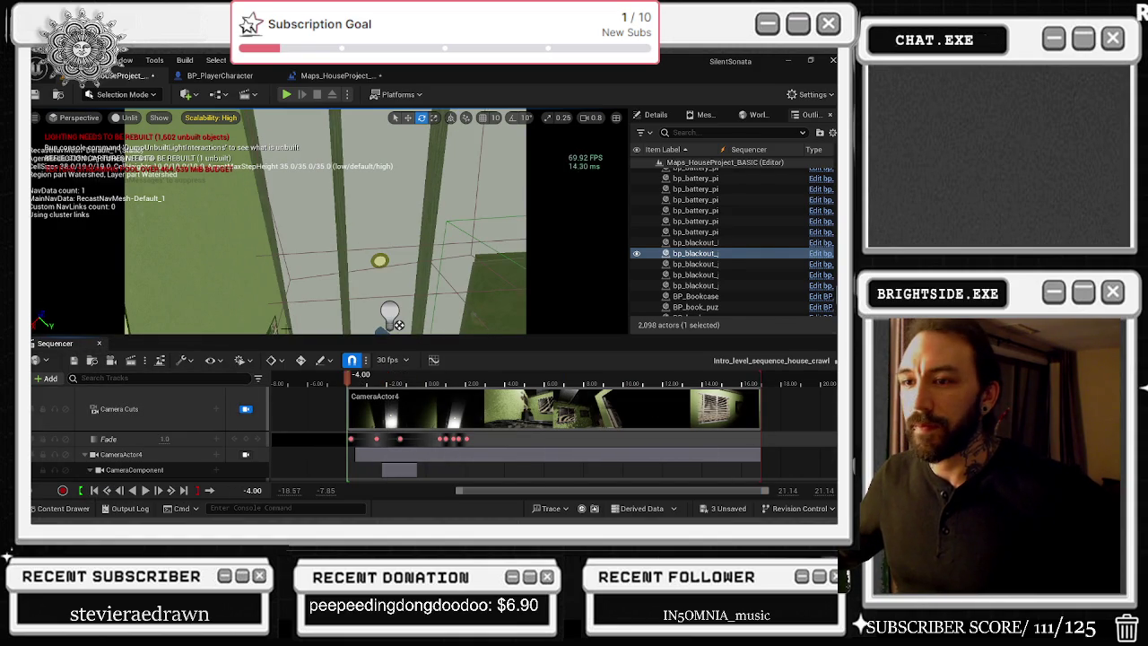
pyautogui.click(98, 343)
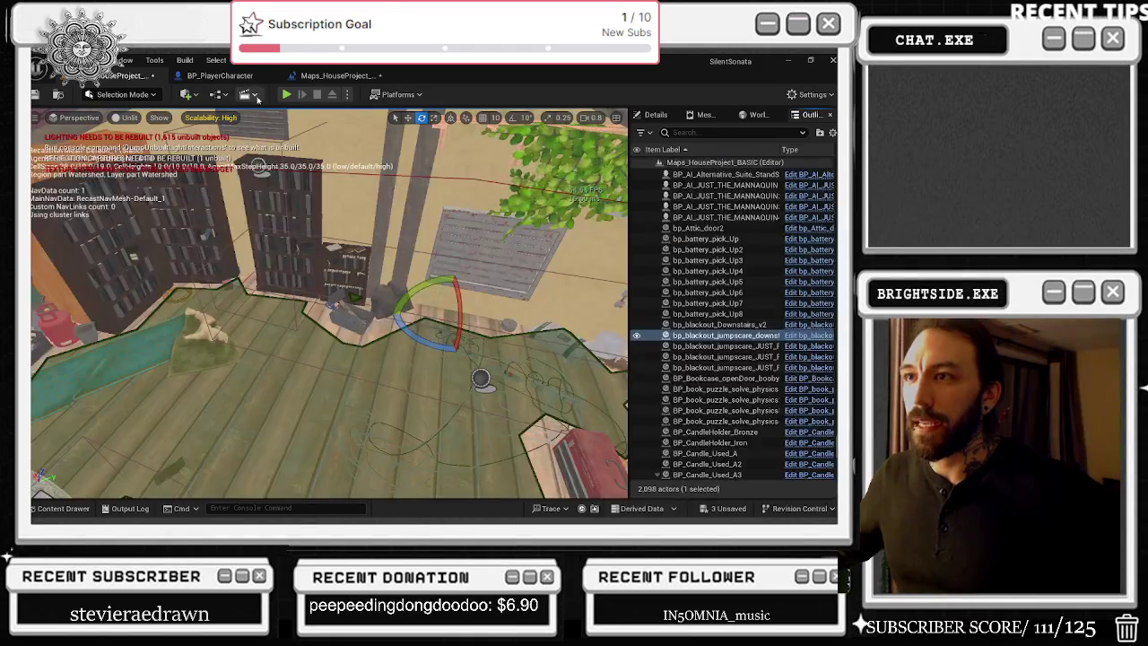
pyautogui.hotkey('alt', 'p')
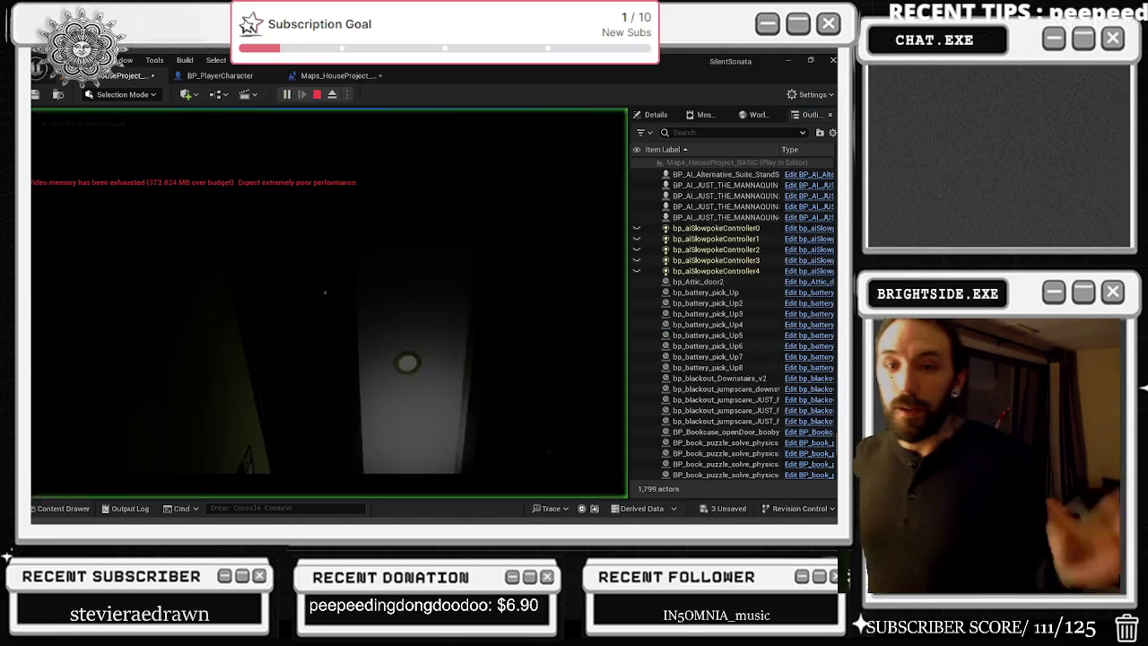
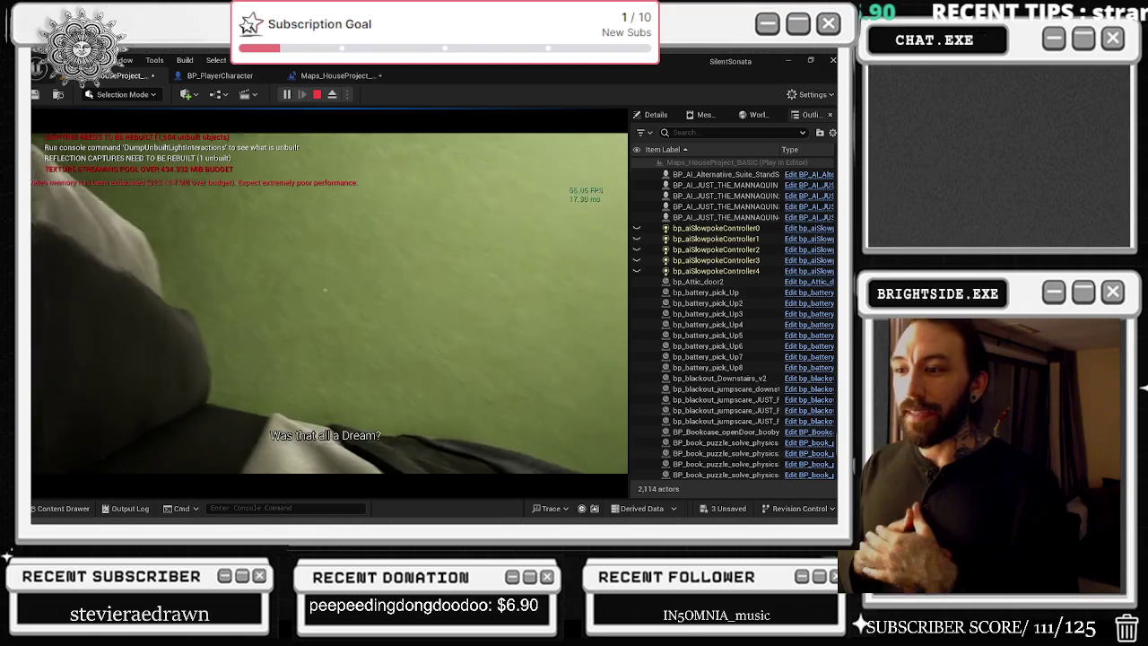
# Step: Eject from the player in the running game and select the player character in the Outliner
pyautogui.hotkey('alt', 'Tab')
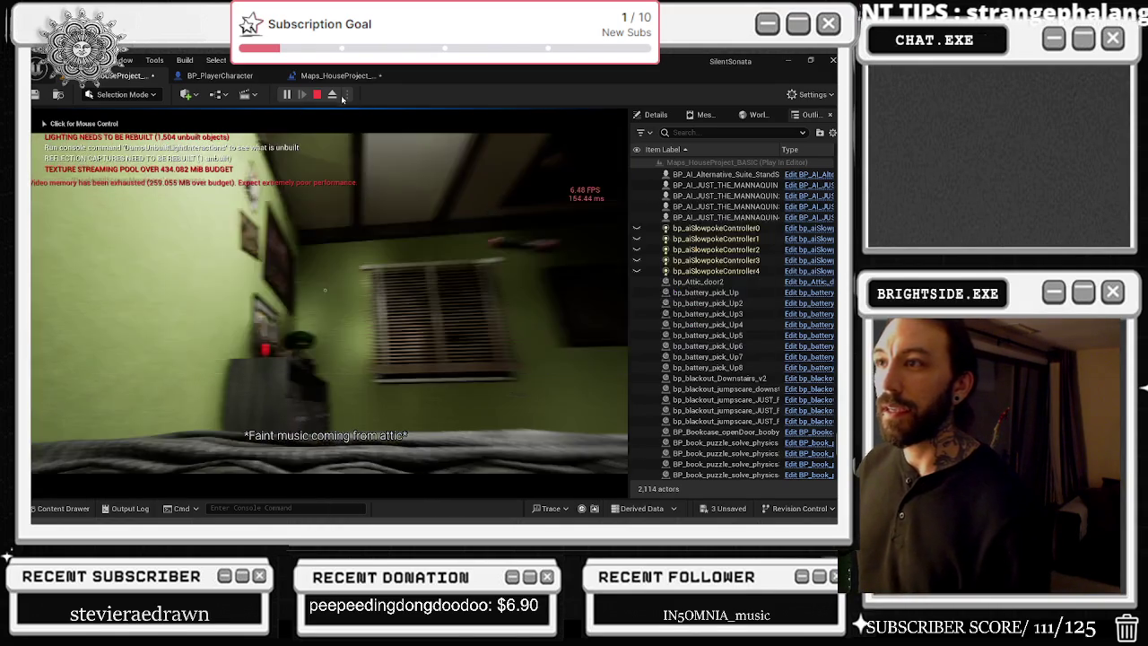
pyautogui.click(332, 94)
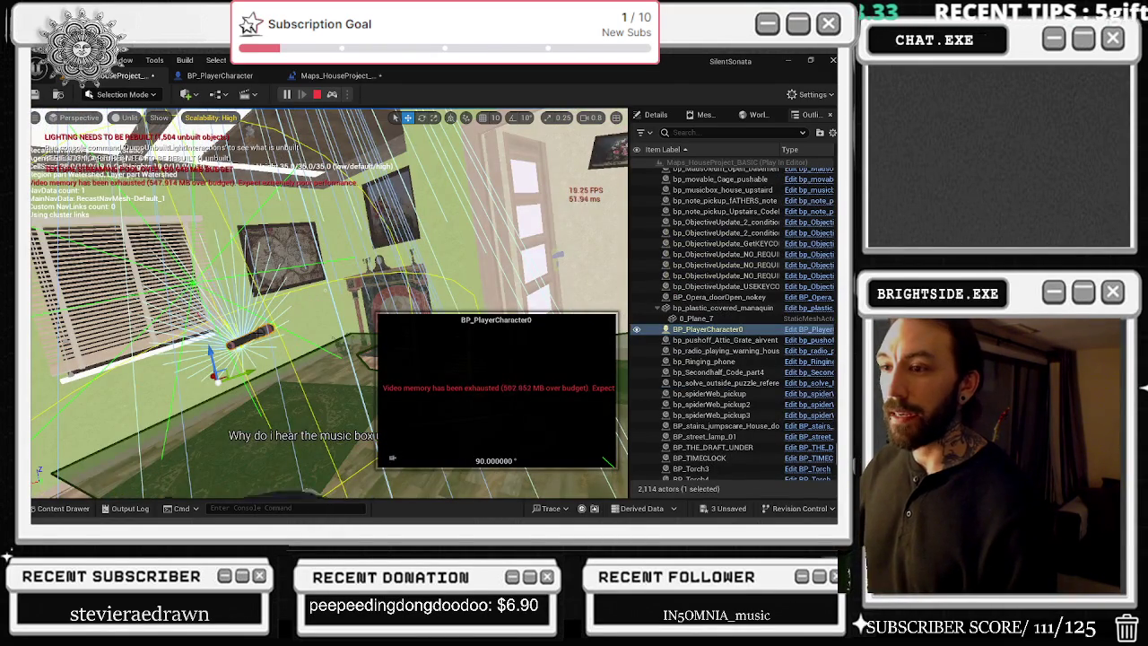
pyautogui.click(656, 115)
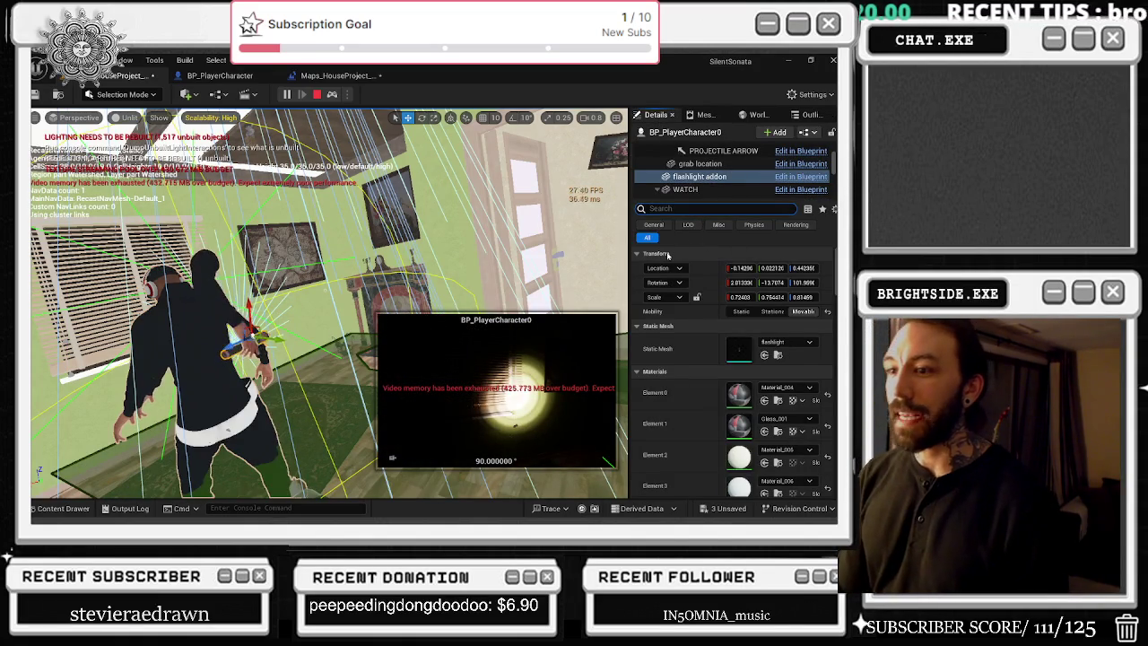
# Step: Filter the Details panel by 'vis' and open BP_PlayerCharacter in the Blueprint editor
pyautogui.write('cis')
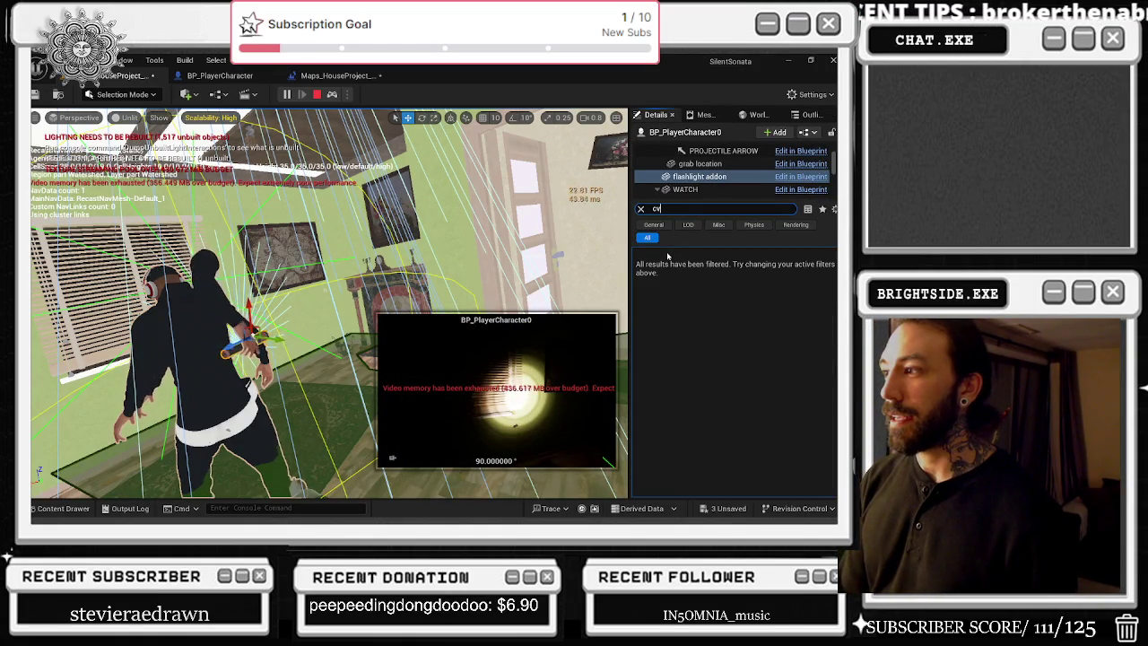
pyautogui.press('BackSpace')
pyautogui.press('BackSpace')
pyautogui.write('vis')
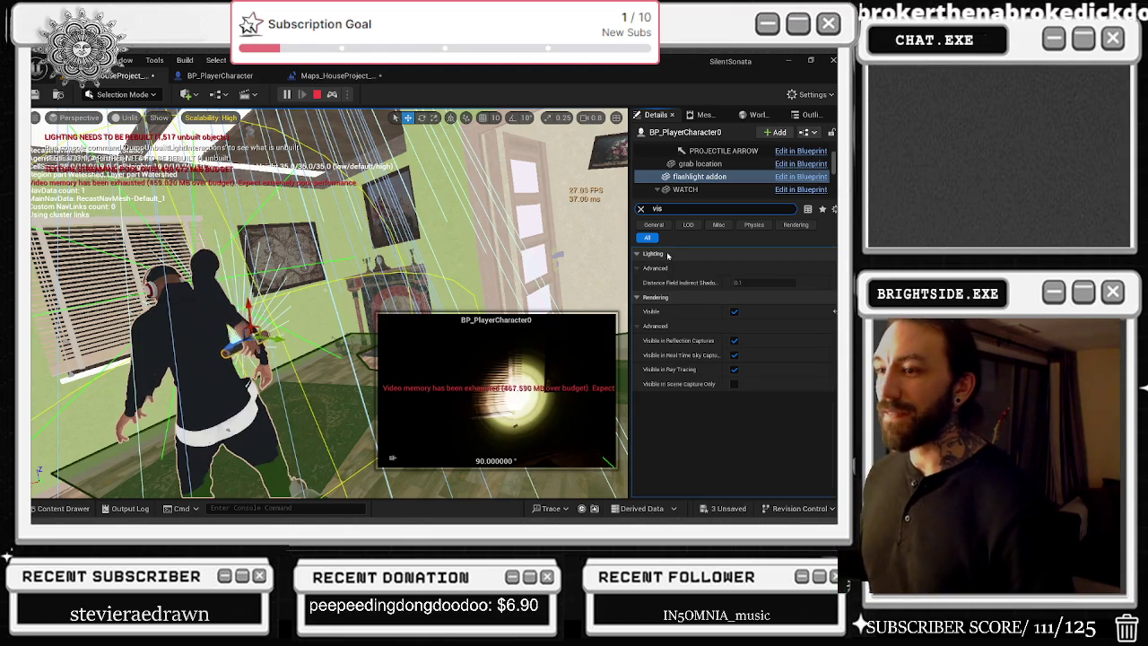
pyautogui.click(219, 75)
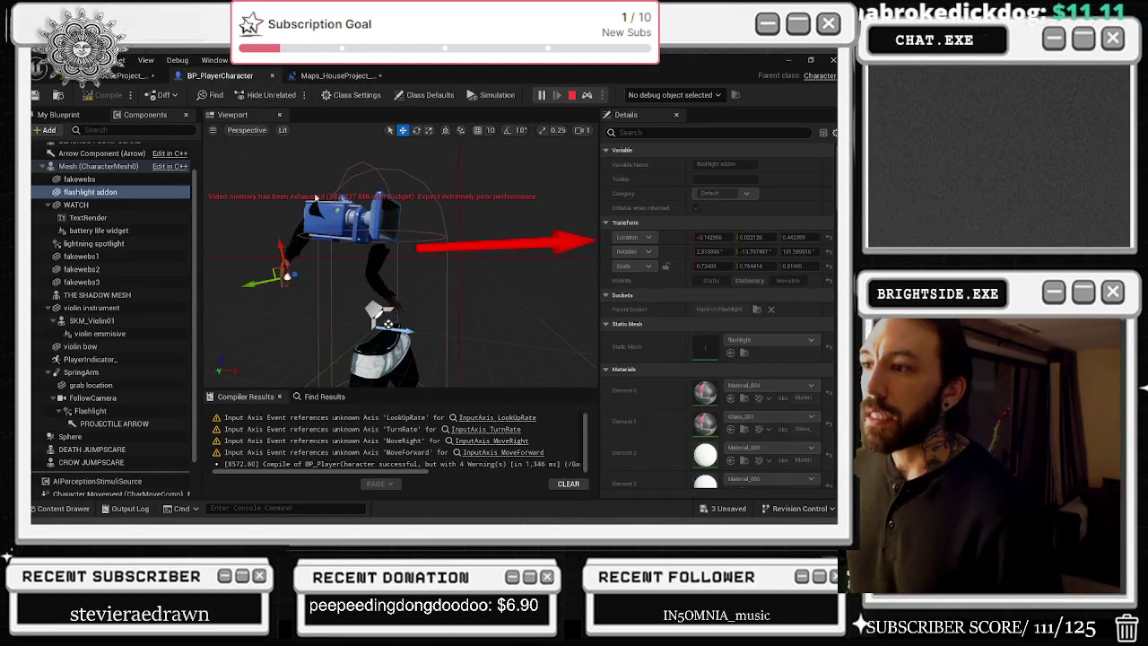
# Step: Find all references to the flashlight addon component and jump to the first Get flashlight addon result
pyautogui.scroll(2, 123, 235)
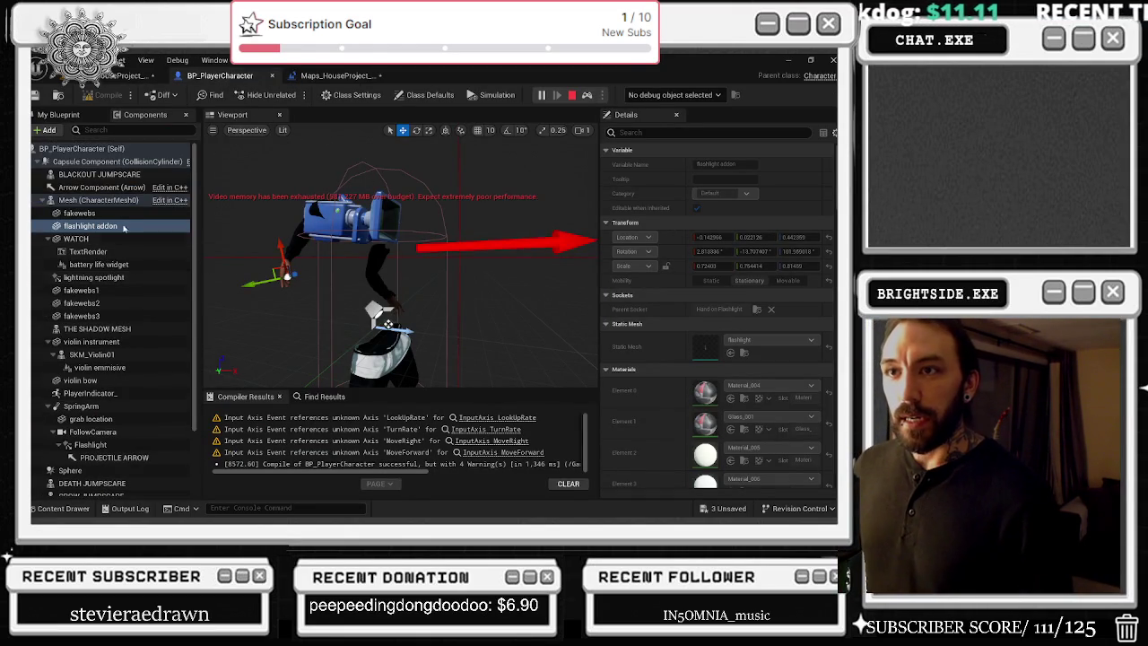
pyautogui.click(79, 148)
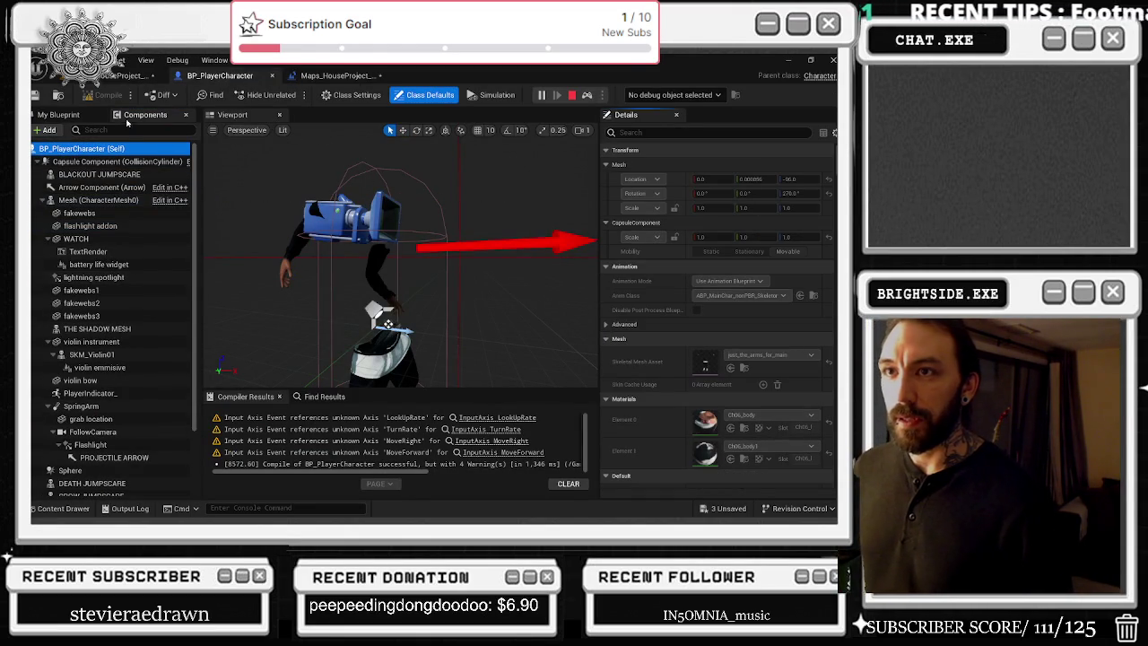
pyautogui.click(90, 226)
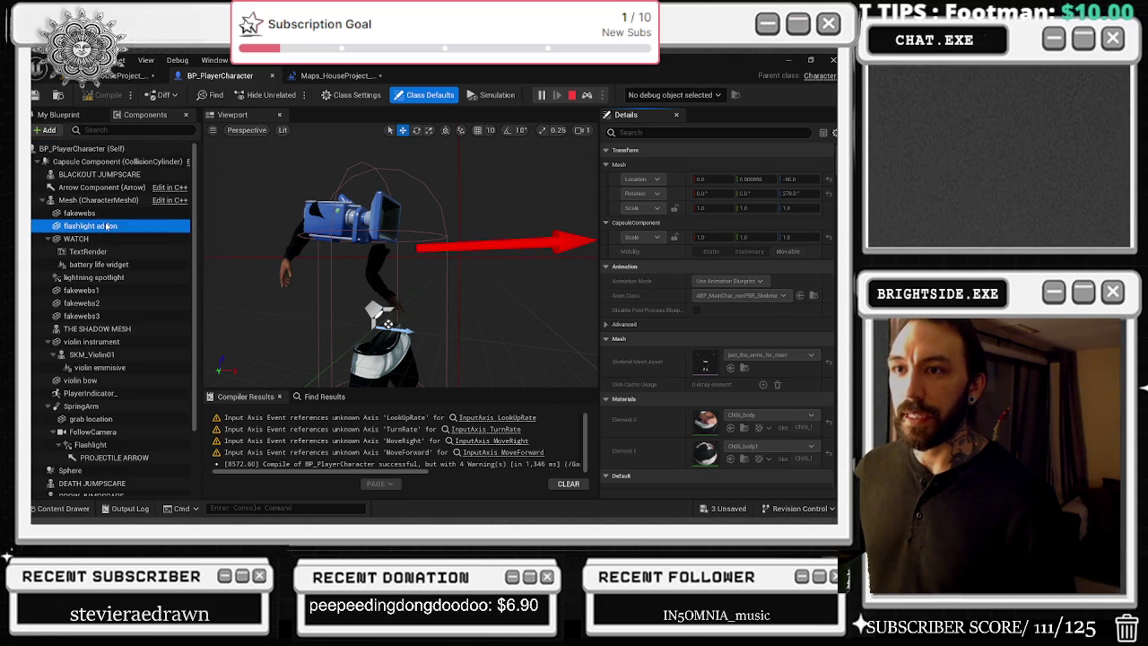
pyautogui.rightClick(108, 225)
pyautogui.click(287, 248)
pyautogui.click(322, 400)
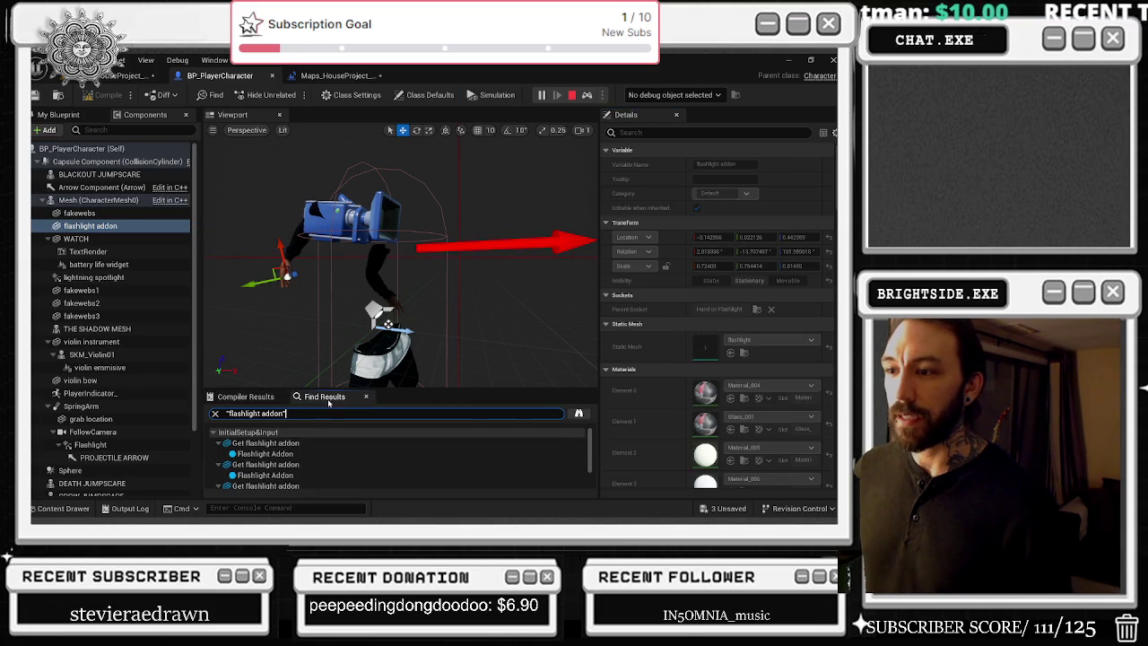
pyautogui.click(293, 443)
pyautogui.doubleClick(292, 444)
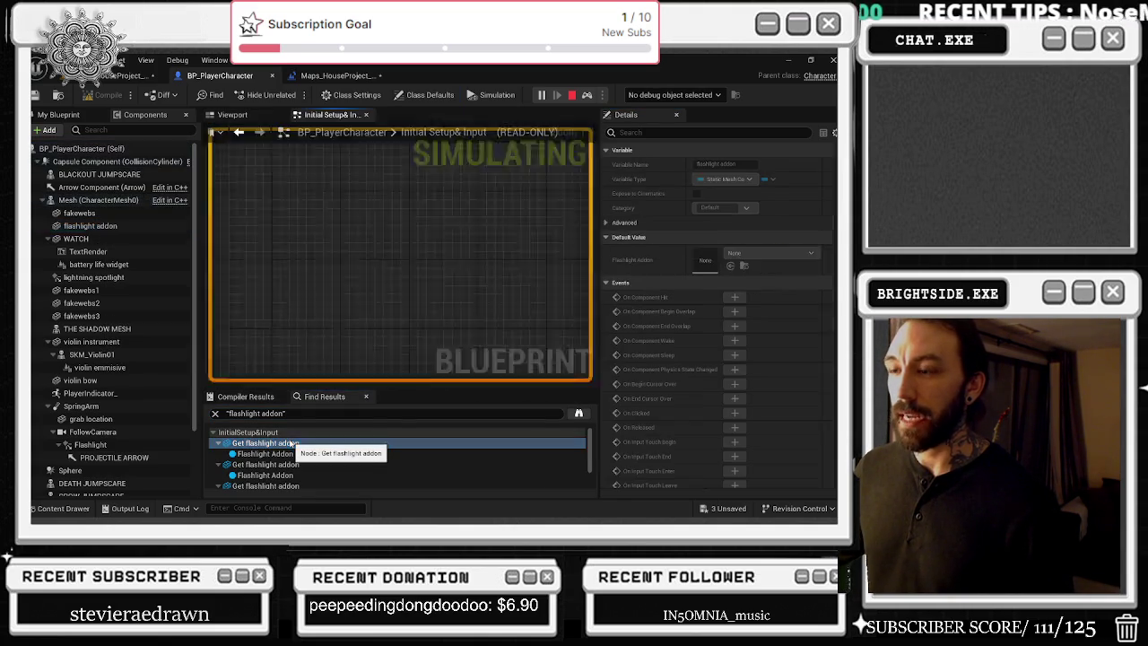
# Step: Stop the play session and step through the next flashlight addon references in the graph
pyautogui.press('Escape')
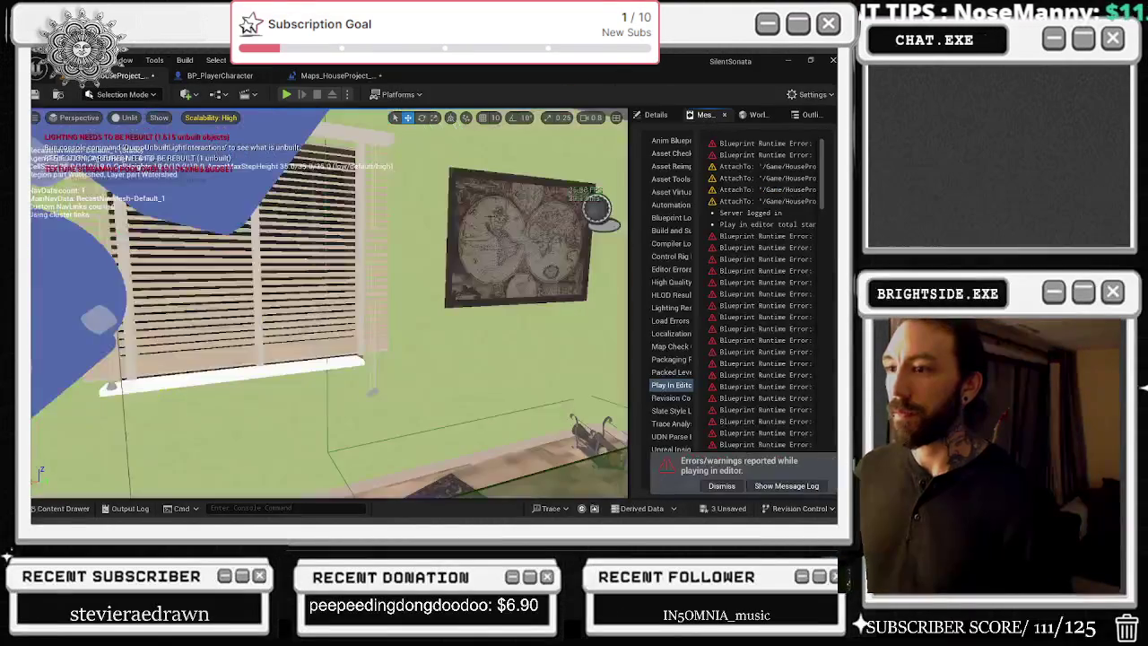
pyautogui.click(231, 77)
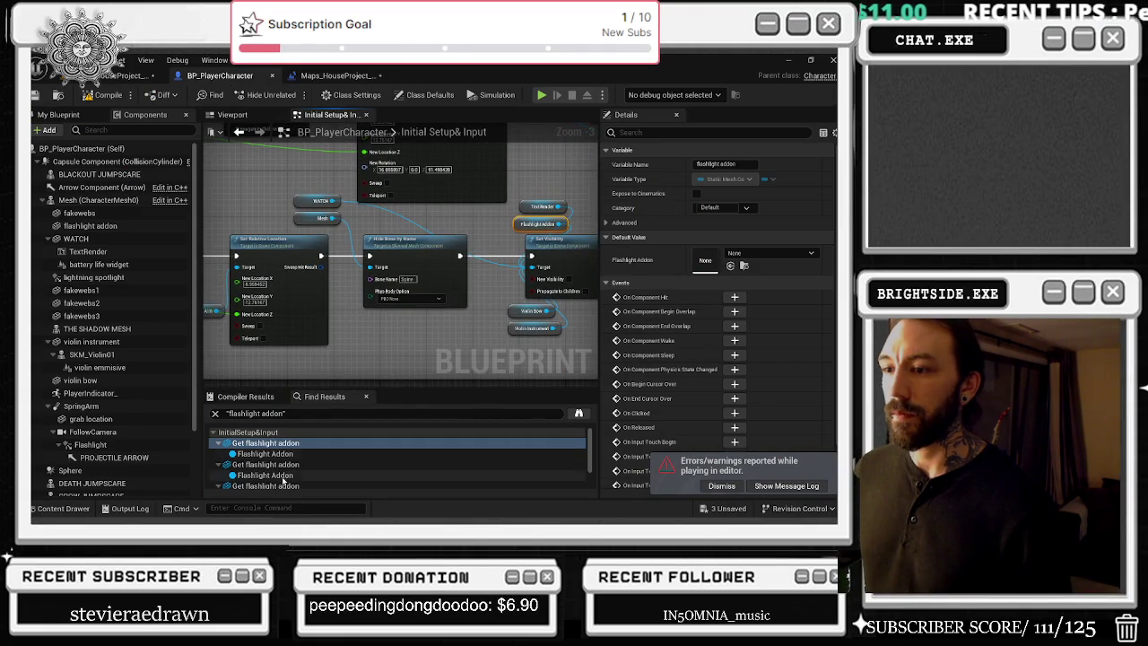
pyautogui.doubleClick(268, 466)
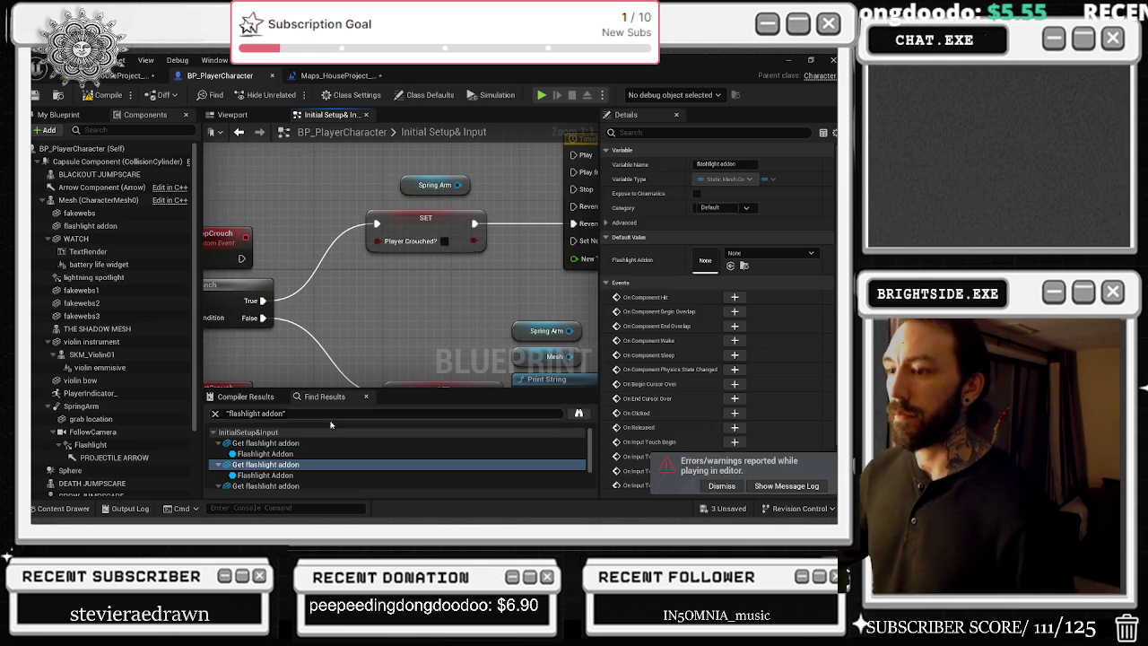
pyautogui.scroll(-2, 260, 462)
pyautogui.click(261, 469)
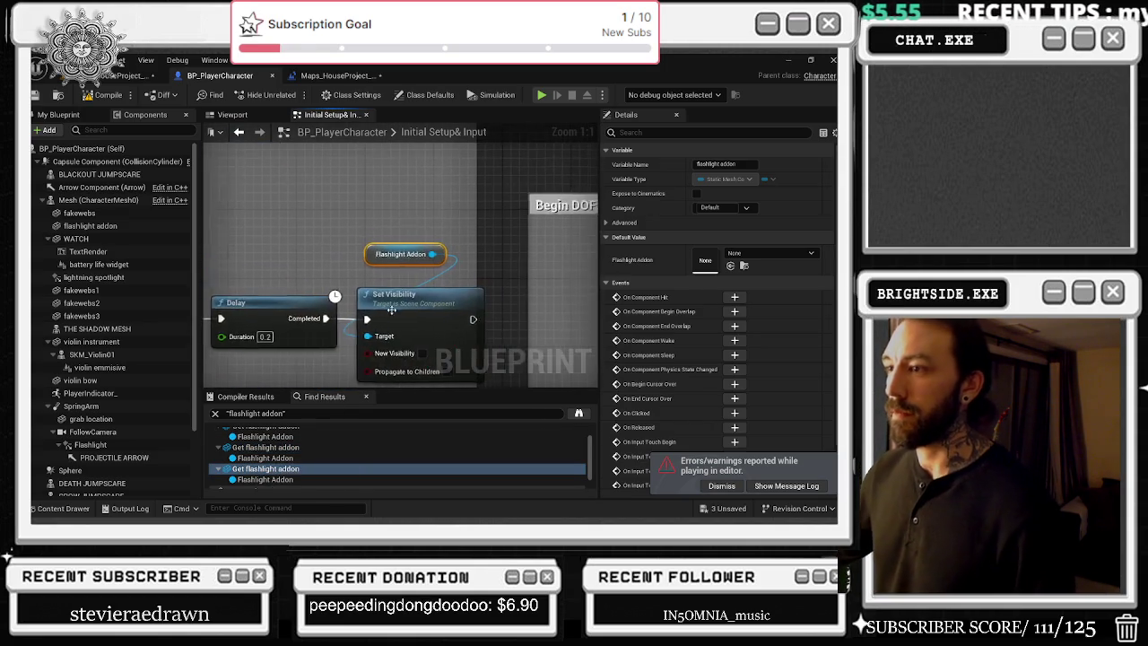
pyautogui.click(296, 446)
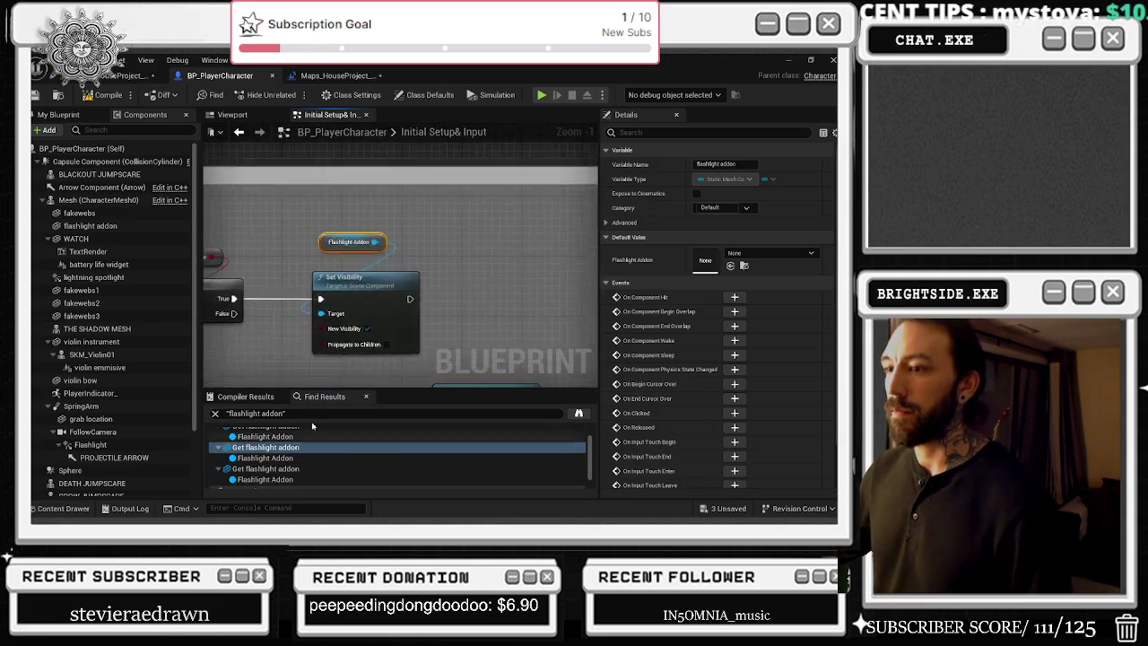
# Step: Review the Set Visibility and Delay node groups around the remaining flashlight addon getters
pyautogui.moveTo(525, 250); pyautogui.dragTo(270, 252)
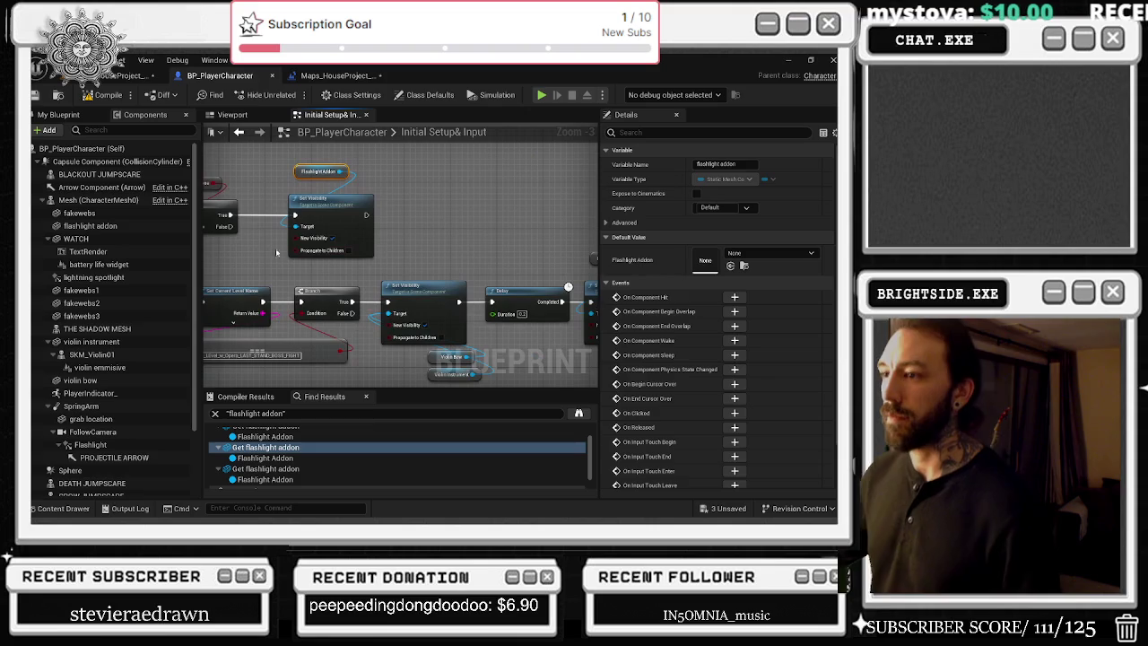
pyautogui.moveTo(407, 244); pyautogui.dragTo(258, 228)
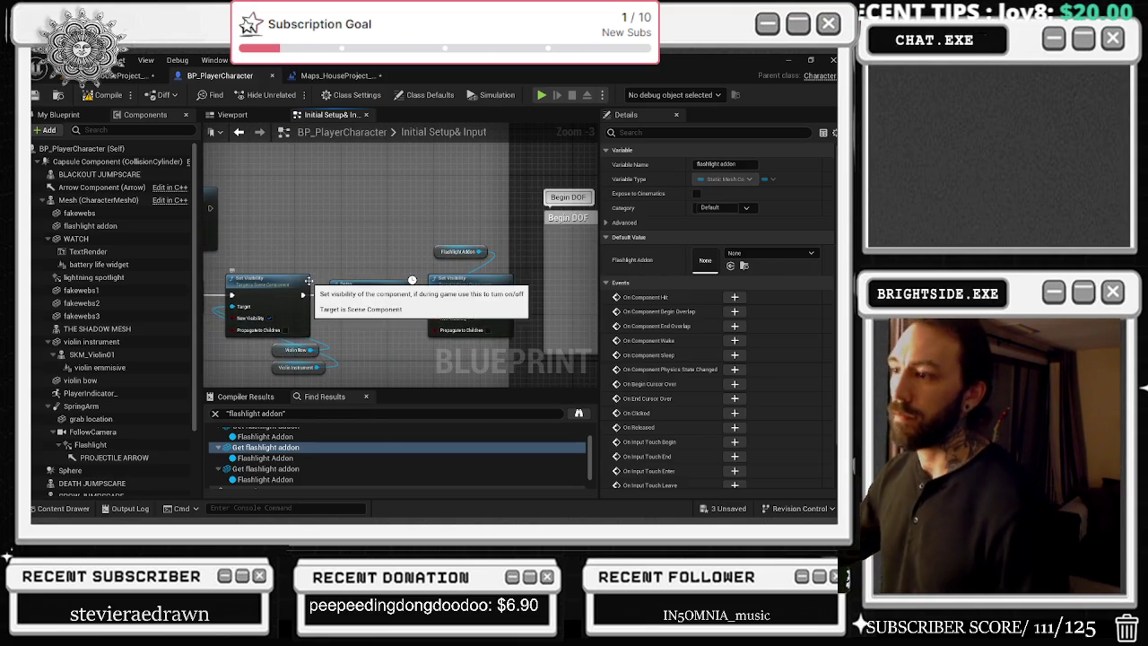
pyautogui.scroll(-2, 308, 444)
pyautogui.doubleClick(287, 451)
pyautogui.scroll(-1, 337, 305)
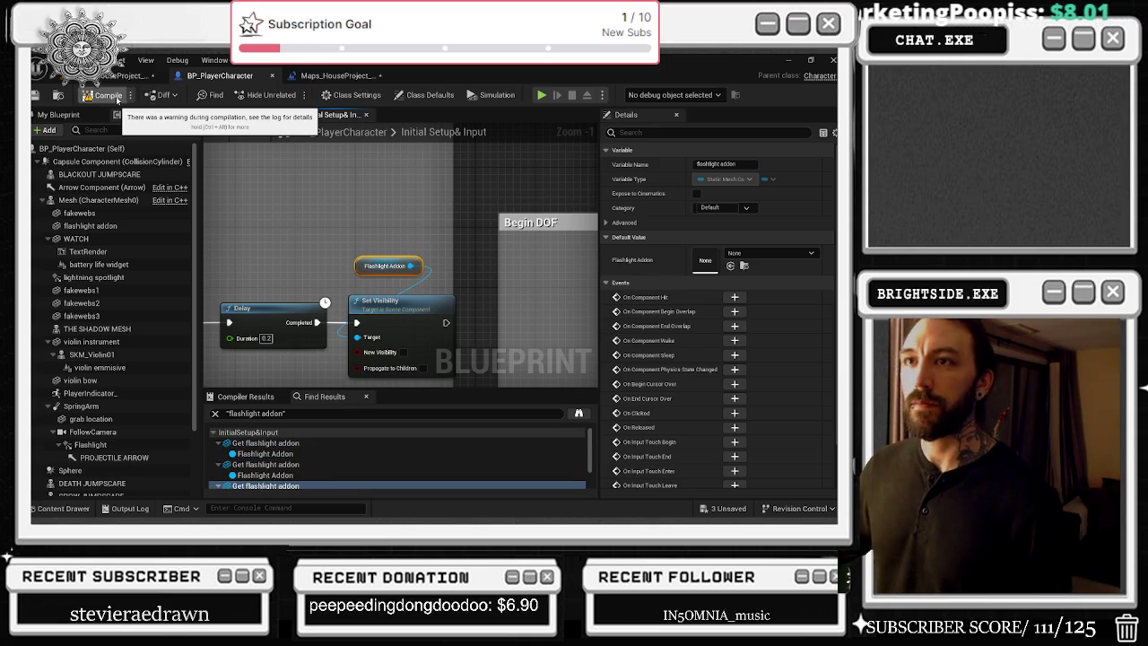
# Step: In the level Blueprint's Event Graph, bring the Cast, Set Visibility and Set Movement Mode nodes into view
pyautogui.click(340, 79)
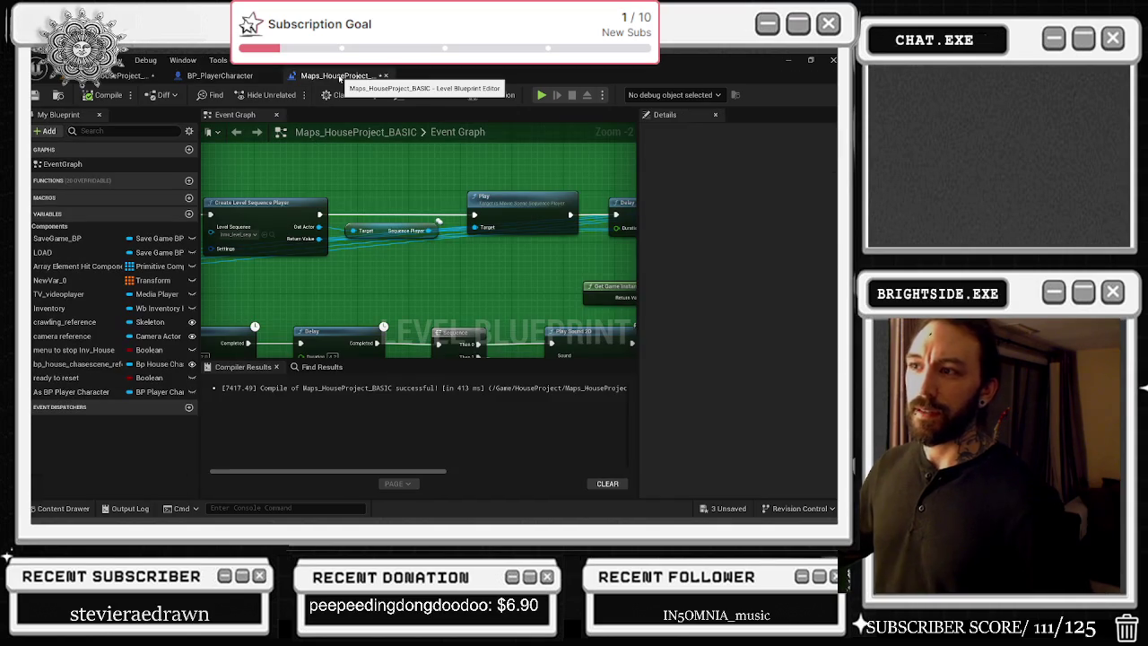
pyautogui.scroll(-2, 473, 237)
pyautogui.moveTo(356, 261); pyautogui.dragTo(636, 283)
pyautogui.moveTo(420, 286); pyautogui.dragTo(509, 311)
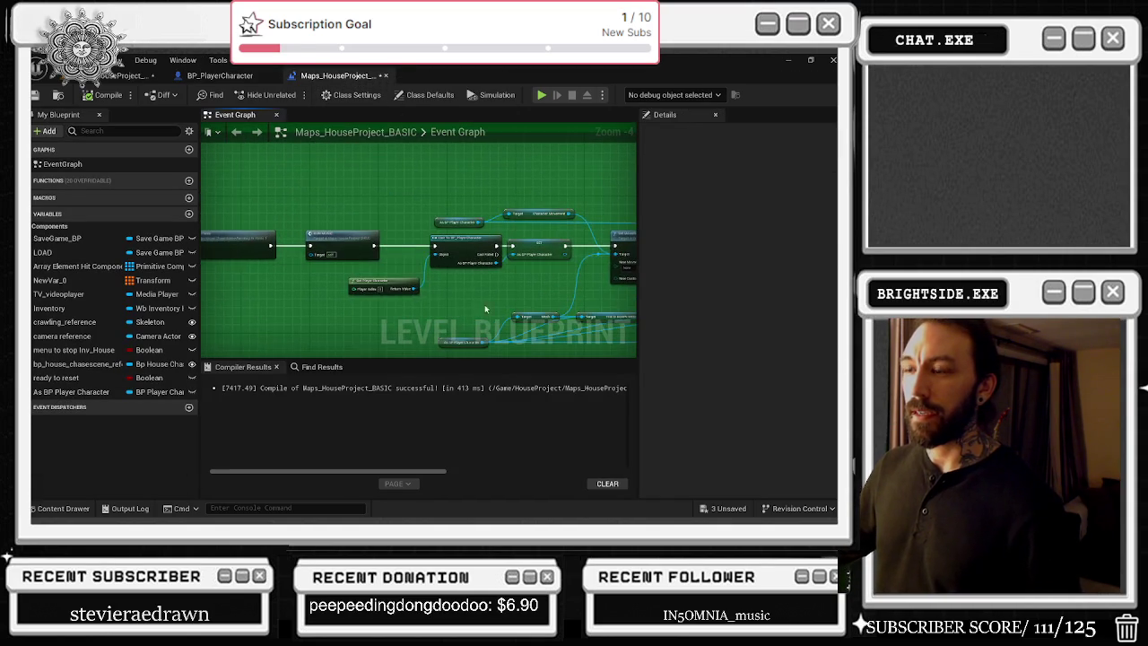
pyautogui.moveTo(384, 300); pyautogui.dragTo(541, 216)
pyautogui.scroll(1, 541, 216)
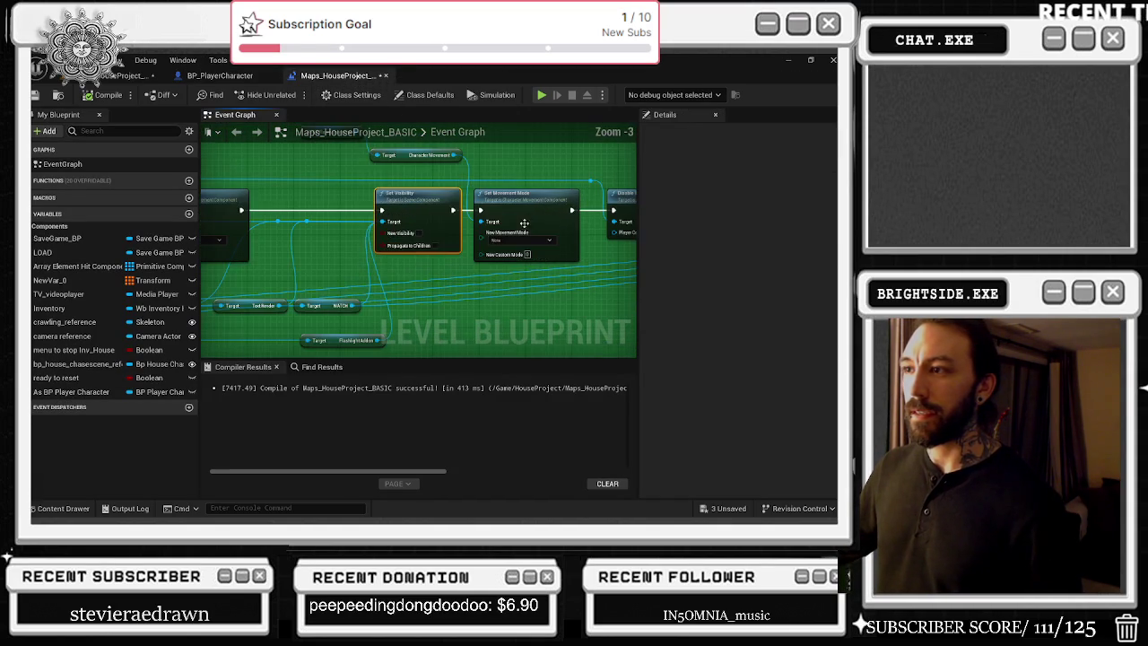
# Step: Reposition the Flashlight Addon getter and survey the level sequence, sound and Enable Input nodes
pyautogui.moveTo(403, 286)
pyautogui.mouseDown()
pyautogui.moveTo(615, 285)
pyautogui.moveTo(610, 342)
pyautogui.moveTo(604, 327)
pyautogui.mouseUp()
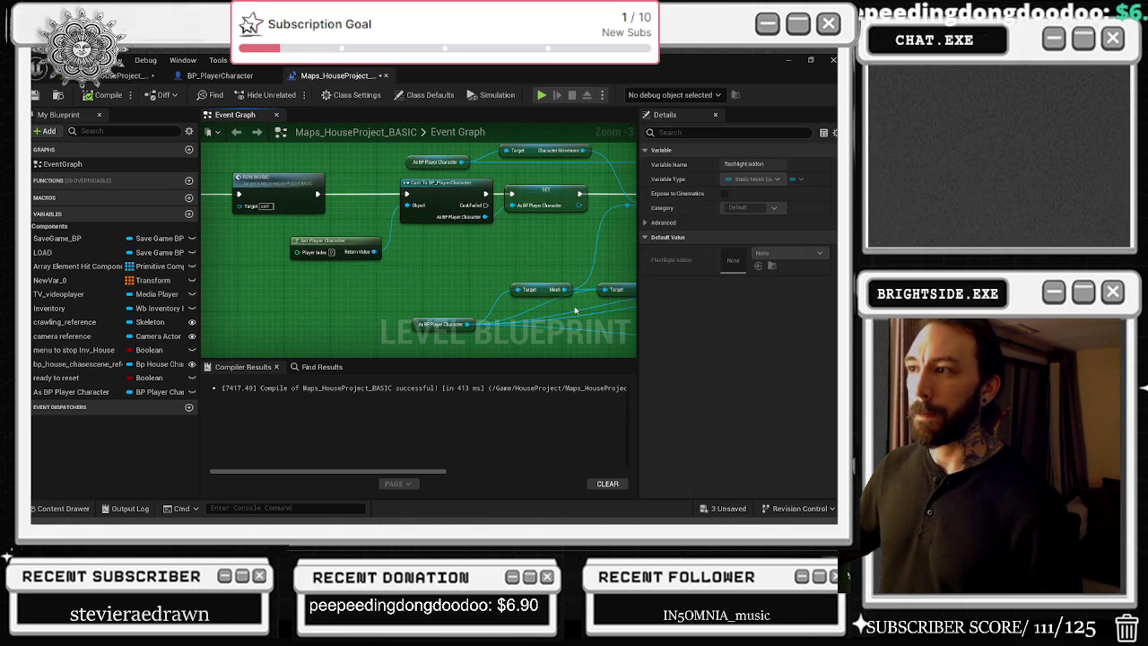
pyautogui.moveTo(517, 259)
pyautogui.mouseDown()
pyautogui.moveTo(285, 288)
pyautogui.moveTo(333, 282)
pyautogui.moveTo(311, 217)
pyautogui.mouseUp()
pyautogui.moveTo(583, 302)
pyautogui.mouseDown()
pyautogui.moveTo(583, 279)
pyautogui.moveTo(340, 296)
pyautogui.moveTo(233, 327)
pyautogui.mouseUp()
pyautogui.moveTo(299, 267)
pyautogui.mouseDown()
pyautogui.moveTo(428, 184)
pyautogui.moveTo(10, 244)
pyautogui.mouseUp()
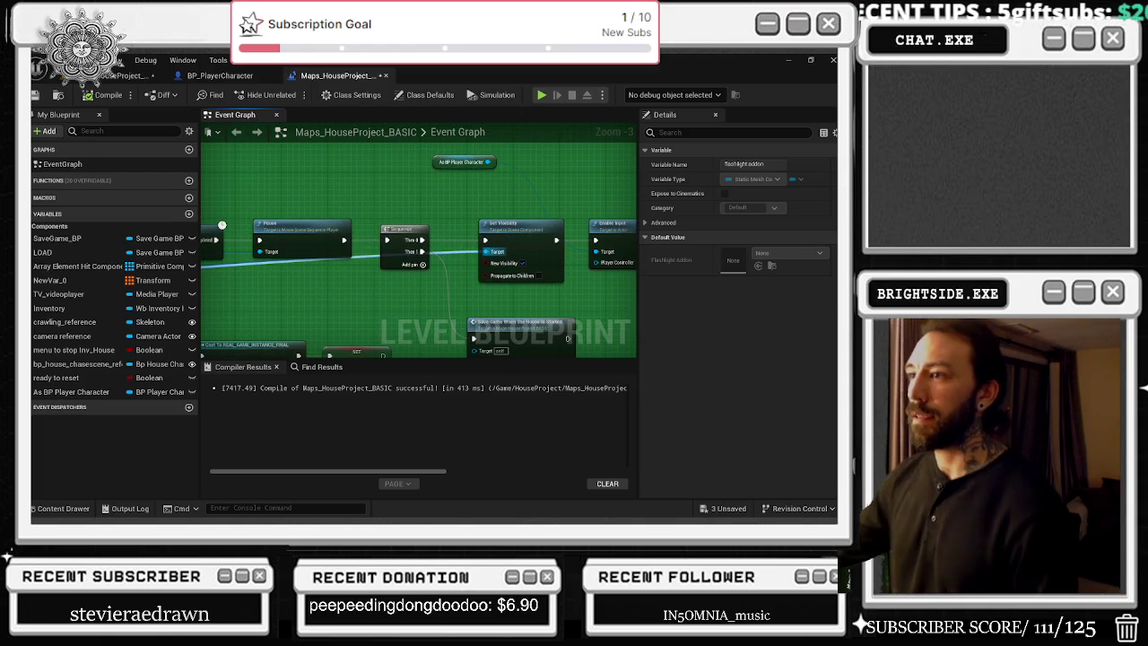
pyautogui.moveTo(236, 310); pyautogui.dragTo(227, 309)
pyautogui.moveTo(463, 218)
pyautogui.mouseDown()
pyautogui.moveTo(306, 201)
pyautogui.moveTo(426, 204)
pyautogui.moveTo(474, 226)
pyautogui.mouseUp()
pyautogui.moveTo(526, 302); pyautogui.dragTo(542, 327)
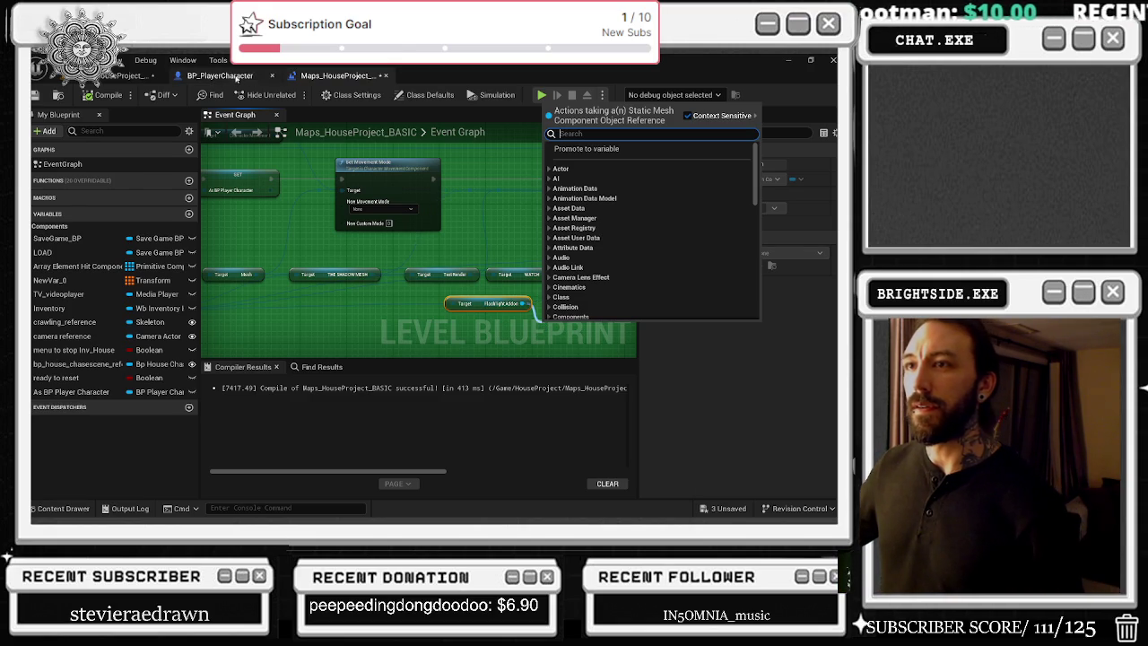
# Step: Recheck the flashlight visibility nodes in BP_PlayerCharacter, then return to the HouseProject level blueprint
pyautogui.click(184, 76)
pyautogui.scroll(-1, 330, 233)
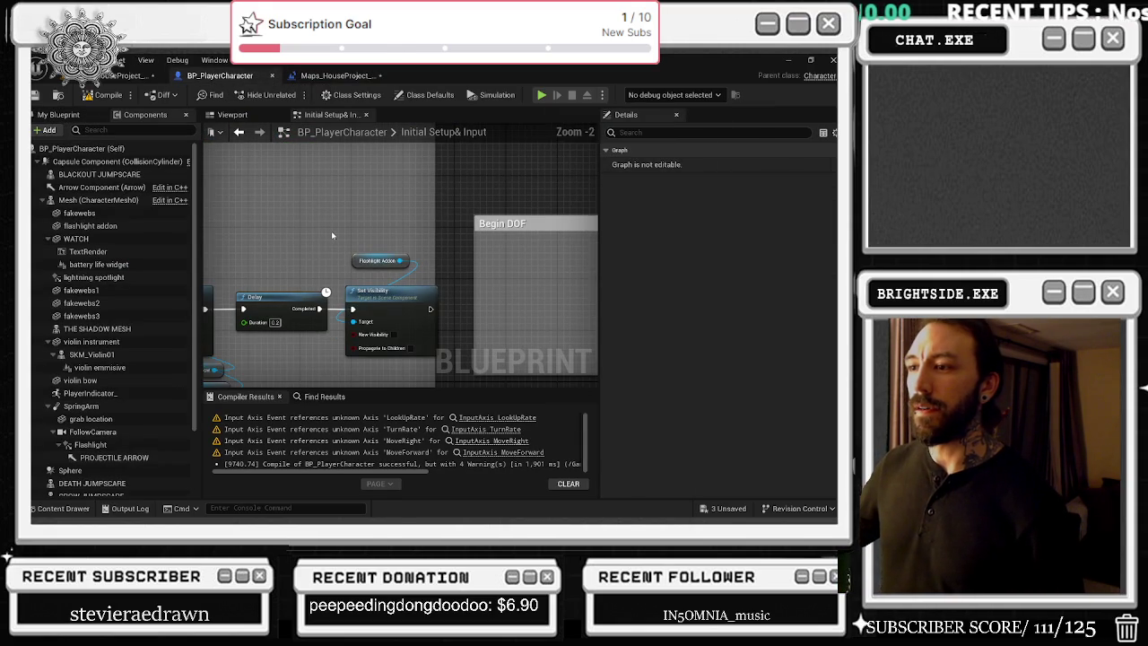
pyautogui.moveTo(331, 236)
pyautogui.mouseDown()
pyautogui.moveTo(574, 233)
pyautogui.moveTo(599, 218)
pyautogui.mouseUp()
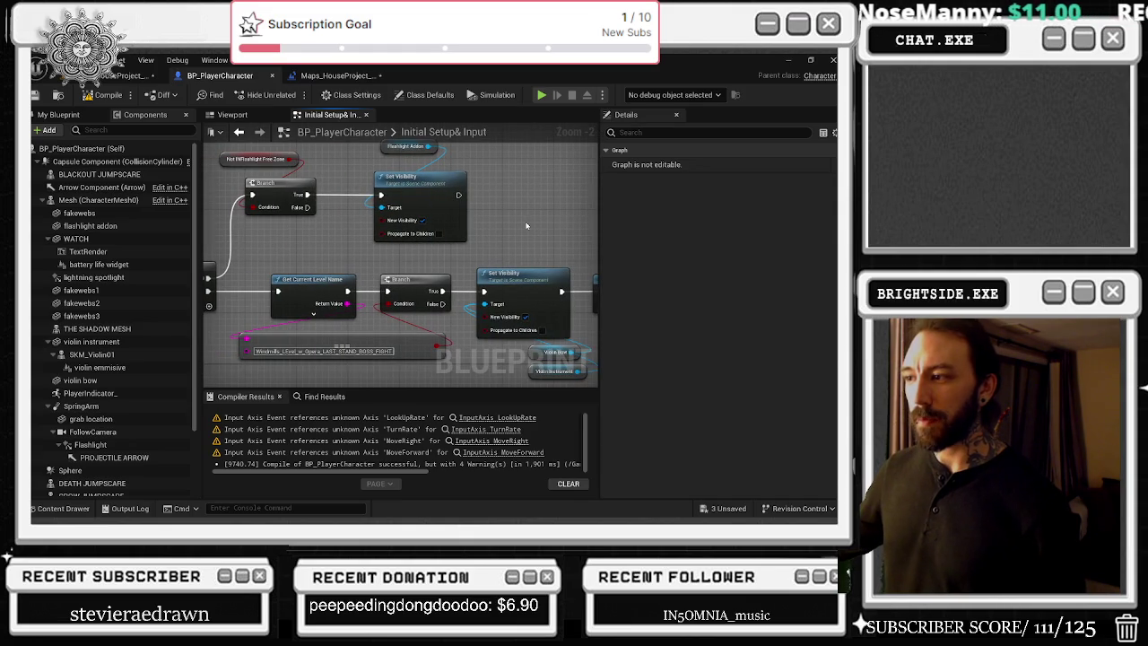
pyautogui.scroll(-4, 522, 222)
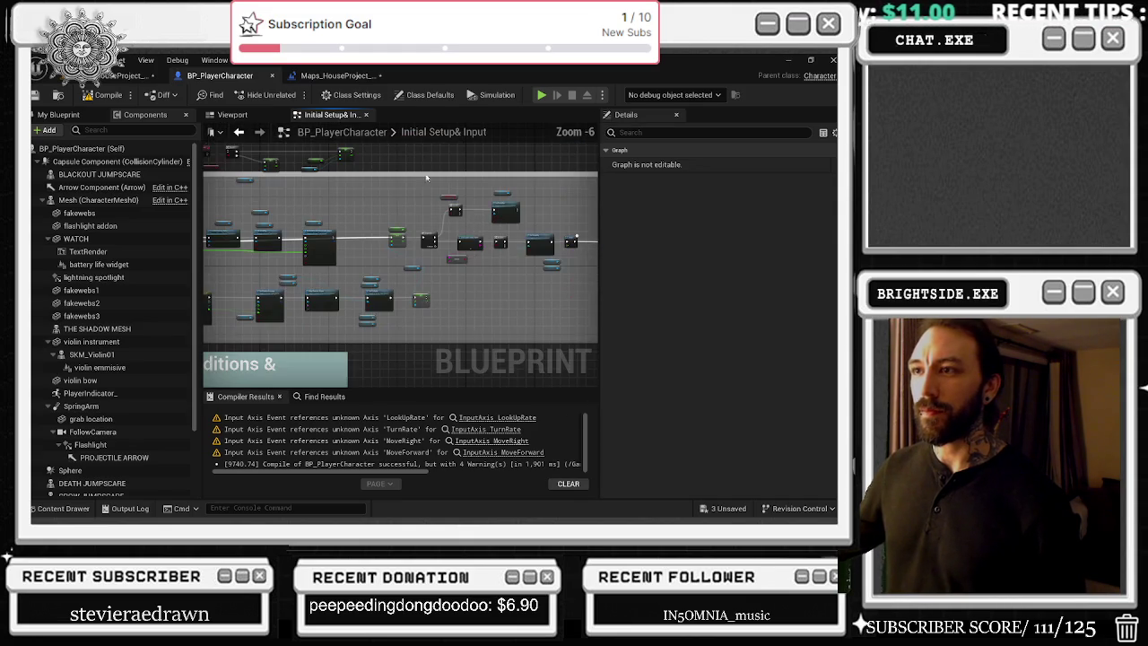
pyautogui.click(342, 77)
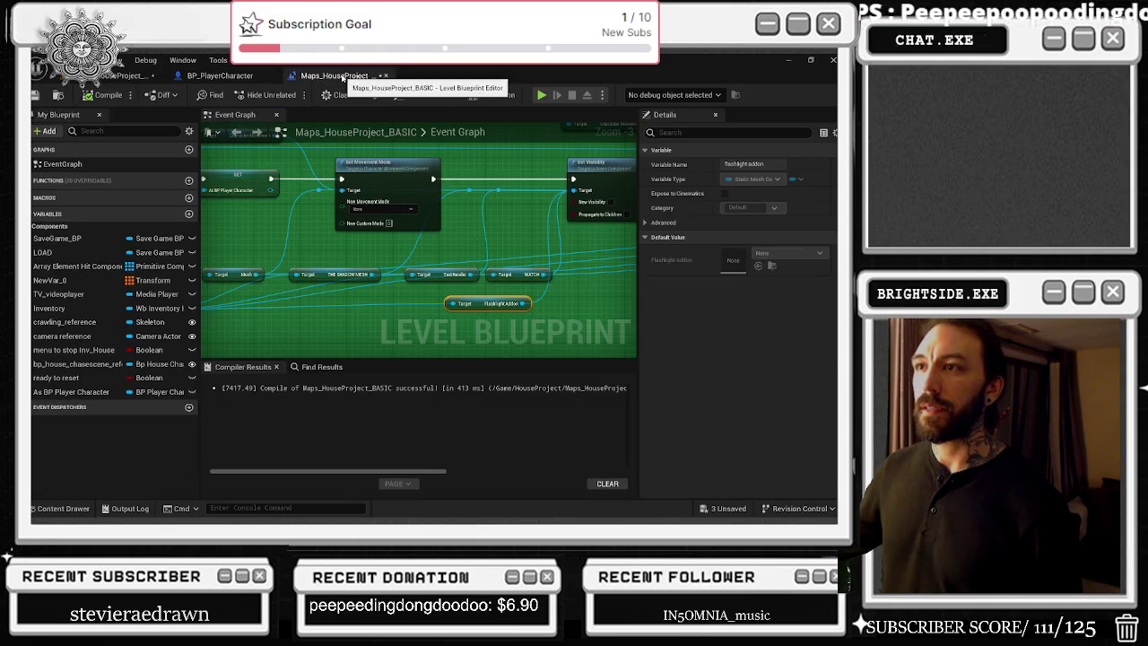
# Step: Pan to the Cast, SET and Set Movement Mode nodes and select them
pyautogui.moveTo(556, 237); pyautogui.dragTo(837, 241)
pyautogui.moveTo(738, 236)
pyautogui.mouseDown()
pyautogui.moveTo(335, 243)
pyautogui.moveTo(418, 215)
pyautogui.mouseUp()
pyautogui.moveTo(211, 193); pyautogui.dragTo(385, 312)
pyautogui.moveTo(282, 152)
pyautogui.mouseDown()
pyautogui.moveTo(484, 268)
pyautogui.moveTo(457, 293)
pyautogui.moveTo(468, 265)
pyautogui.moveTo(434, 258)
pyautogui.moveTo(440, 201)
pyautogui.moveTo(375, 180)
pyautogui.moveTo(377, 203)
pyautogui.moveTo(399, 204)
pyautogui.mouseUp()
pyautogui.click(533, 217)
pyautogui.scroll(3, 378, 185)
pyautogui.scroll(-3, 345, 203)
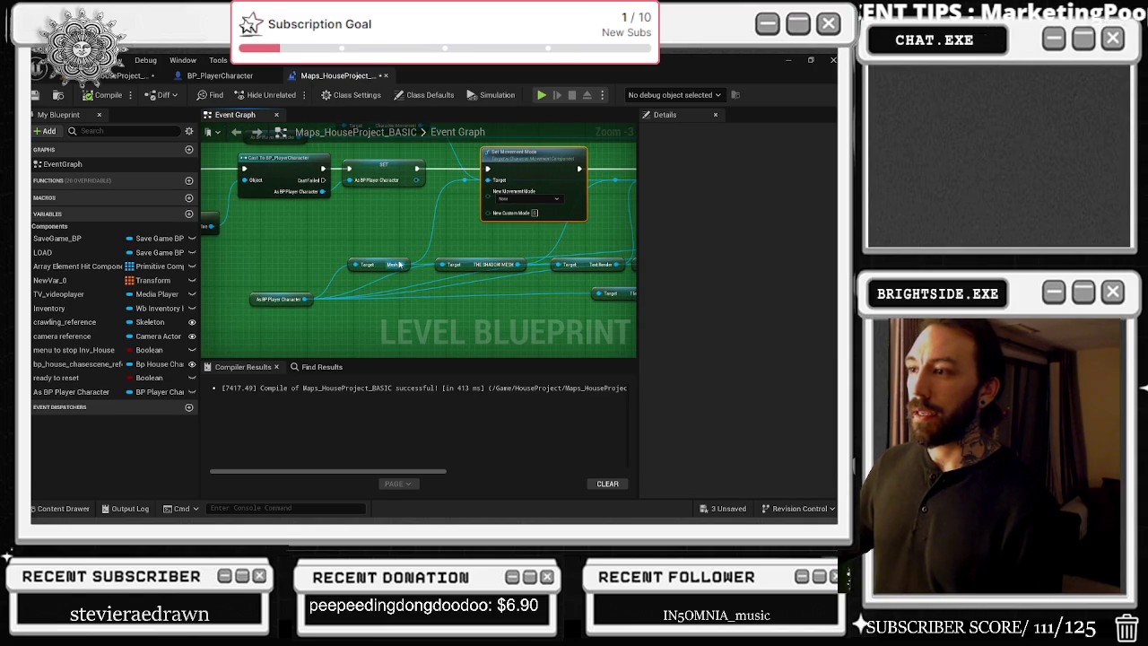
# Step: Select the Target Mesh, THE SHADOW MESH, TextRender, WATCH and FlashlightAddon nodes, then return to BP_PlayerCharacter
pyautogui.moveTo(318, 308); pyautogui.dragTo(256, 308)
pyautogui.moveTo(404, 278); pyautogui.dragTo(316, 243)
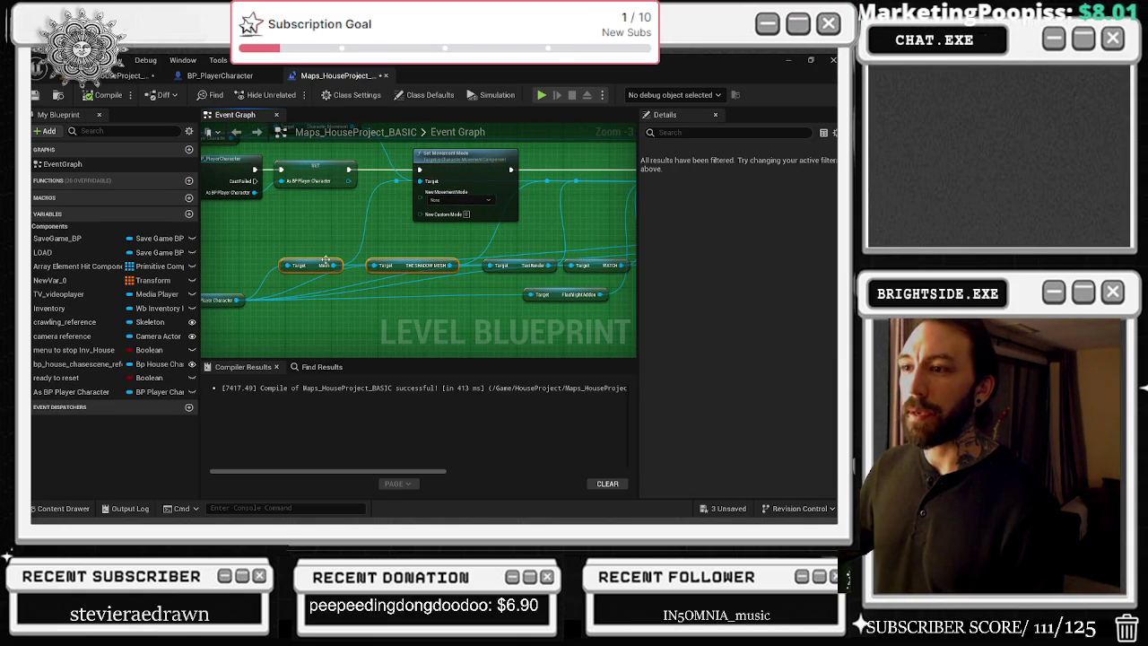
pyautogui.moveTo(265, 292); pyautogui.dragTo(281, 287)
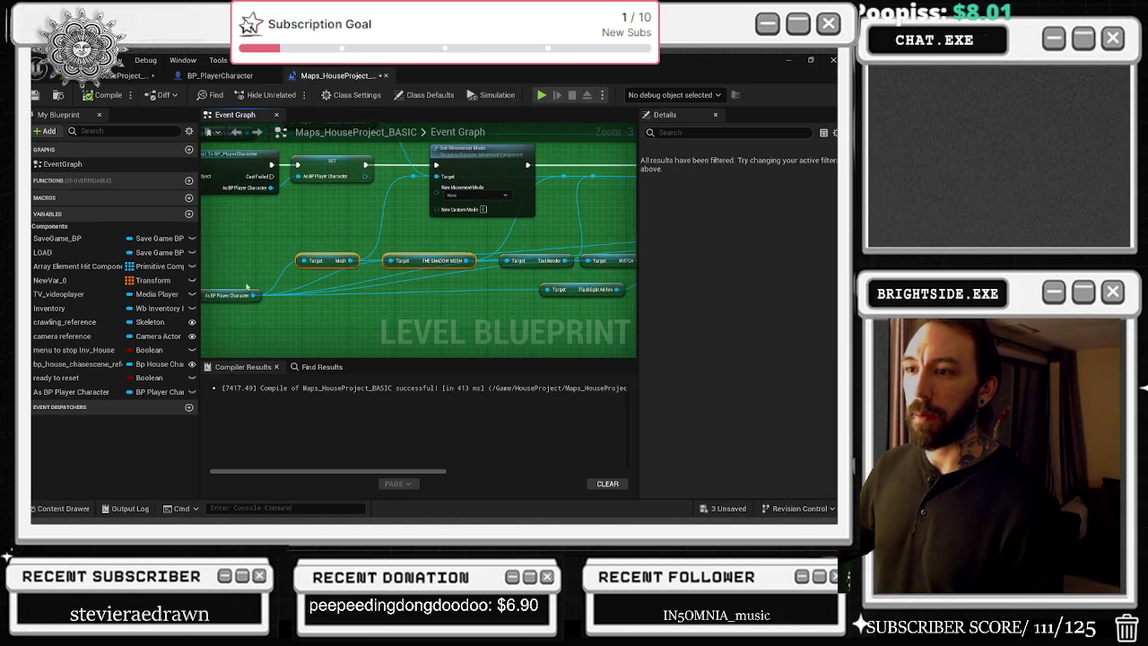
pyautogui.click(231, 295)
pyautogui.keyDown('ctrl'); pyautogui.click(332, 260); pyautogui.keyUp('ctrl')
pyautogui.moveTo(271, 241); pyautogui.dragTo(394, 282)
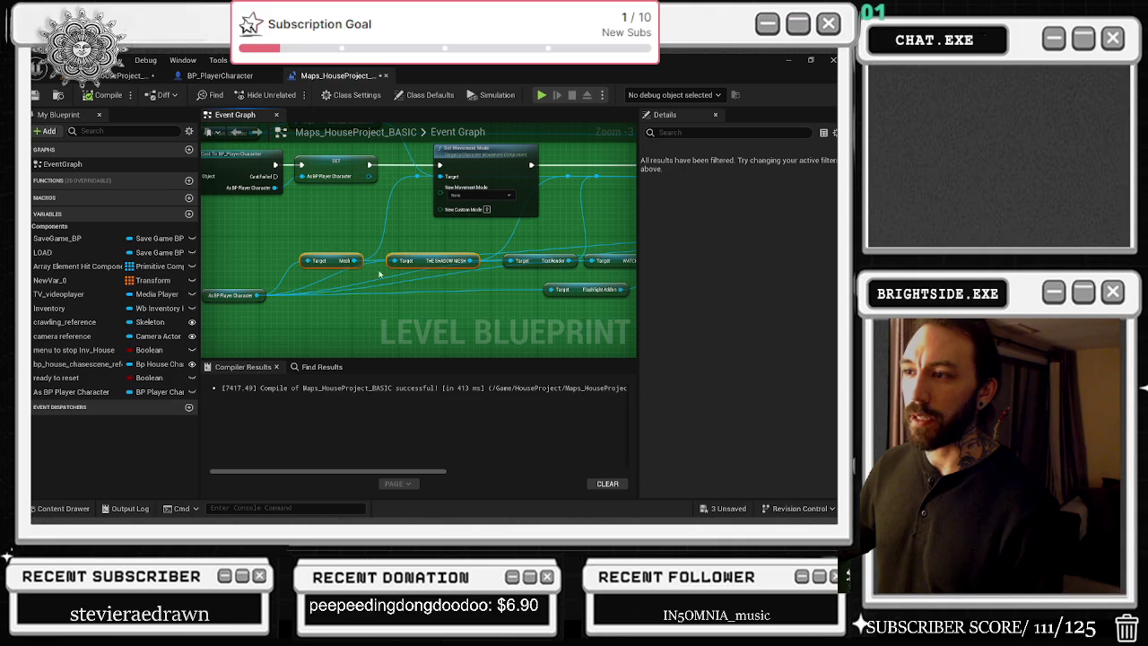
pyautogui.moveTo(343, 252); pyautogui.dragTo(213, 252)
pyautogui.moveTo(381, 250)
pyautogui.mouseDown()
pyautogui.moveTo(481, 264)
pyautogui.moveTo(440, 301)
pyautogui.moveTo(483, 301)
pyautogui.mouseUp()
pyautogui.click(431, 301)
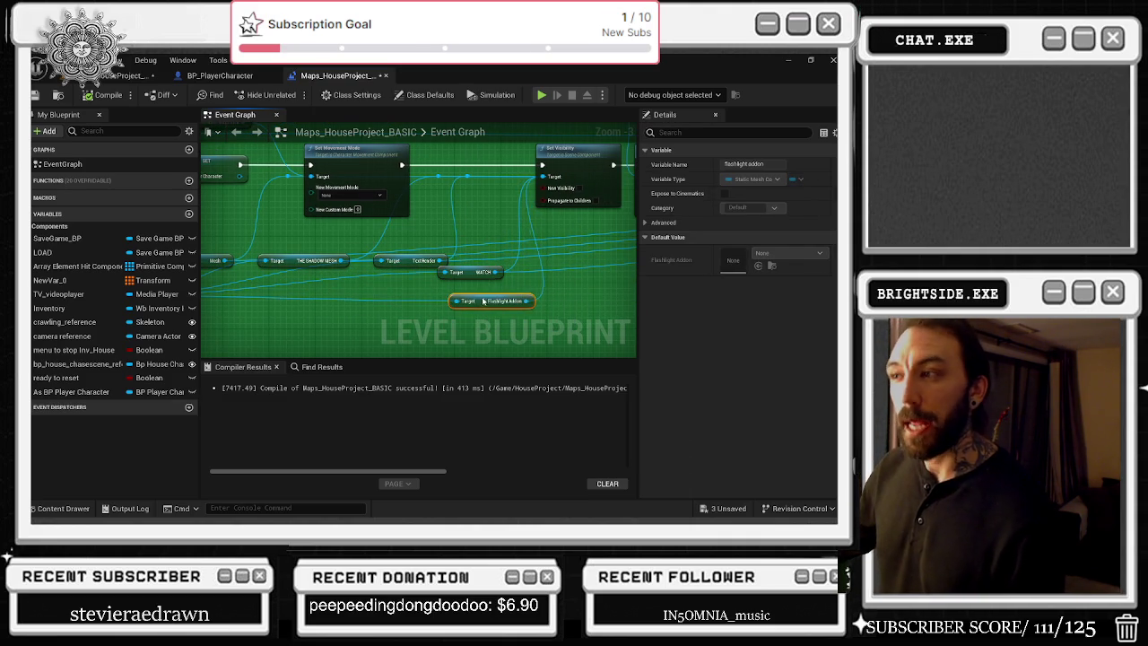
pyautogui.click(239, 77)
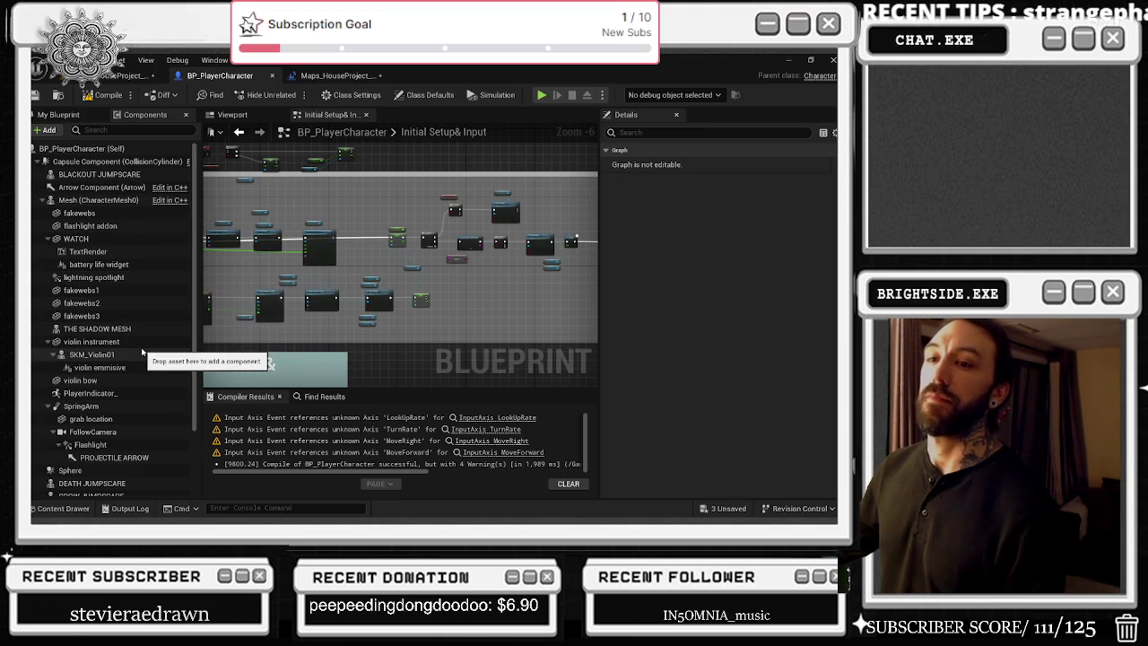
# Step: Inspect the Flashlight and flashlight addon components' Hand on Flashlight socket, then drag from the level blueprint's Flashlight Addon pin
pyautogui.click(131, 447)
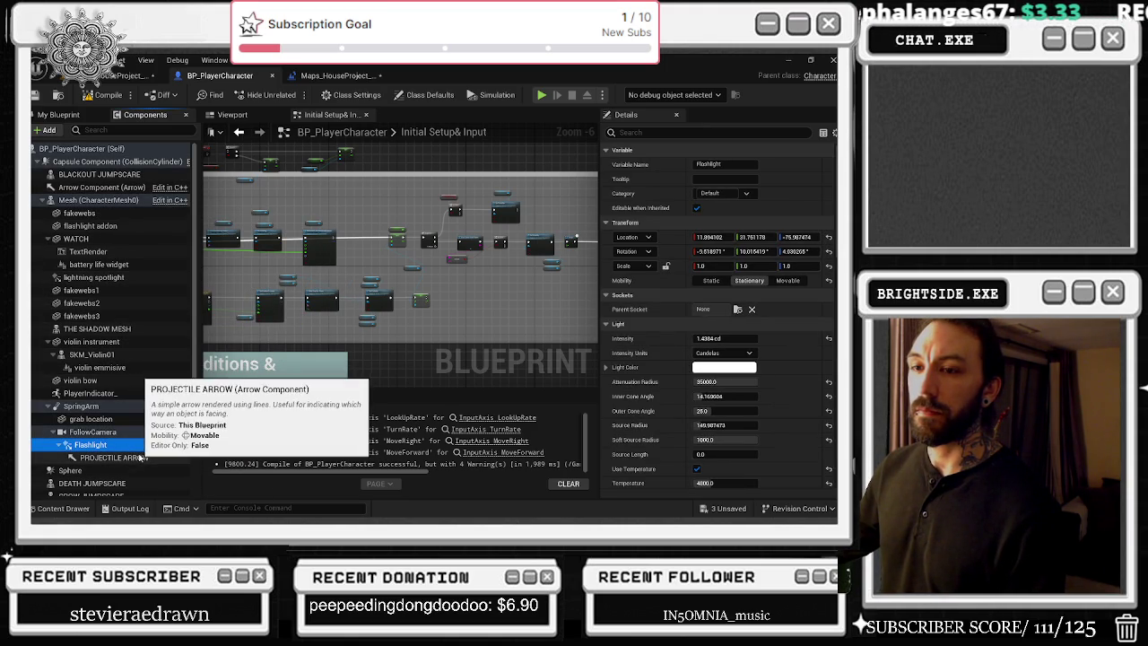
pyautogui.click(90, 226)
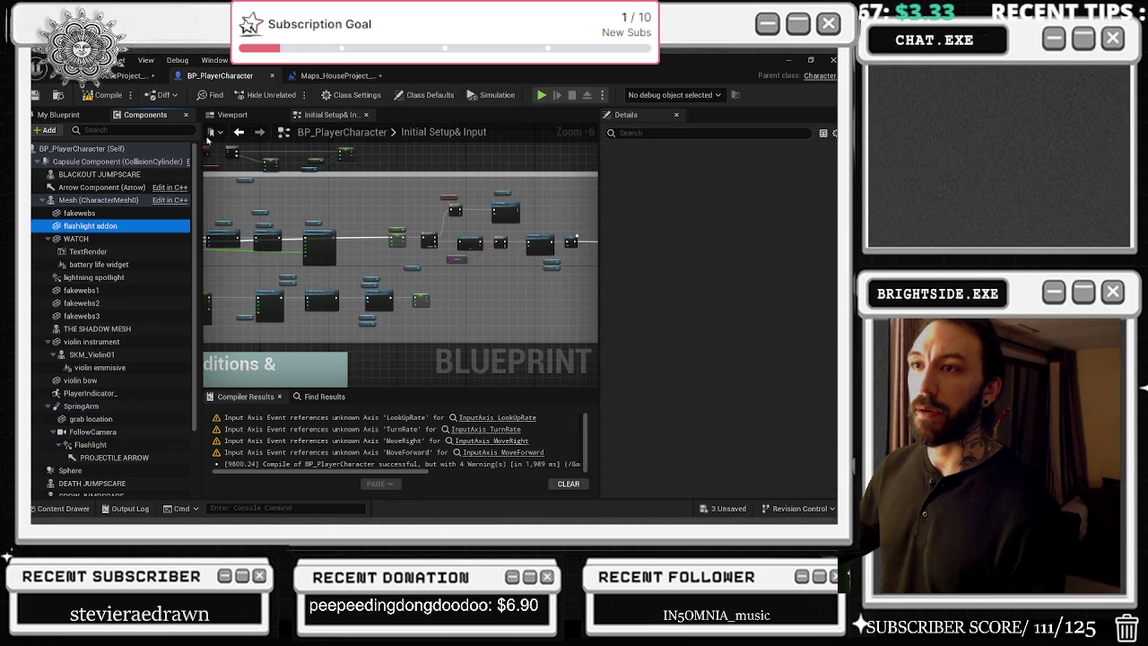
pyautogui.click(218, 118)
pyautogui.moveTo(278, 207); pyautogui.dragTo(361, 239)
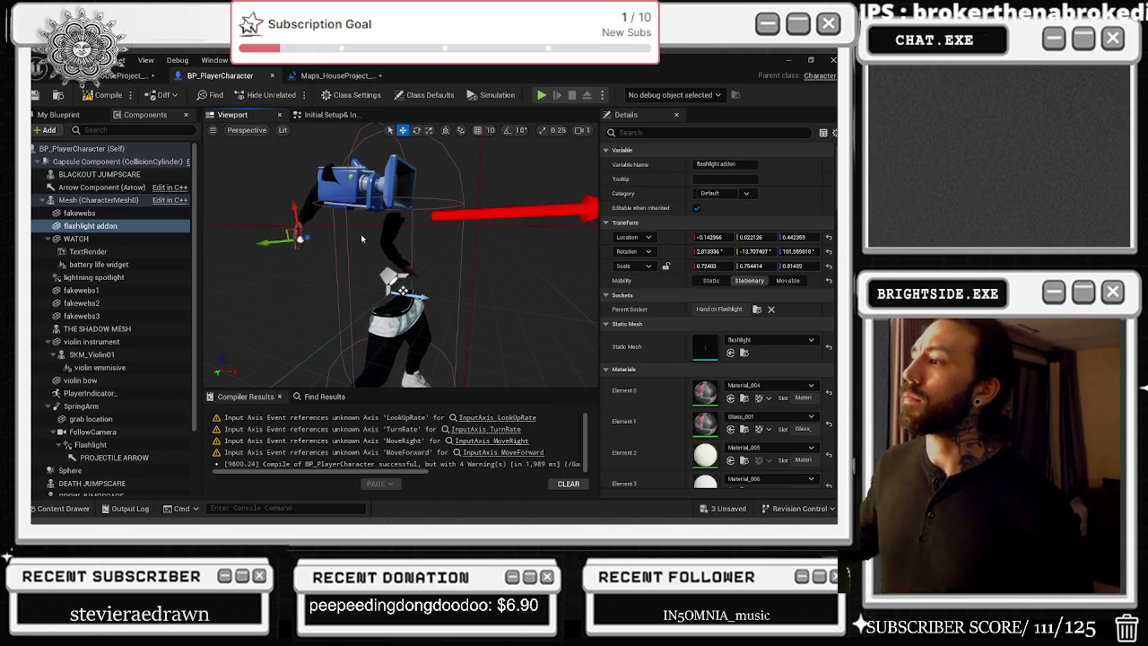
pyautogui.scroll(-3, 726, 215)
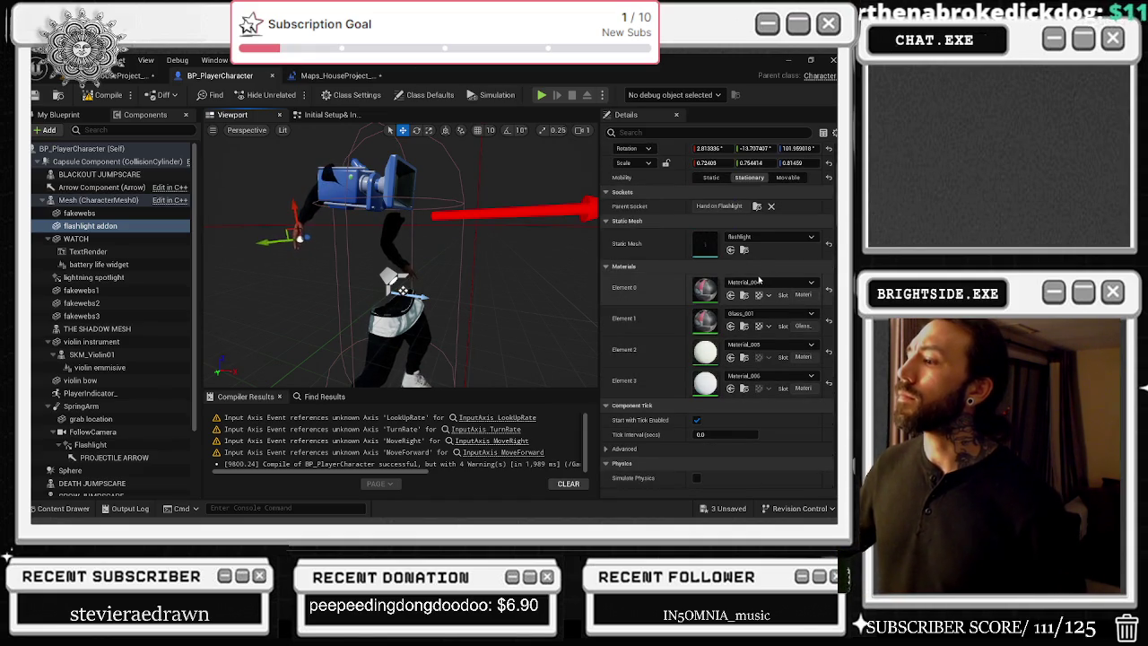
pyautogui.scroll(-2, 758, 280)
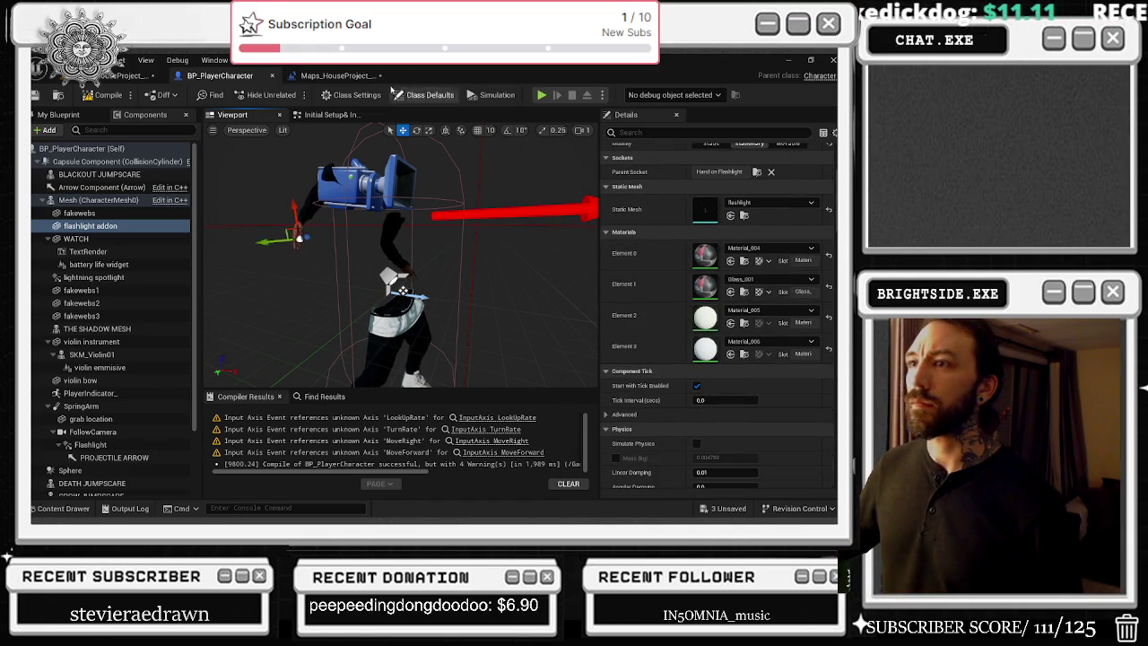
pyautogui.click(327, 75)
pyautogui.moveTo(516, 301); pyautogui.dragTo(532, 309)
# Step: Add a 'set hidden' Set Hidden in Game node and run it after Set Movement Mode
pyautogui.write('sr')
pyautogui.press('BackSpace')
pyautogui.write('et hidden')
pyautogui.press('Return')
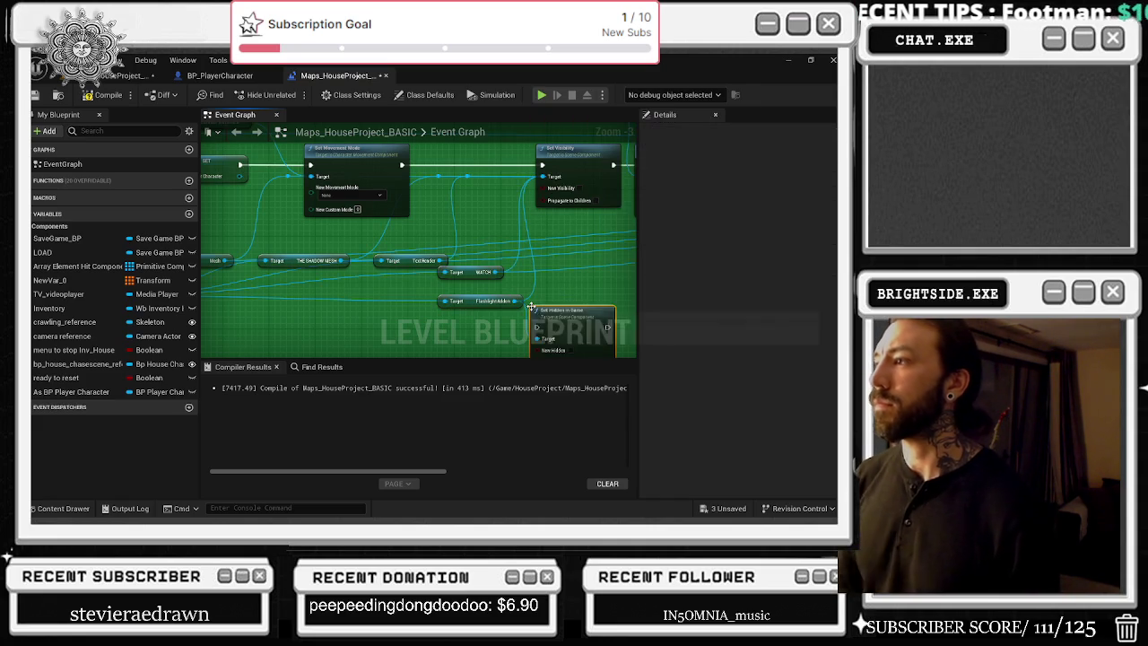
pyautogui.moveTo(532, 308); pyautogui.dragTo(434, 164)
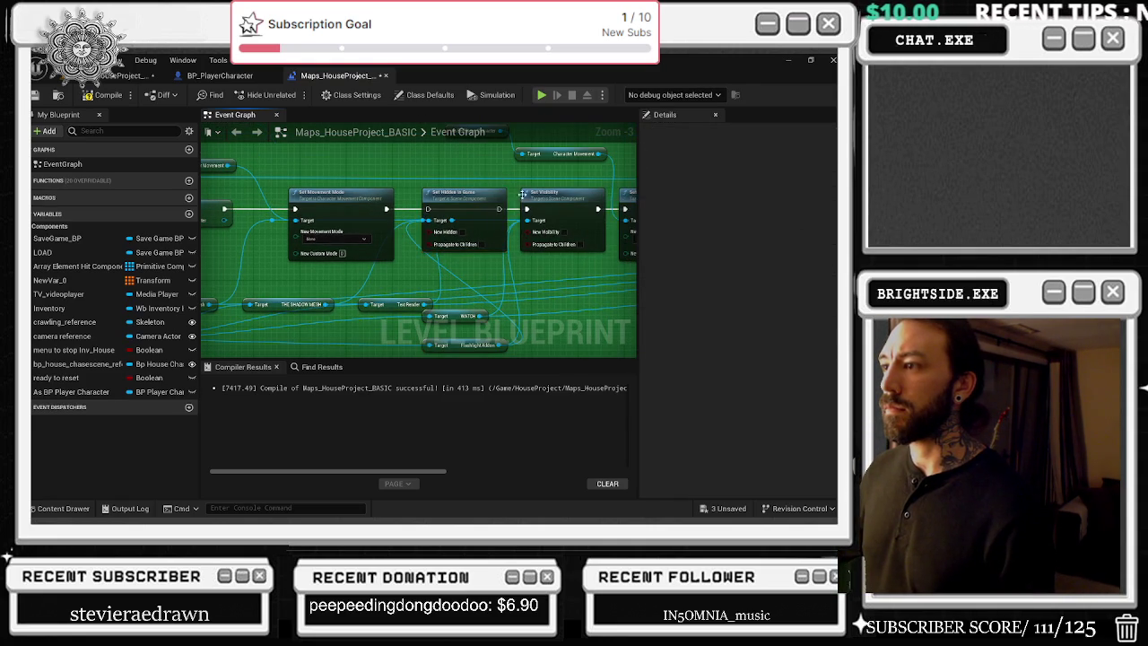
pyautogui.moveTo(386, 209)
pyautogui.mouseDown()
pyautogui.moveTo(429, 214)
pyautogui.moveTo(479, 188)
pyautogui.mouseUp()
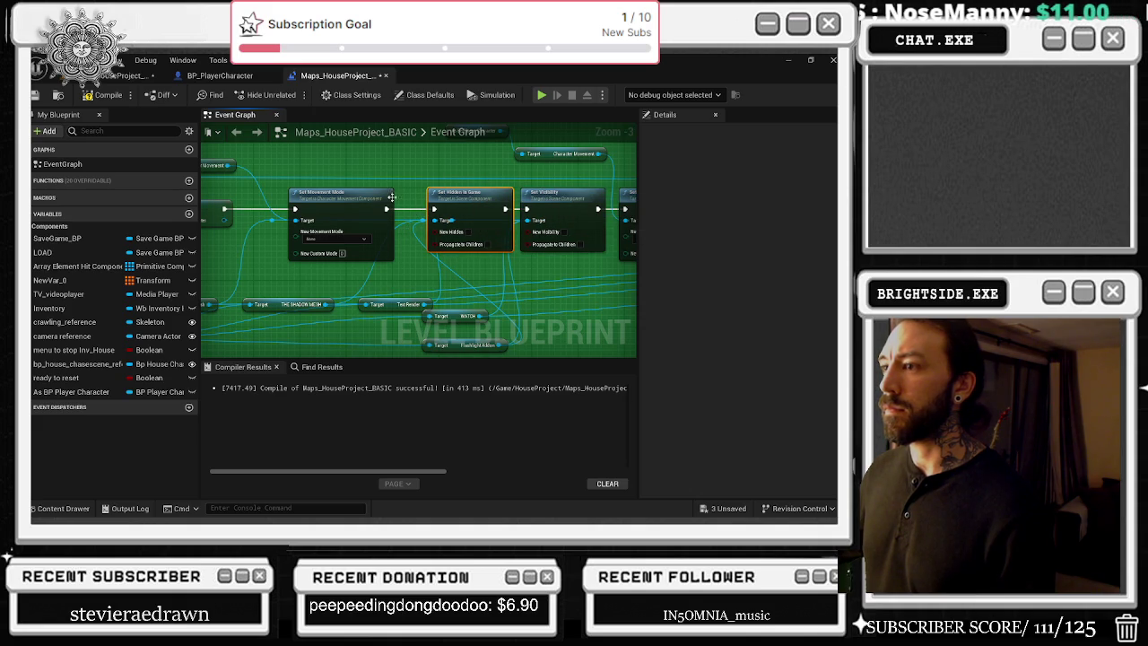
# Step: Tidy the Set Hidden in Game and Set Movement Mode node positions and look over the sequence and save game nodes
pyautogui.moveTo(458, 226); pyautogui.dragTo(482, 226)
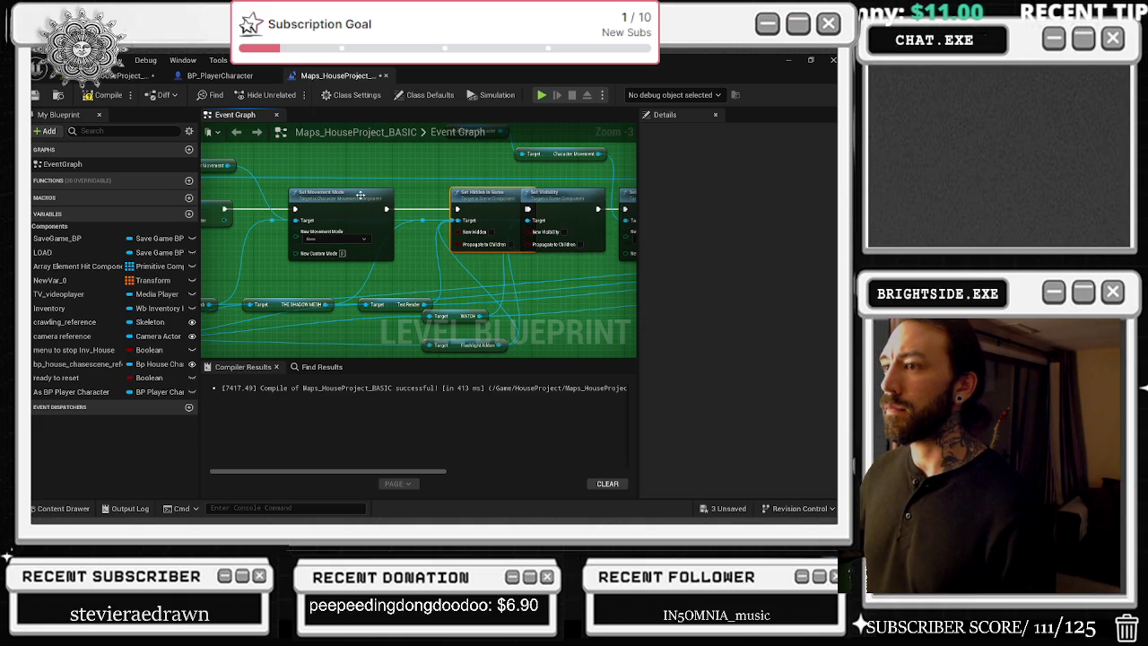
pyautogui.moveTo(261, 196); pyautogui.dragTo(296, 229)
pyautogui.moveTo(323, 193)
pyautogui.mouseDown()
pyautogui.moveTo(305, 193)
pyautogui.moveTo(350, 208)
pyautogui.mouseUp()
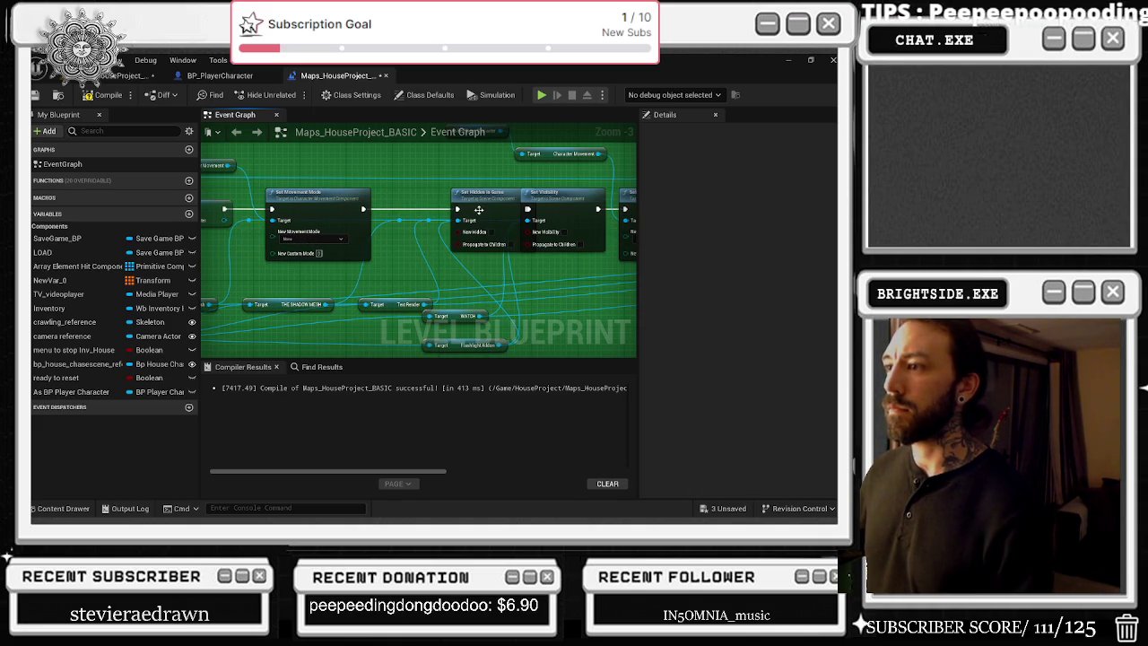
pyautogui.moveTo(475, 212); pyautogui.dragTo(457, 212)
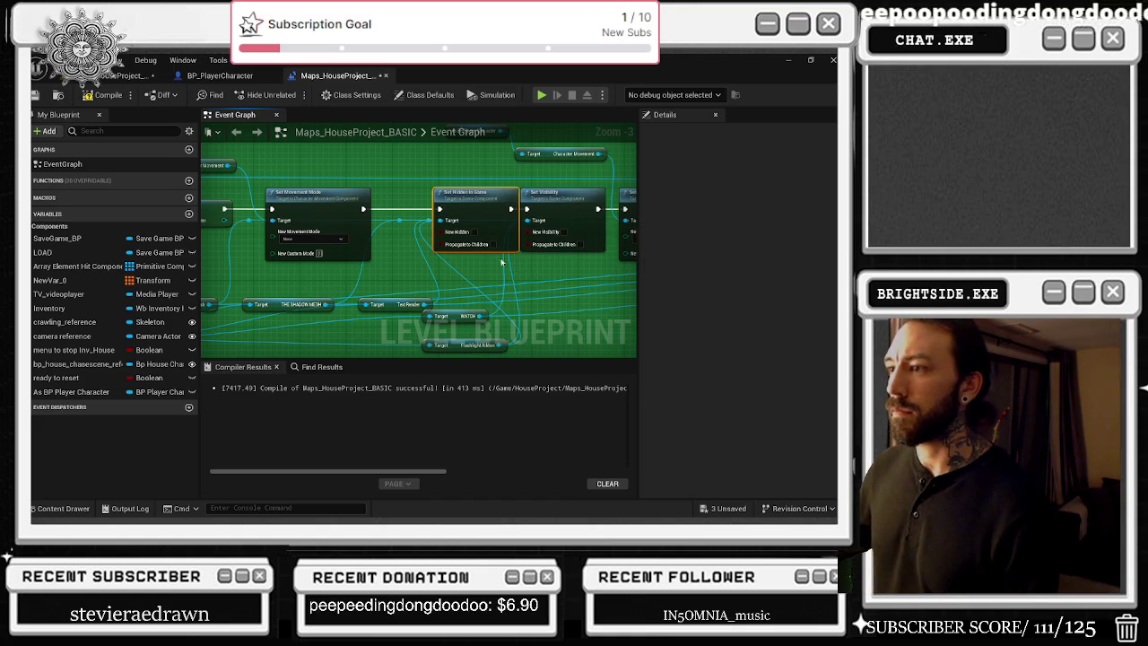
pyautogui.moveTo(475, 237)
pyautogui.mouseDown()
pyautogui.moveTo(420, 228)
pyautogui.moveTo(202, 280)
pyautogui.mouseUp()
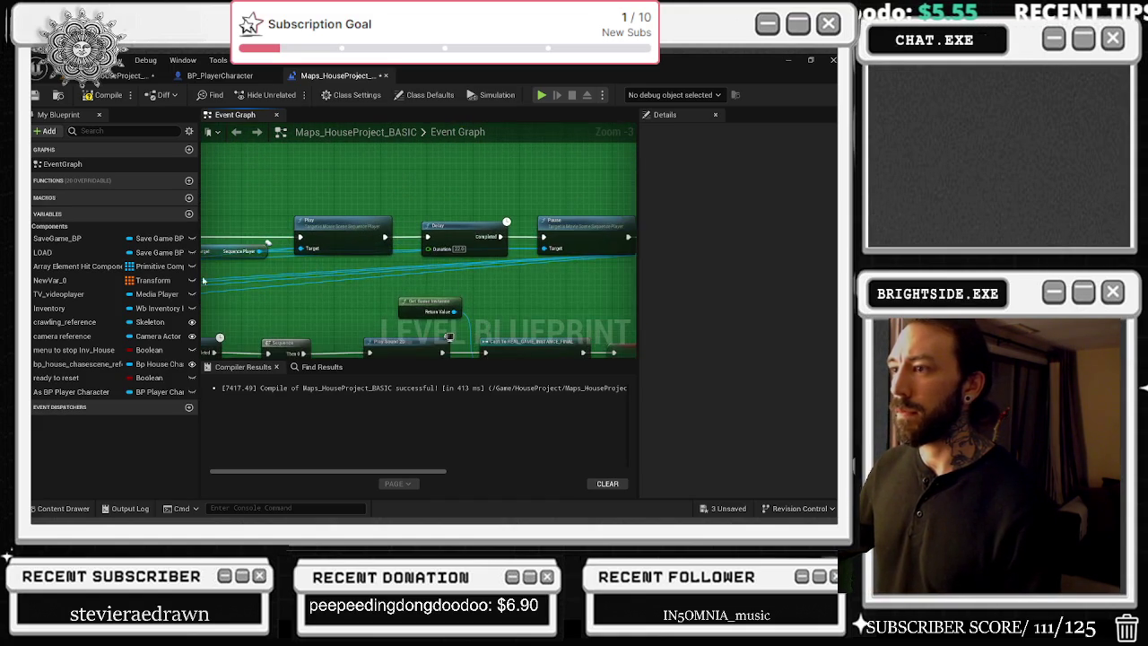
pyautogui.moveTo(547, 290)
pyautogui.mouseDown()
pyautogui.moveTo(529, 269)
pyautogui.moveTo(448, 269)
pyautogui.moveTo(371, 306)
pyautogui.moveTo(236, 328)
pyautogui.mouseUp()
pyautogui.scroll(1, 232, 333)
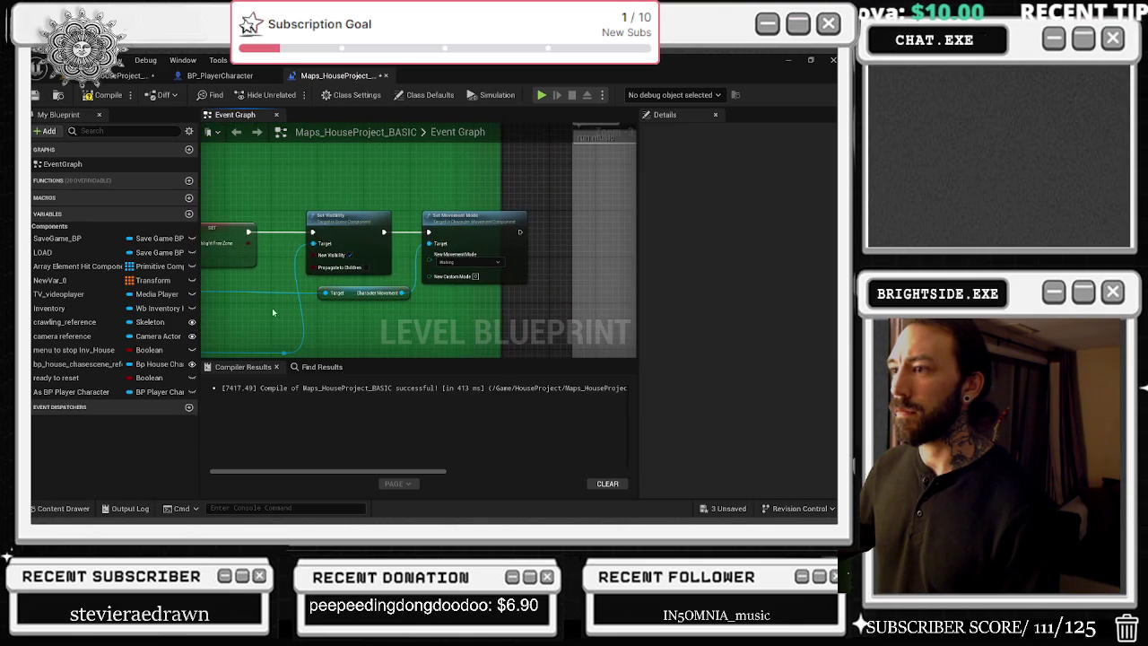
# Step: Pan to the run music comment and select the Set Movement Mode node
pyautogui.scroll(-8, 472, 299)
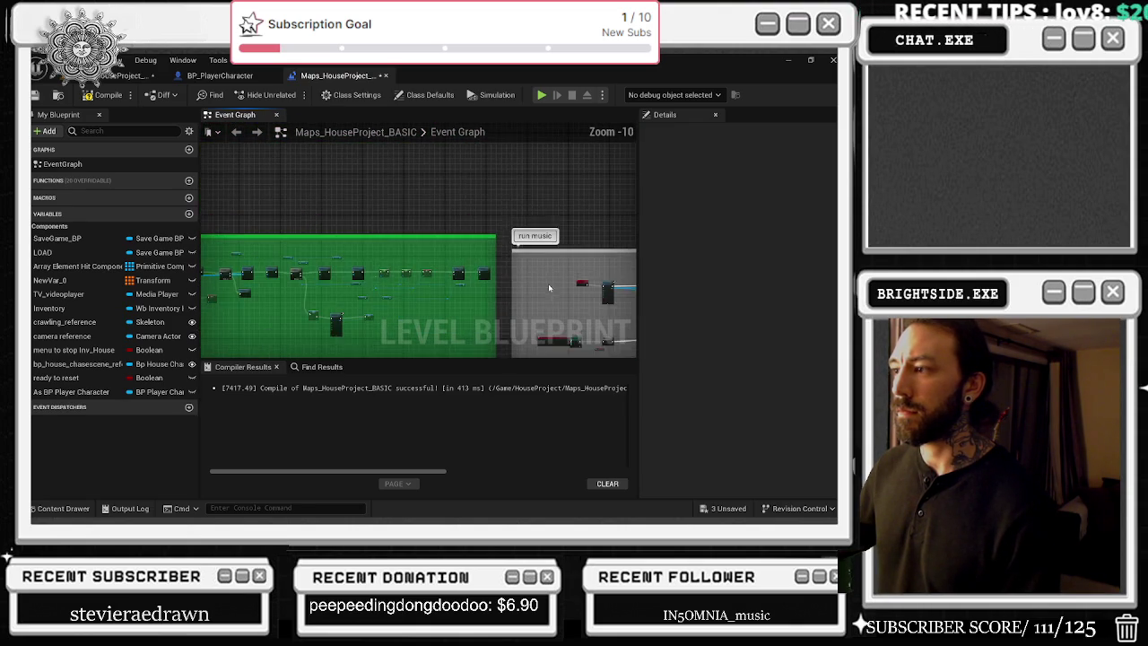
pyautogui.moveTo(463, 269)
pyautogui.mouseDown()
pyautogui.moveTo(307, 277)
pyautogui.moveTo(311, 264)
pyautogui.mouseUp()
pyautogui.moveTo(356, 218); pyautogui.dragTo(403, 235)
pyautogui.scroll(6, 403, 235)
pyautogui.scroll(4, 320, 238)
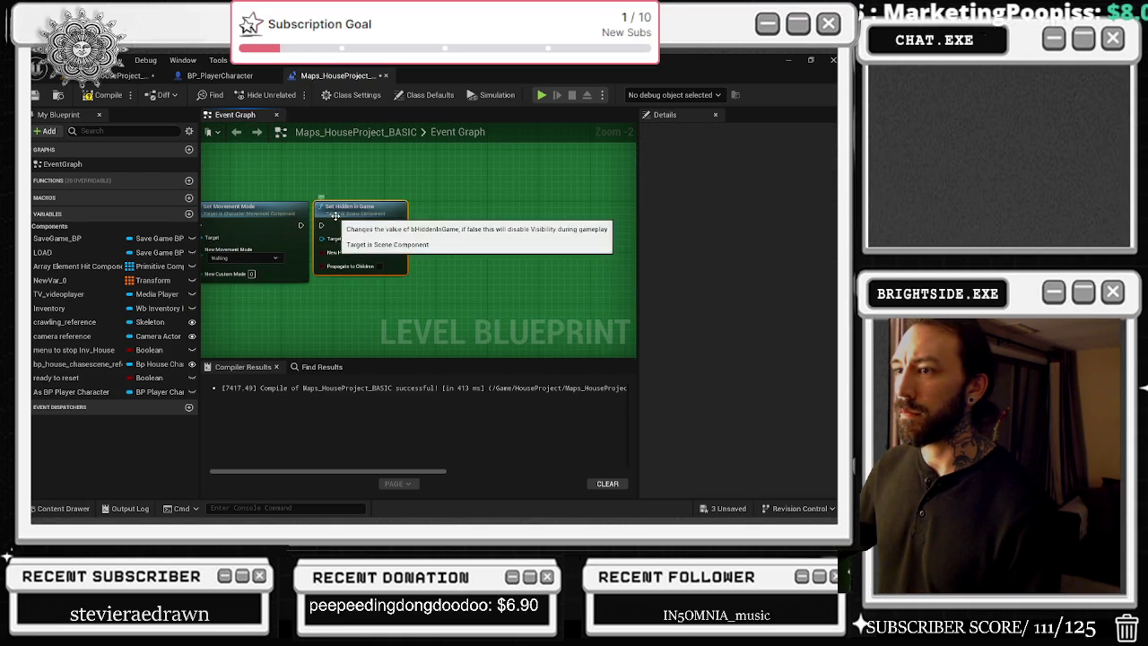
pyautogui.click(316, 231)
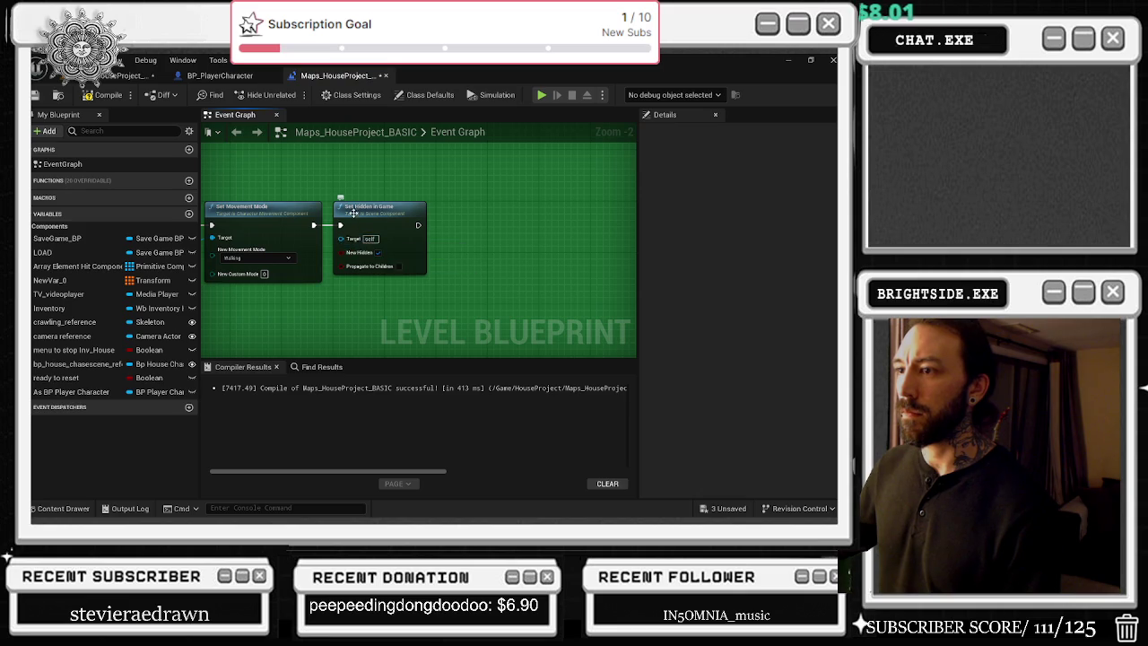
# Step: Bring the SET and Set Visibility nodes into view and pull a wire from As BP Player Character, searching 'flashlight'
pyautogui.moveTo(344, 244); pyautogui.dragTo(518, 290)
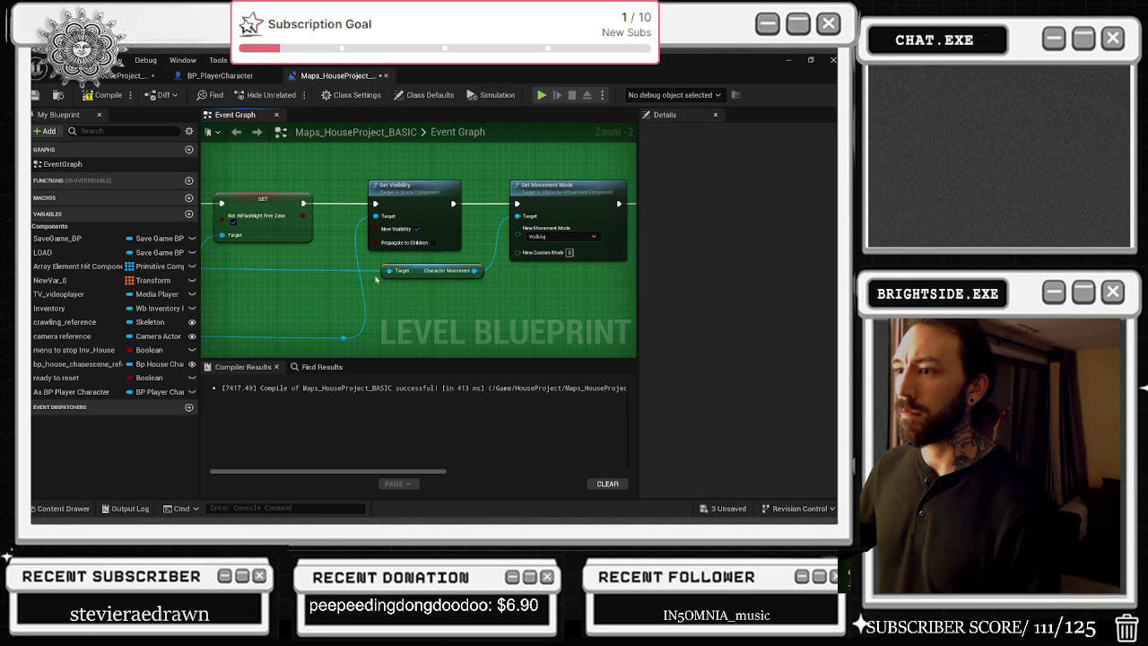
pyautogui.moveTo(348, 301)
pyautogui.mouseDown()
pyautogui.moveTo(415, 270)
pyautogui.moveTo(347, 274)
pyautogui.mouseUp()
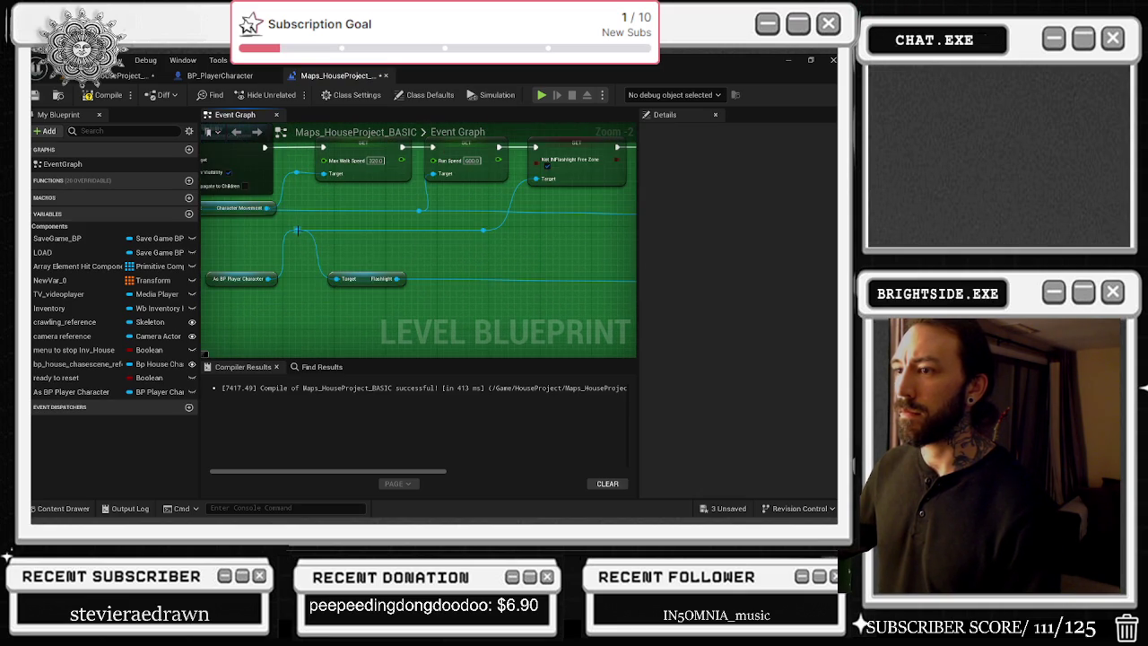
pyautogui.moveTo(297, 231); pyautogui.dragTo(433, 240)
pyautogui.write('flashlight')
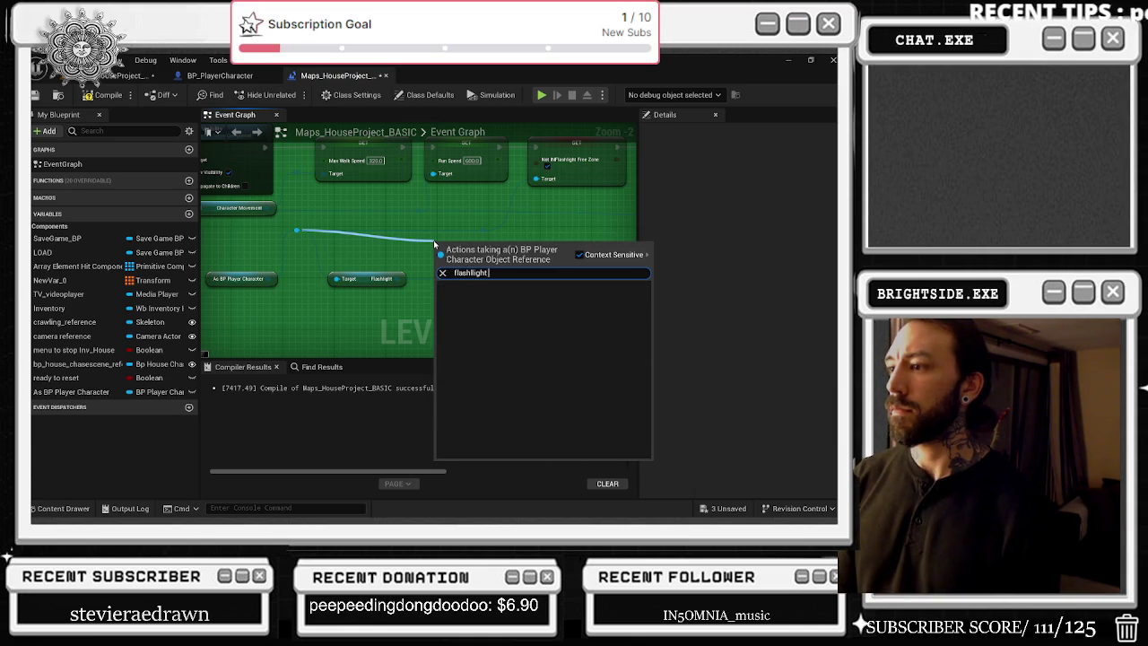
pyautogui.write('get flas')
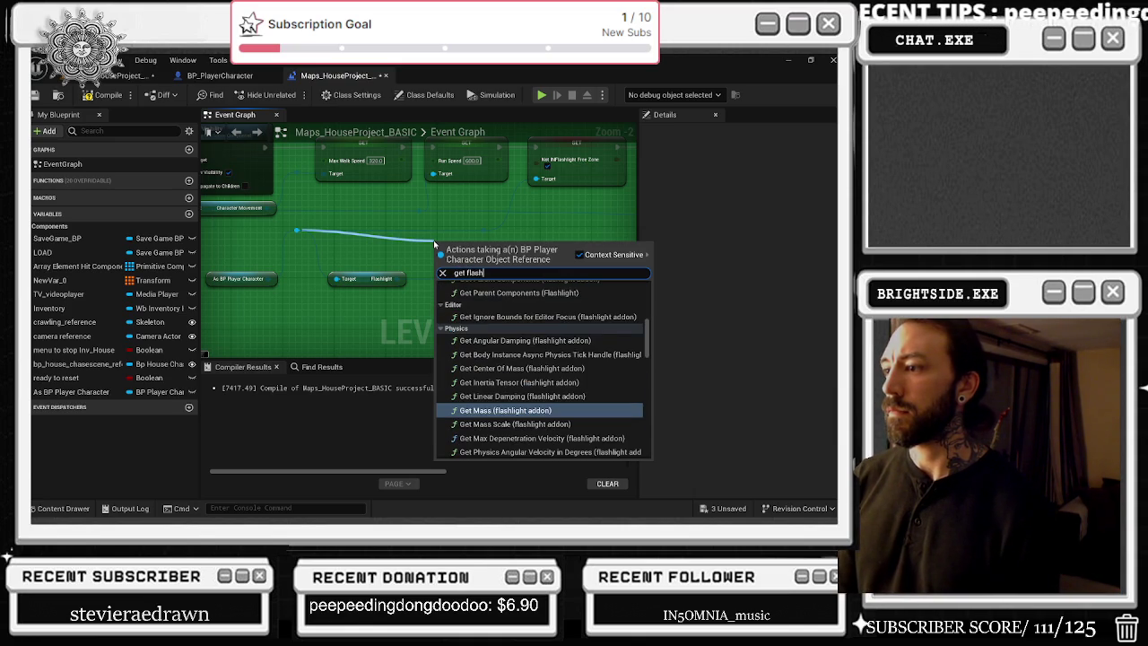
# Step: Add the Get Flashlight Addon getter and place it beside Set Hidden in Game
pyautogui.press('Return')
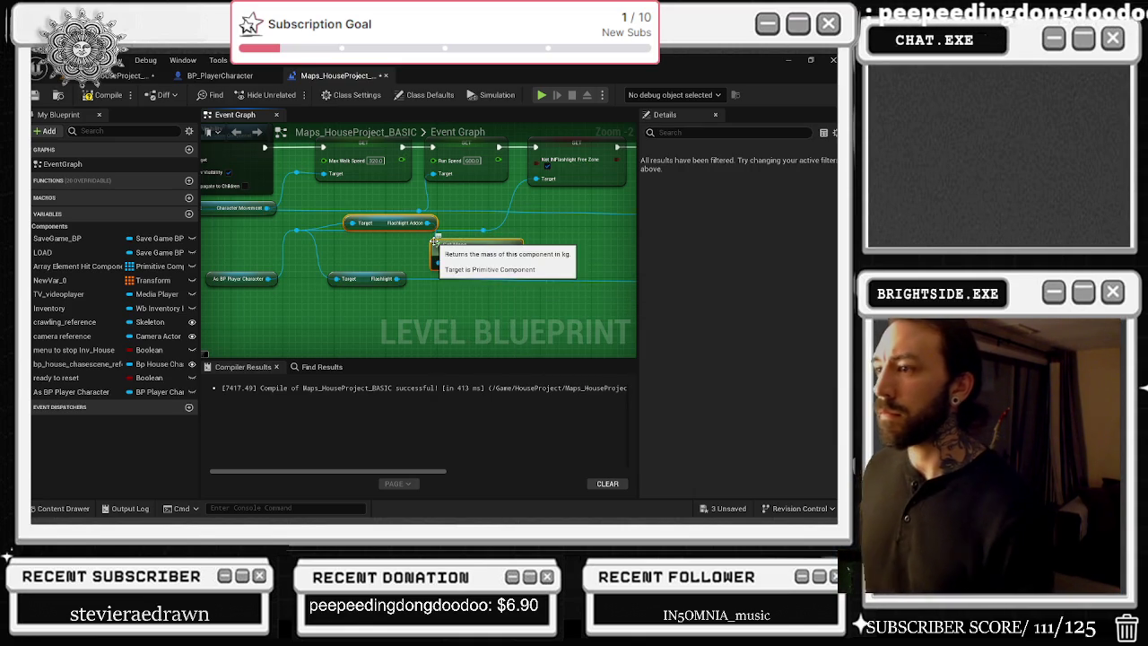
pyautogui.moveTo(368, 263)
pyautogui.mouseDown()
pyautogui.moveTo(553, 267)
pyautogui.moveTo(470, 316)
pyautogui.moveTo(476, 301)
pyautogui.moveTo(538, 287)
pyautogui.moveTo(518, 212)
pyautogui.mouseUp()
pyautogui.moveTo(380, 293); pyautogui.dragTo(447, 284)
pyautogui.click(507, 255)
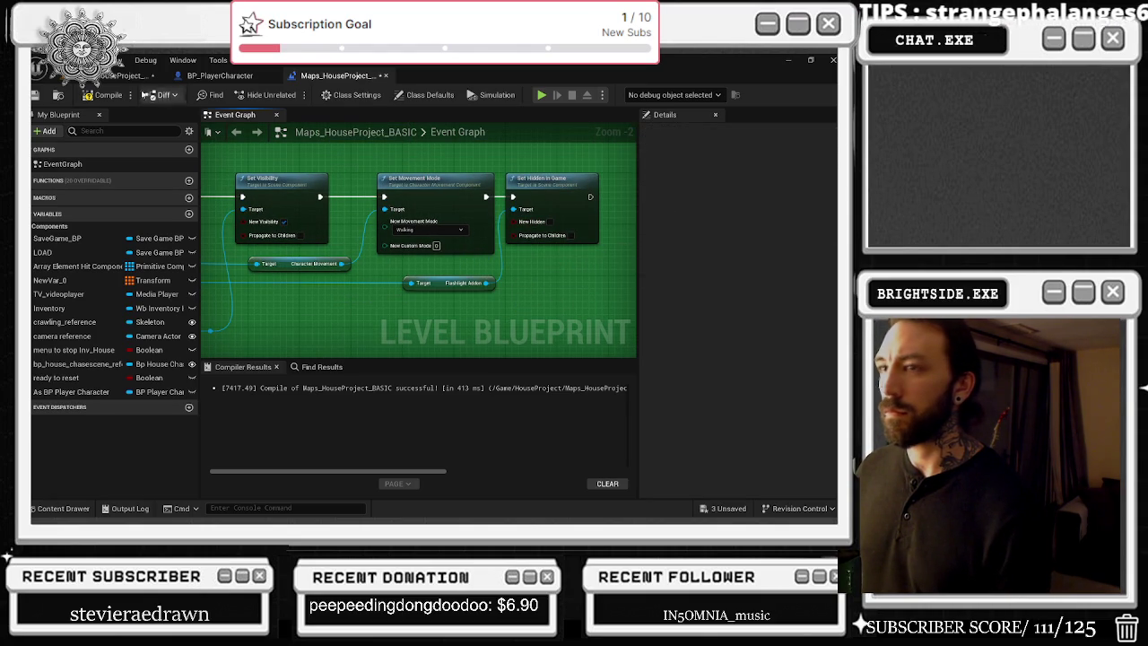
# Step: Compile and save the level blueprint, then save all assets from the level editor
pyautogui.click(105, 94)
pyautogui.click(34, 95)
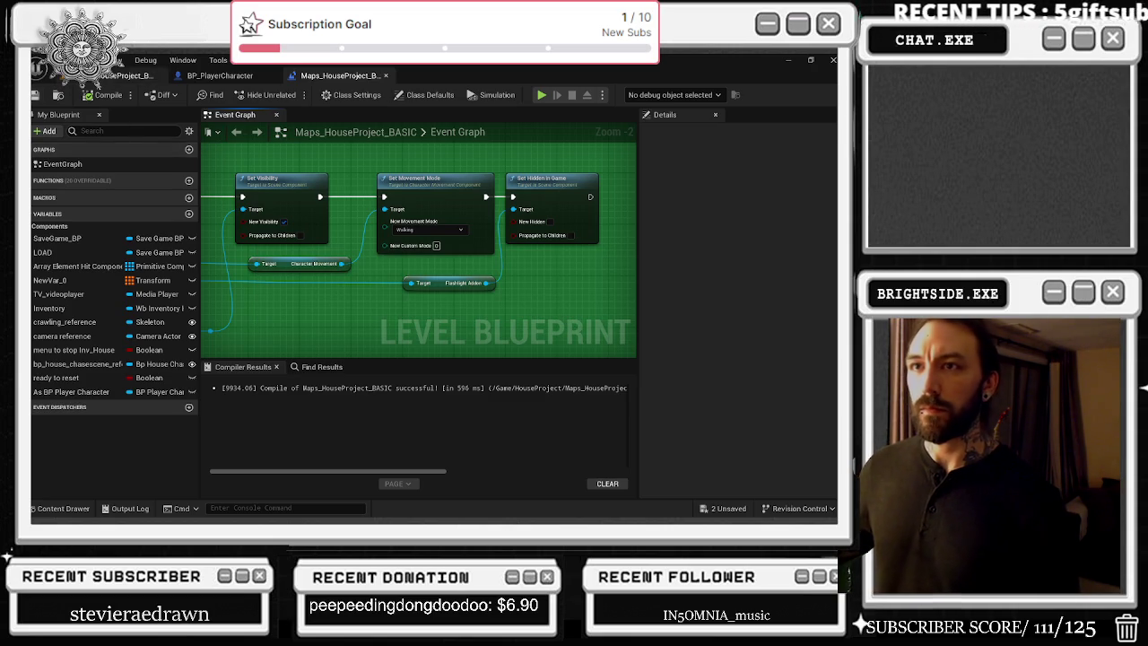
pyautogui.click(116, 75)
pyautogui.hotkey('ctrl', 's')
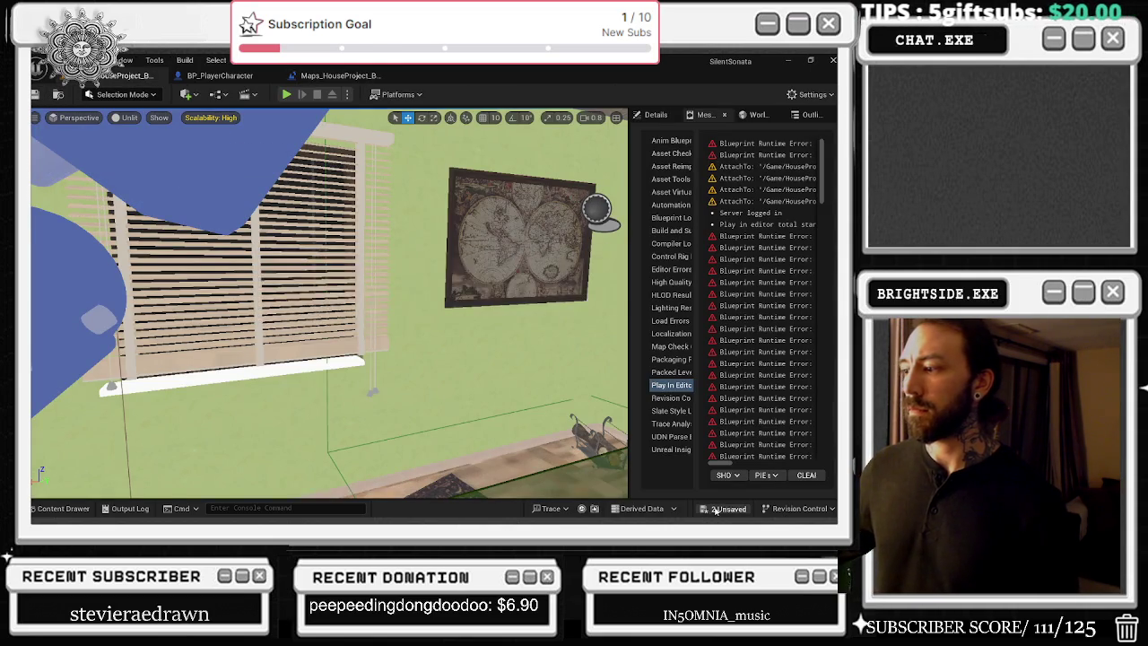
# Step: Confirm saving the modified content, playtest the level with Alt+P, and stop it with Esc
pyautogui.click(533, 411)
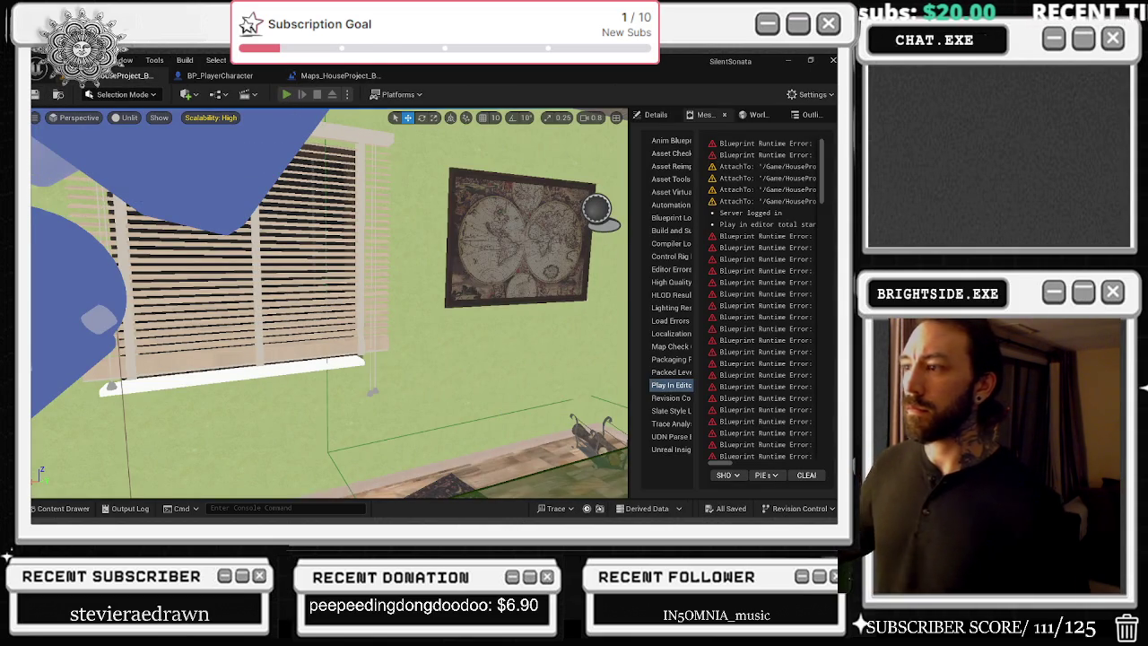
pyautogui.hotkey('alt', 'p')
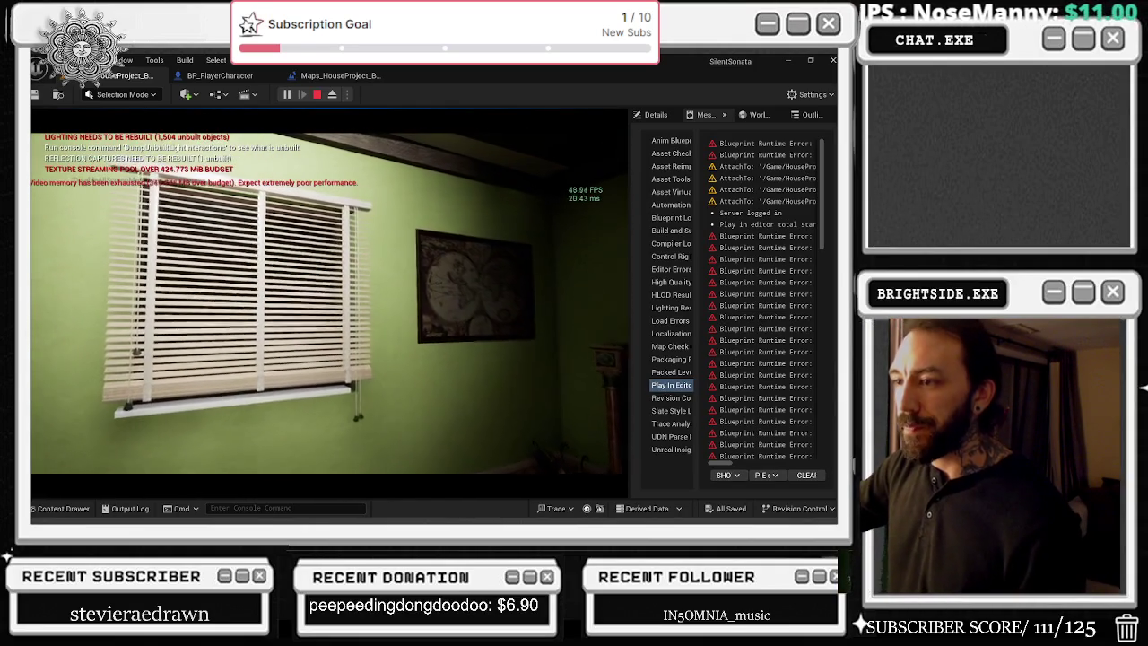
pyautogui.press('Escape')
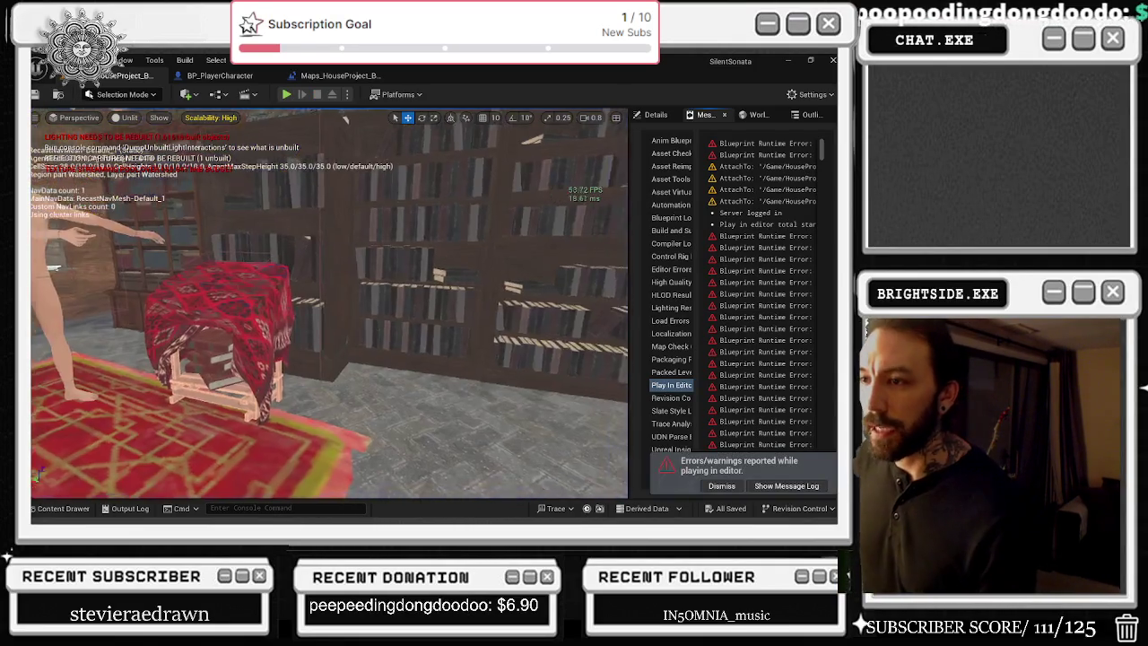
pyautogui.moveTo(314, 245); pyautogui.dragTo(341, 247)
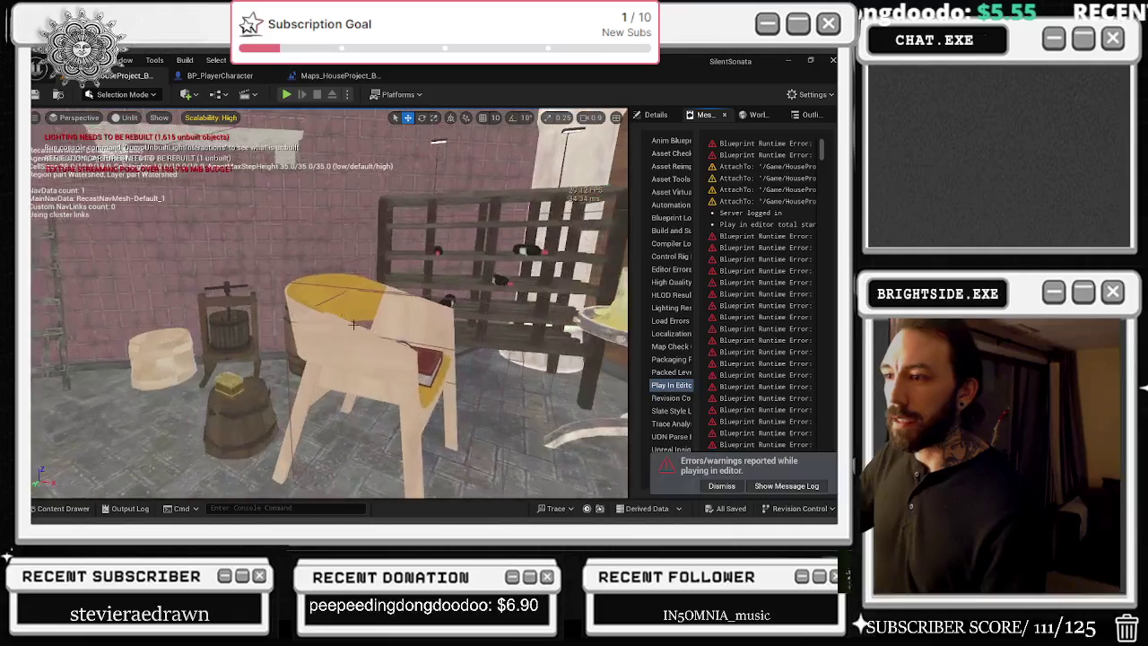
# Step: Return to the level editor and frame a wide view of the room
pyautogui.hotkey('ctrl', 'e')
pyautogui.click(126, 75)
pyautogui.click(220, 75)
pyautogui.click(125, 76)
pyautogui.moveTo(329, 304); pyautogui.dragTo(368, 296)
pyautogui.scroll(-5, 348, 224)
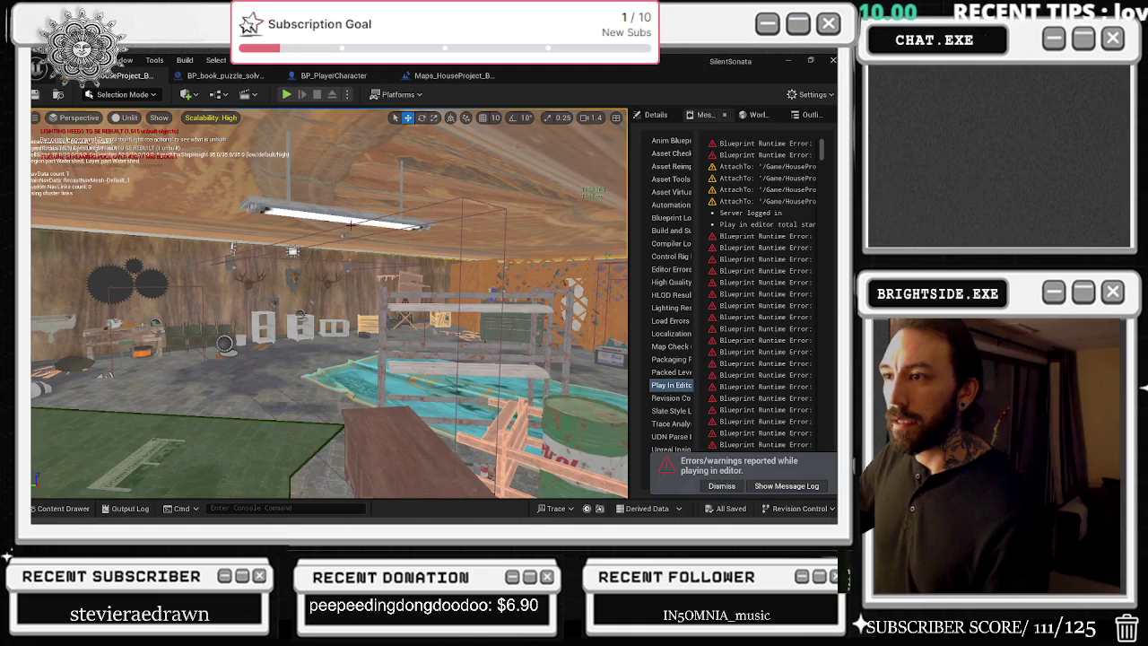
# Step: Select the blackout actor, clear the Details filter, and open bp_blackout_Downstairs_v2 in the Blueprint editor
pyautogui.click(786, 202)
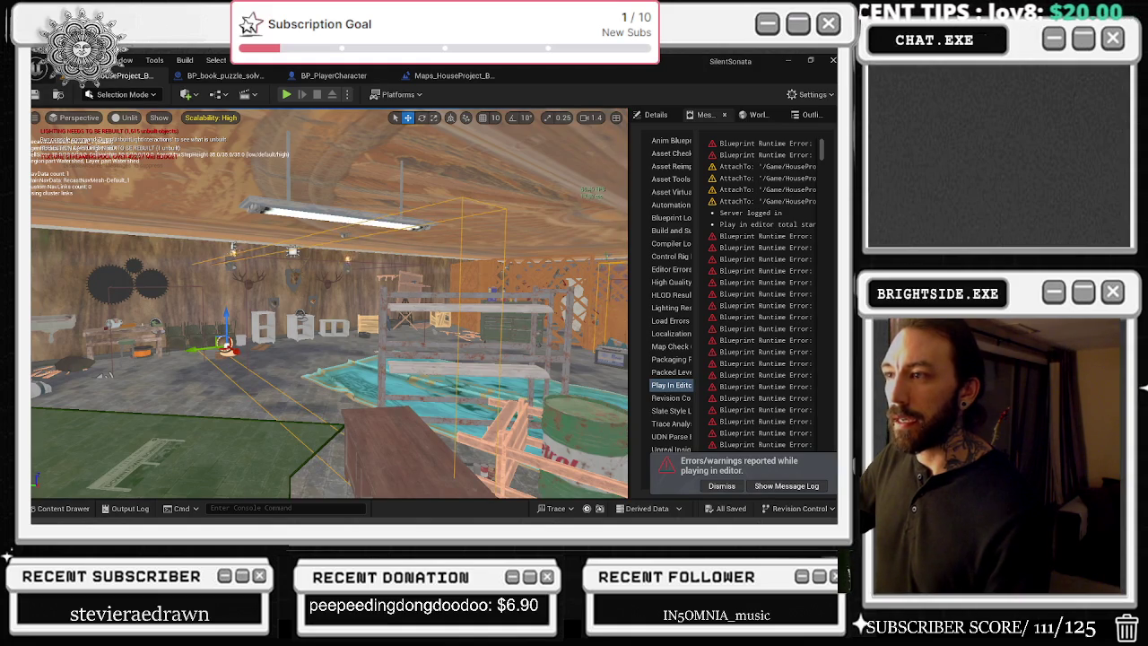
pyautogui.click(656, 115)
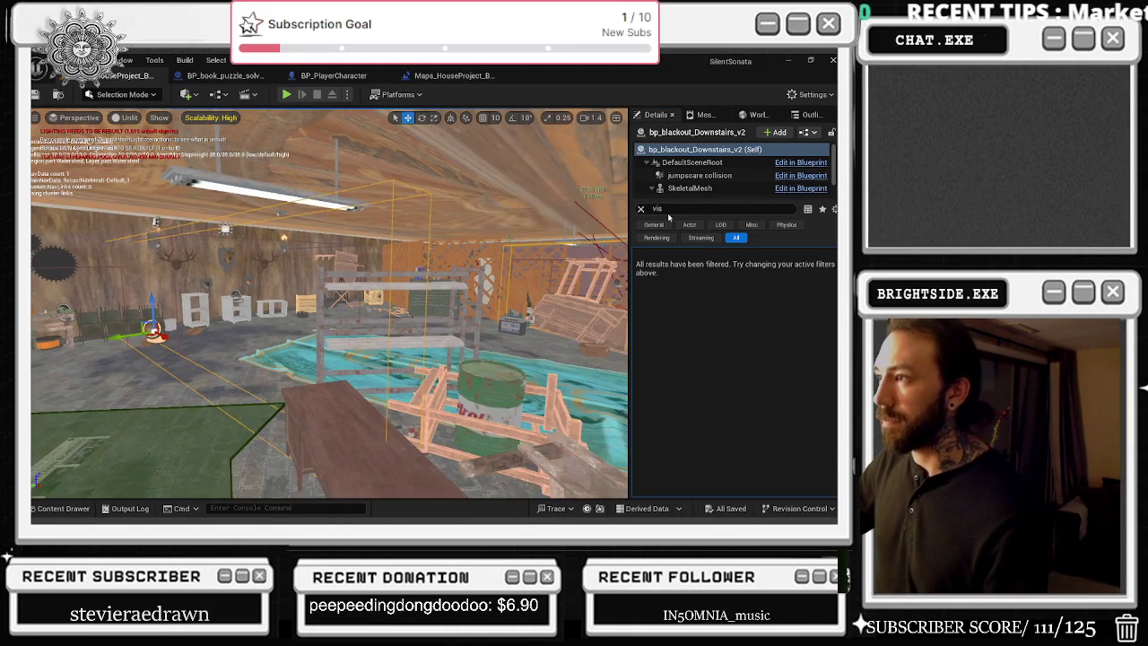
pyautogui.click(640, 209)
pyautogui.click(800, 162)
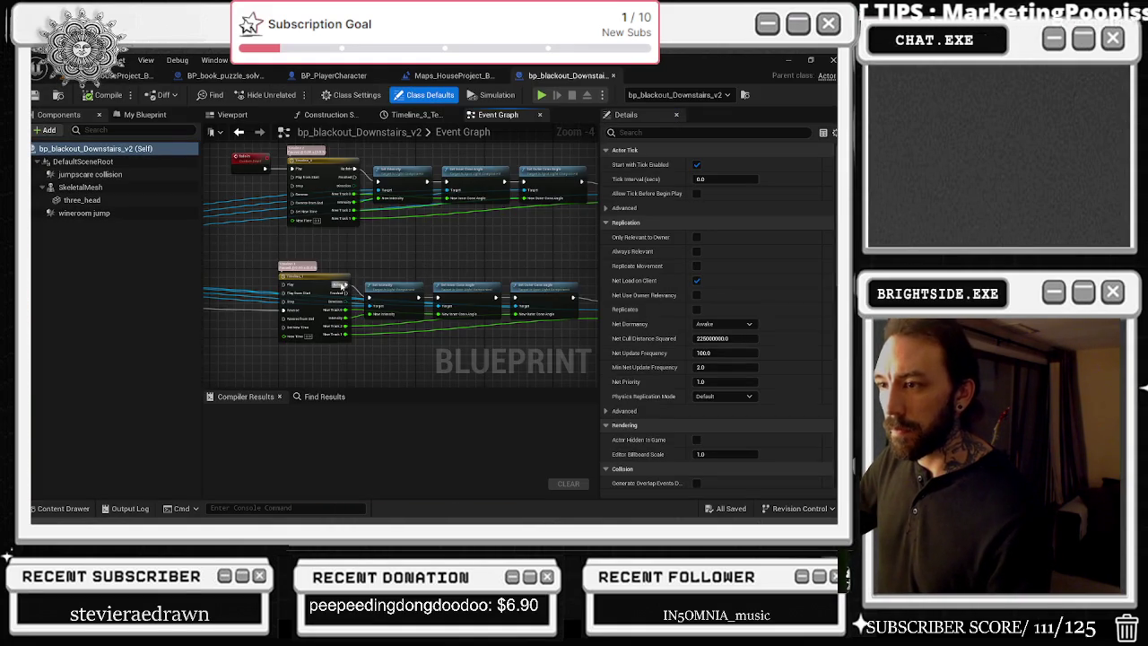
# Step: Set Timeline_1's intensity key at time 0 to 1.4, then compile and save the blackout blueprint
pyautogui.scroll(1, 328, 243)
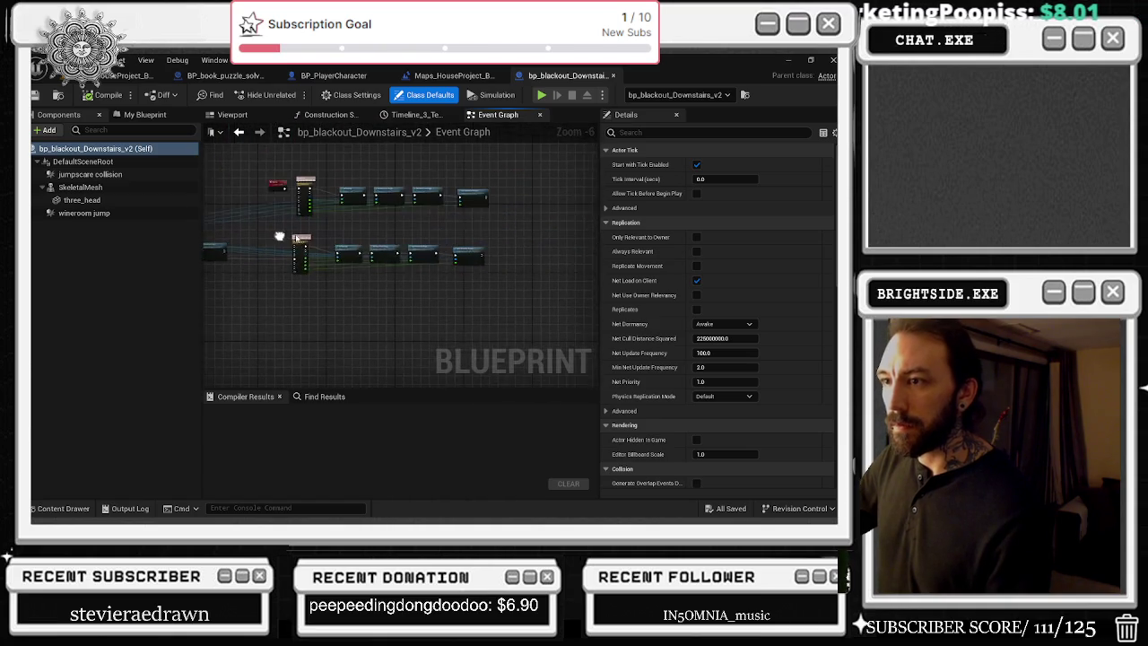
pyautogui.scroll(2, 311, 238)
pyautogui.doubleClick(313, 262)
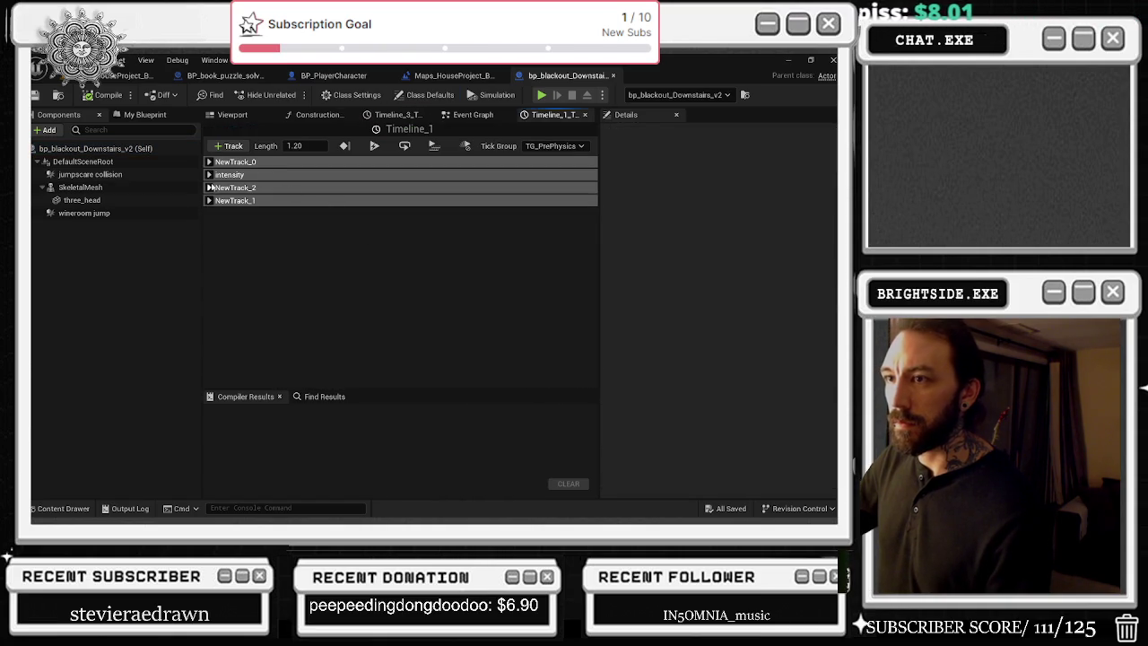
pyautogui.click(209, 174)
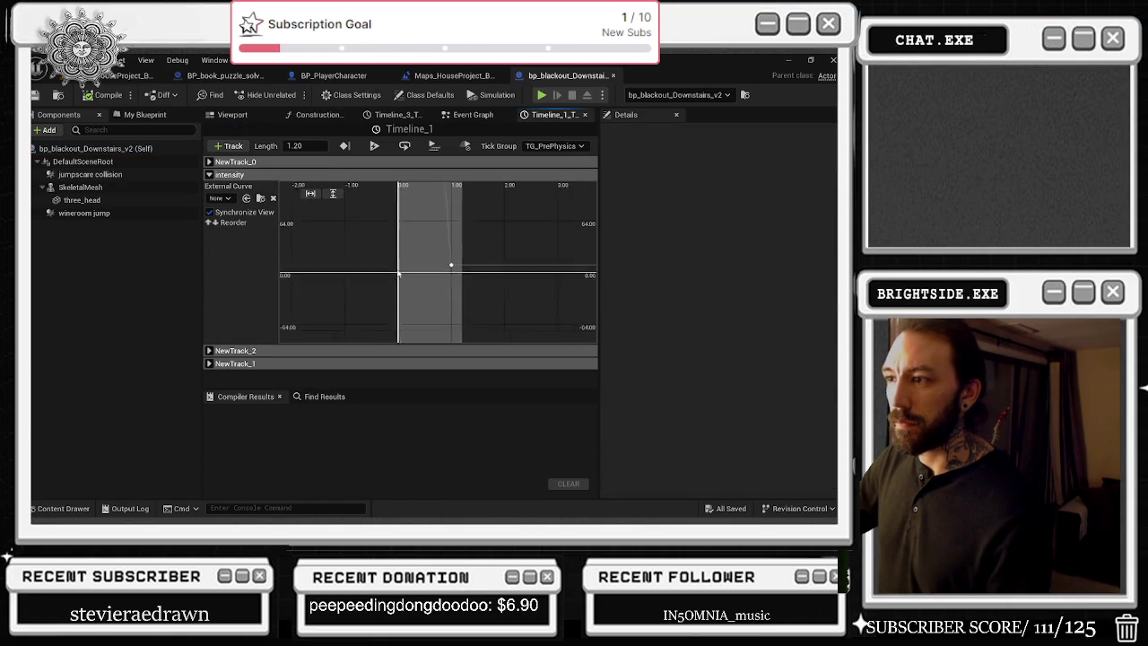
pyautogui.click(310, 194)
pyautogui.click(332, 193)
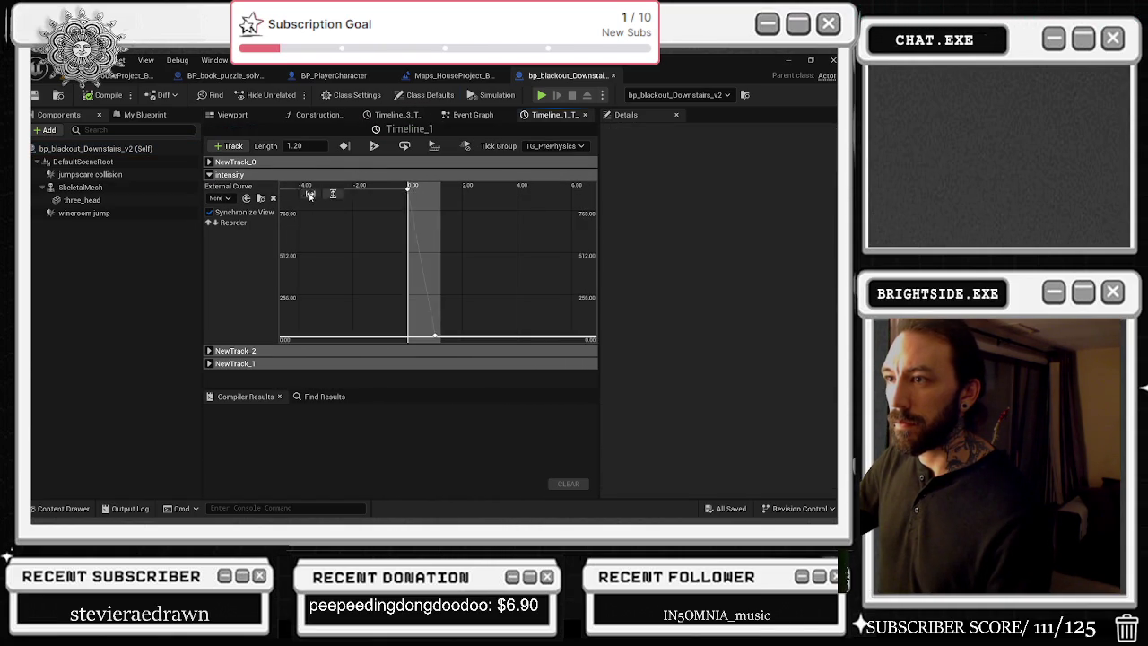
pyautogui.click(378, 231)
pyautogui.click(457, 194)
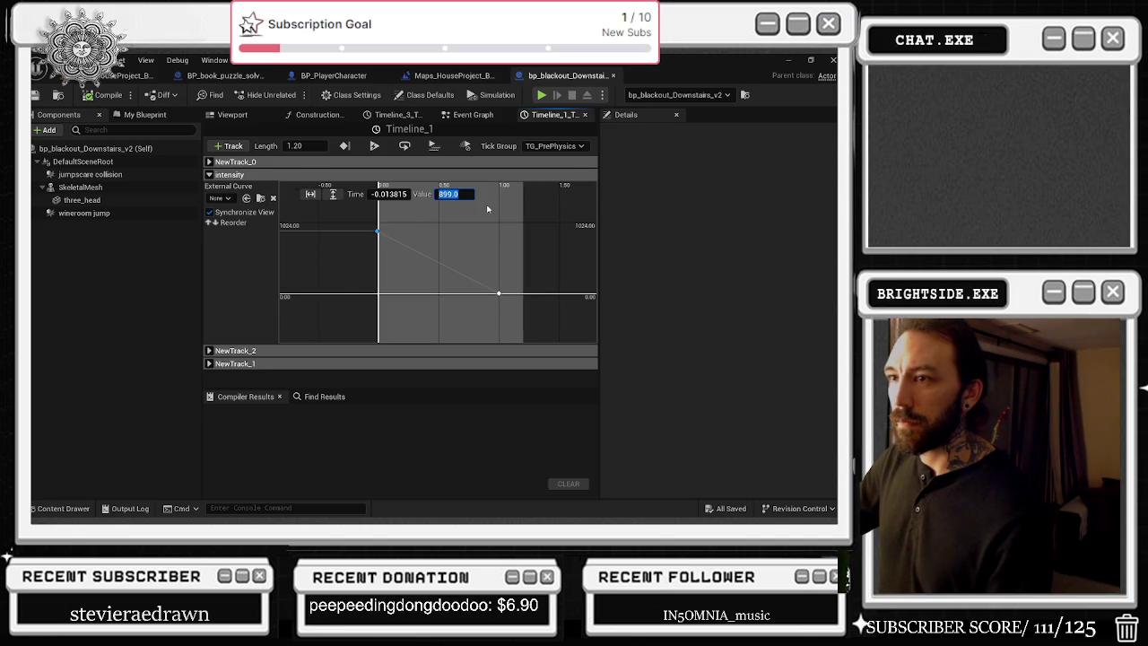
pyautogui.write('1.4')
pyautogui.press('Return')
pyautogui.press('F7')
pyautogui.hotkey('ctrl', 's')
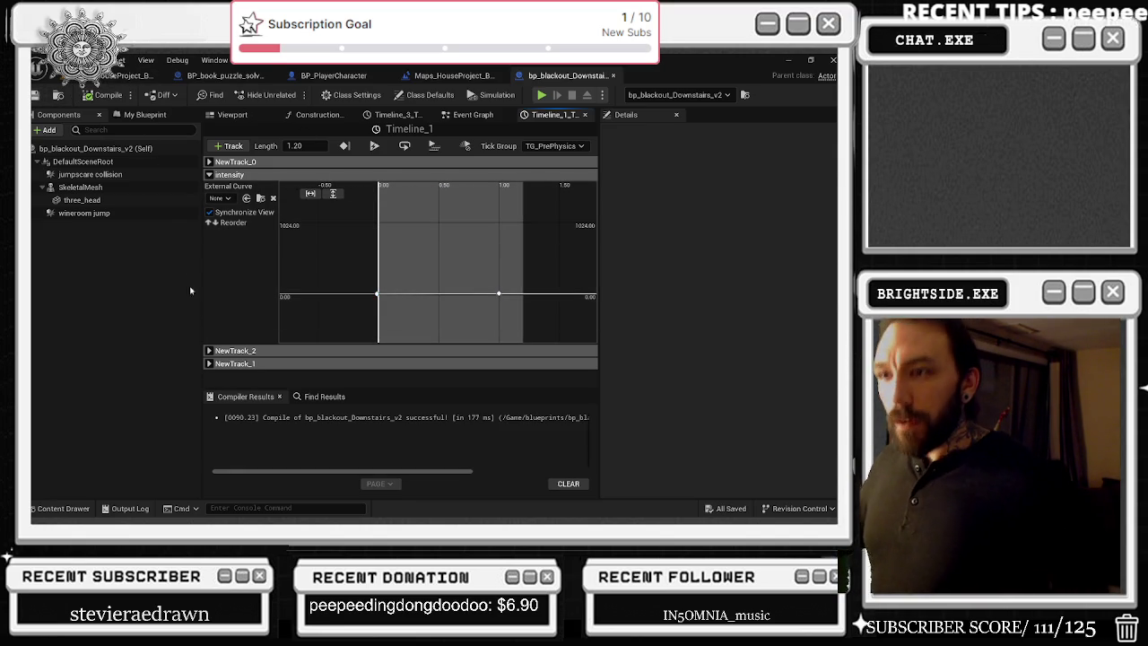
# Step: Give NewTrack_2's first key in Timeline_1 a value of 25
pyautogui.click(209, 364)
pyautogui.scroll(-2, 249, 357)
pyautogui.scroll(-1, 249, 357)
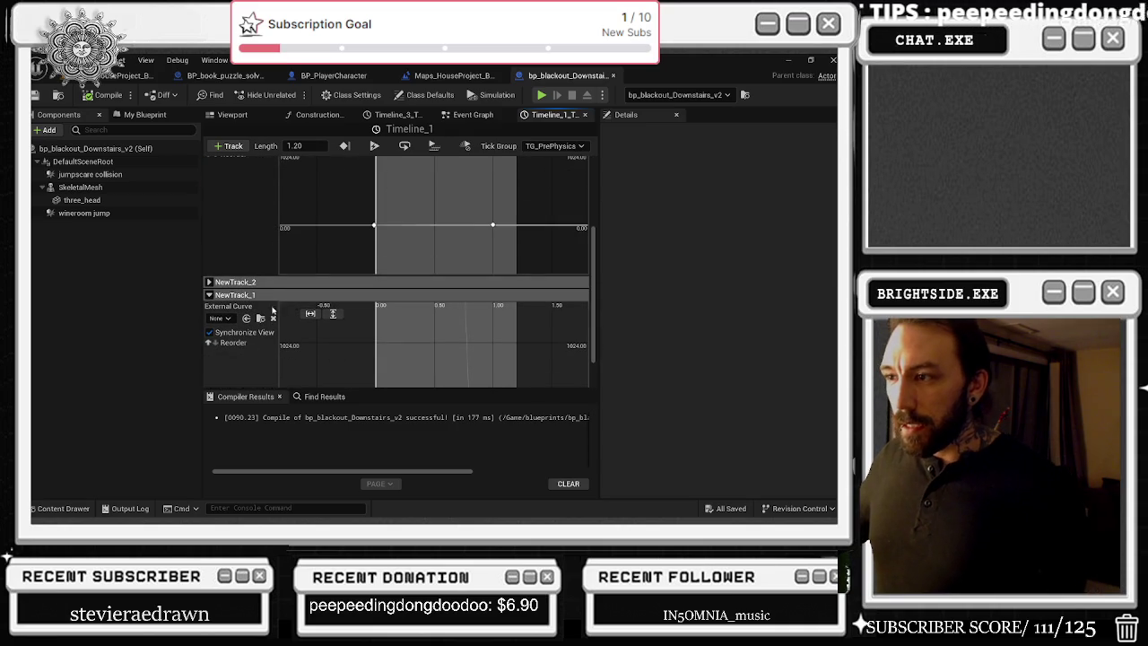
pyautogui.click(333, 313)
pyautogui.click(398, 337)
pyautogui.click(208, 295)
pyautogui.click(209, 341)
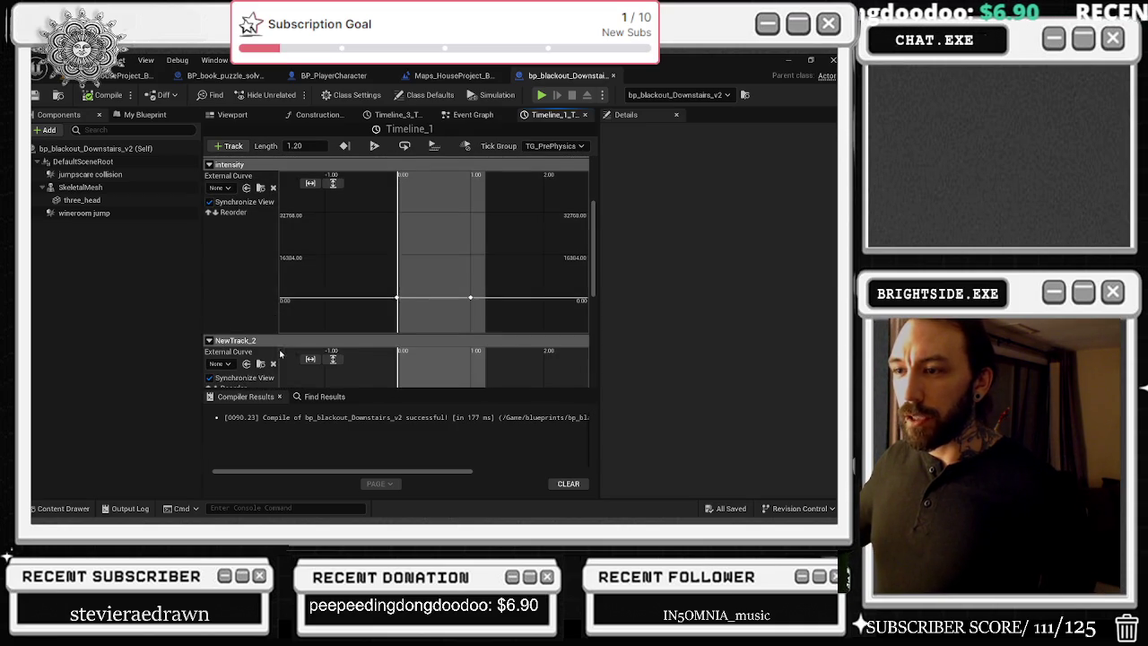
pyautogui.click(331, 360)
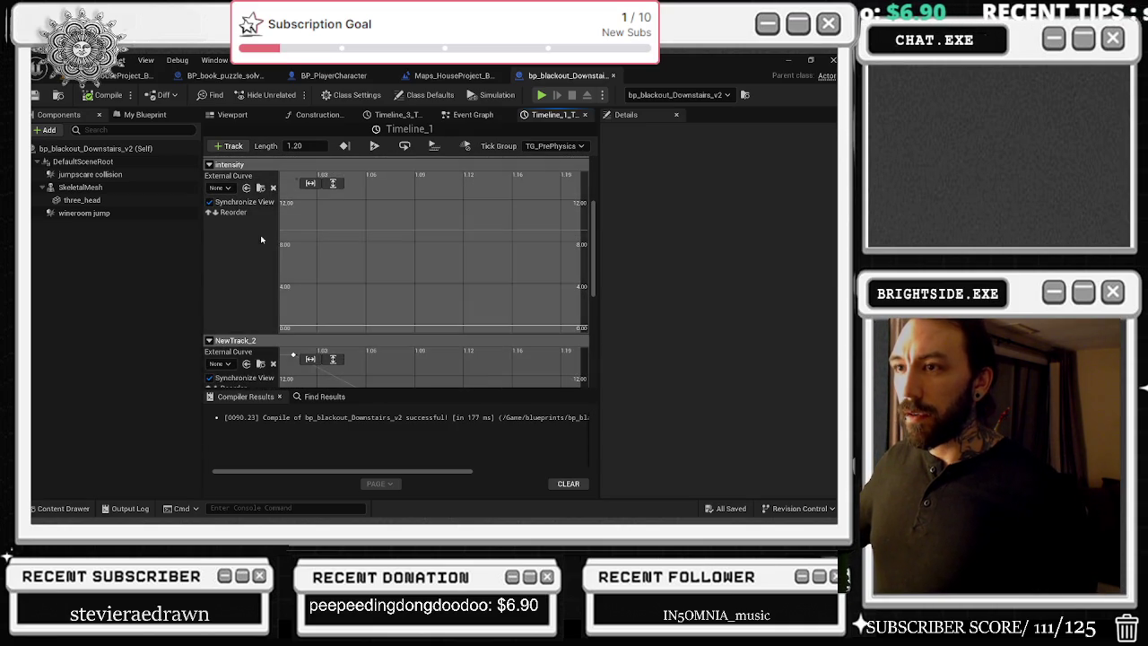
pyautogui.click(209, 164)
pyautogui.scroll(-2, 349, 296)
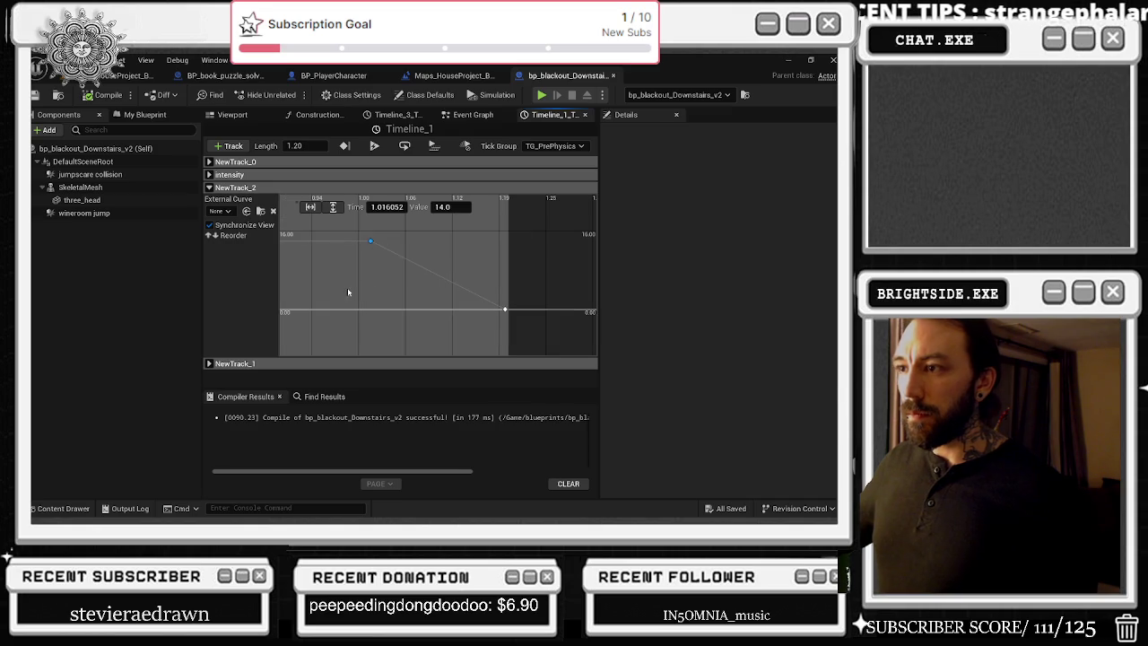
pyautogui.click(444, 208)
pyautogui.write('25')
pyautogui.press('Return')
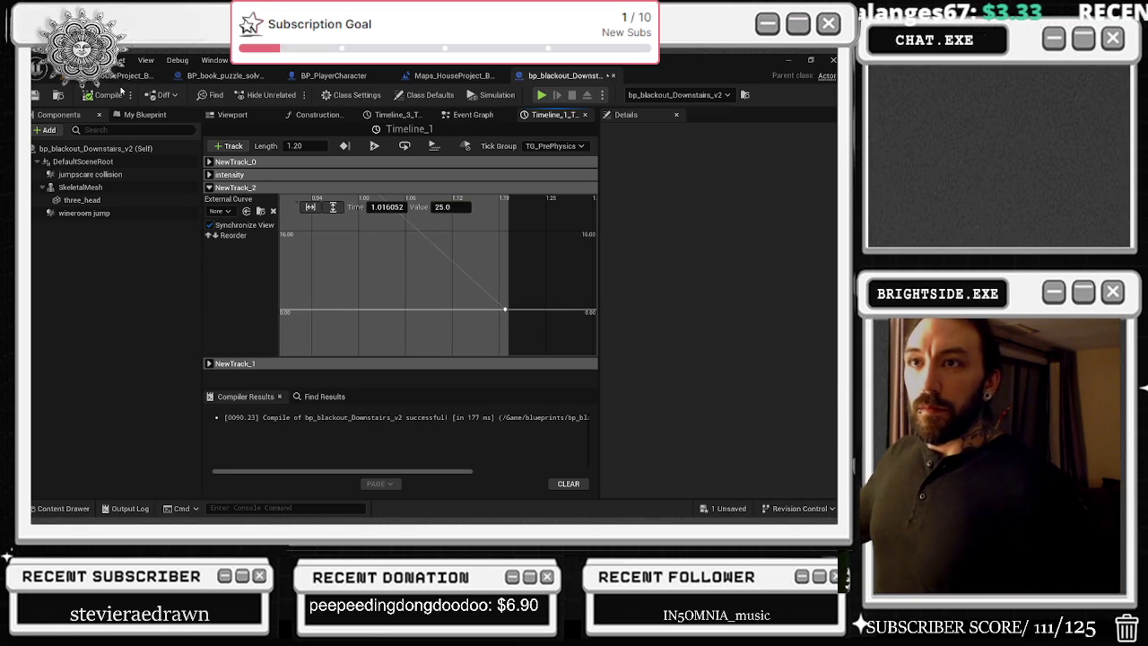
# Step: Compile bp_blackout_Downstairs_v2 and bring up the Save Content prompt from the level editor
pyautogui.click(108, 95)
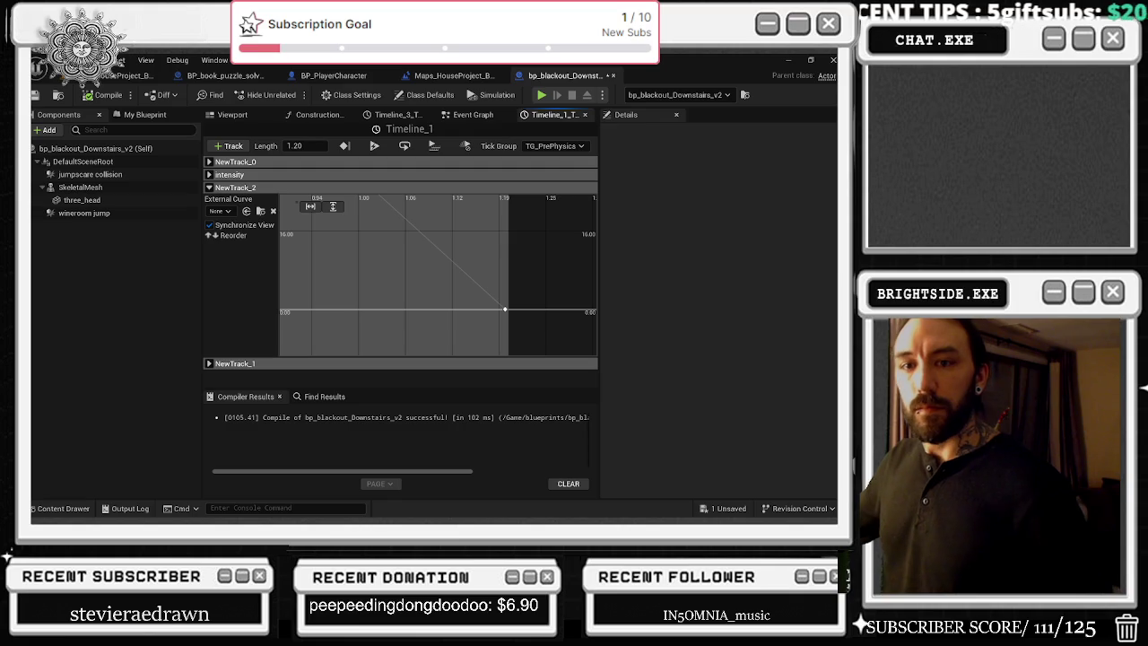
pyautogui.hotkey('alt', 'Tab')
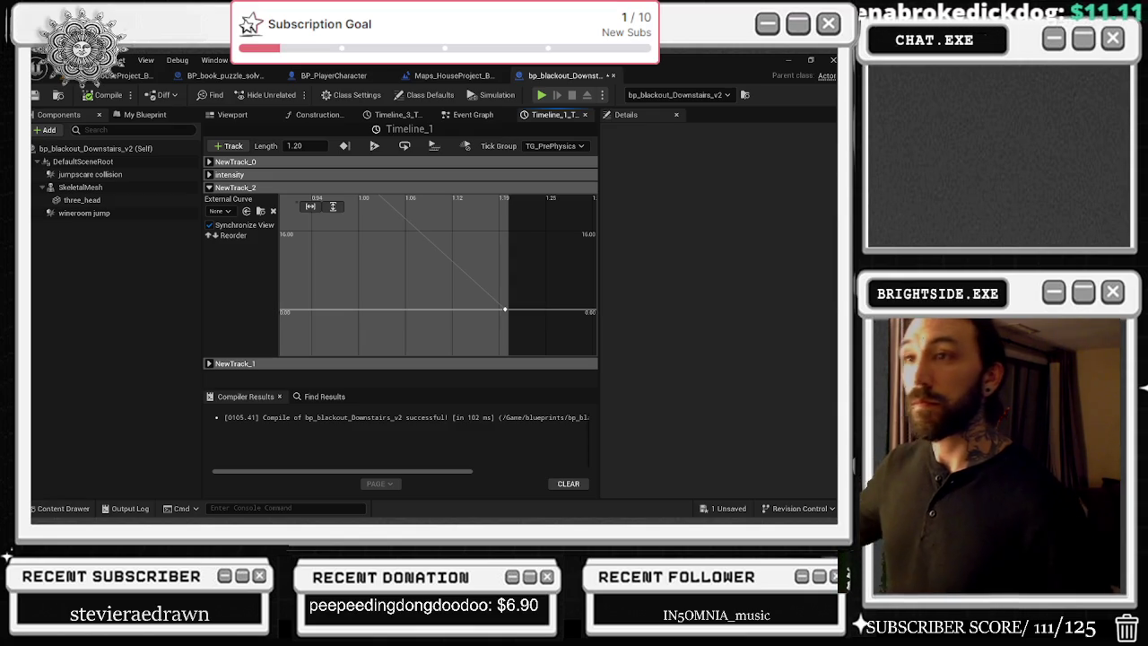
pyautogui.click(135, 75)
pyautogui.hotkey('ctrl', 's')
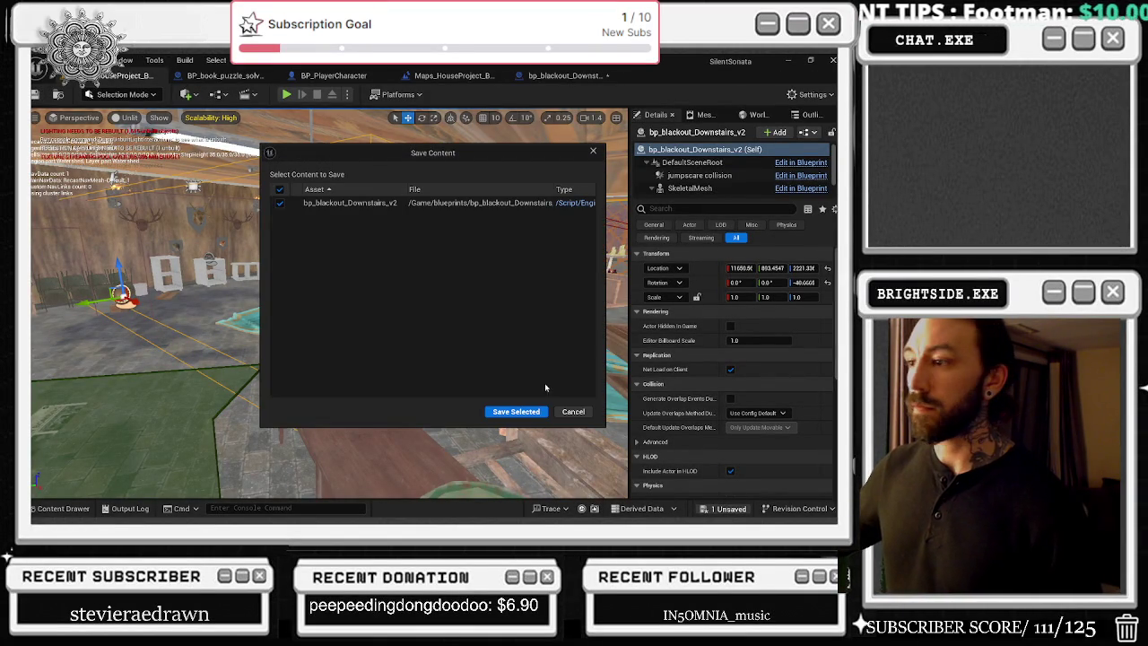
# Step: Confirm Save Selected for bp_blackout_Downstairs_v2, then switch to the BP_book_puzzle_solve_physics blueprint tab
pyautogui.click(521, 412)
pyautogui.click(586, 77)
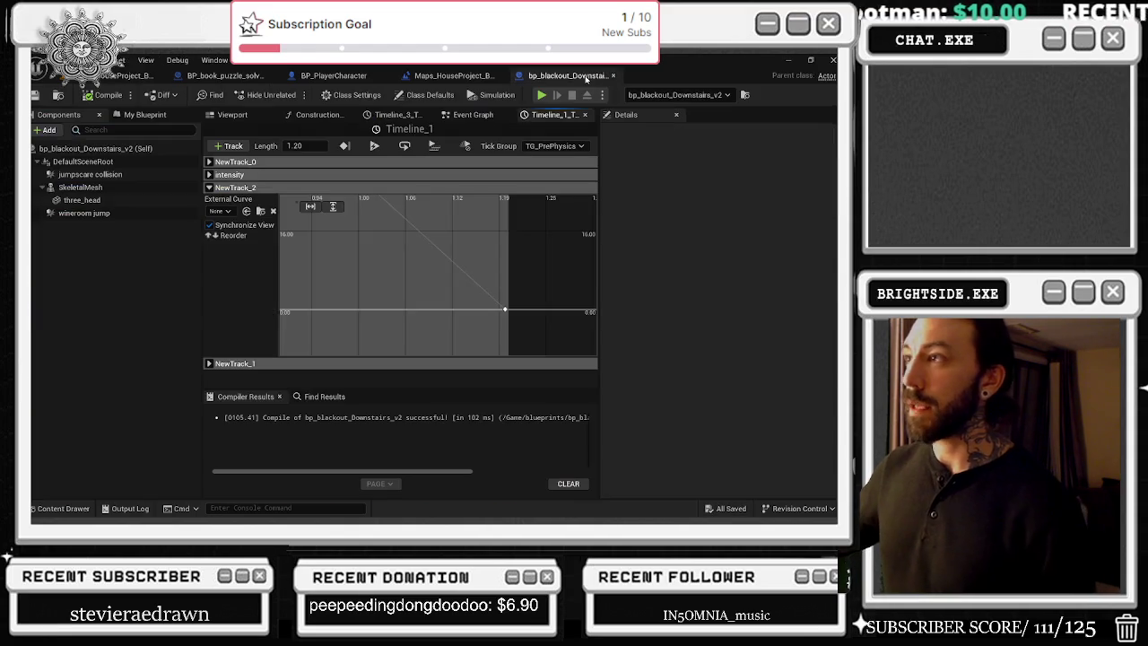
pyautogui.click(453, 75)
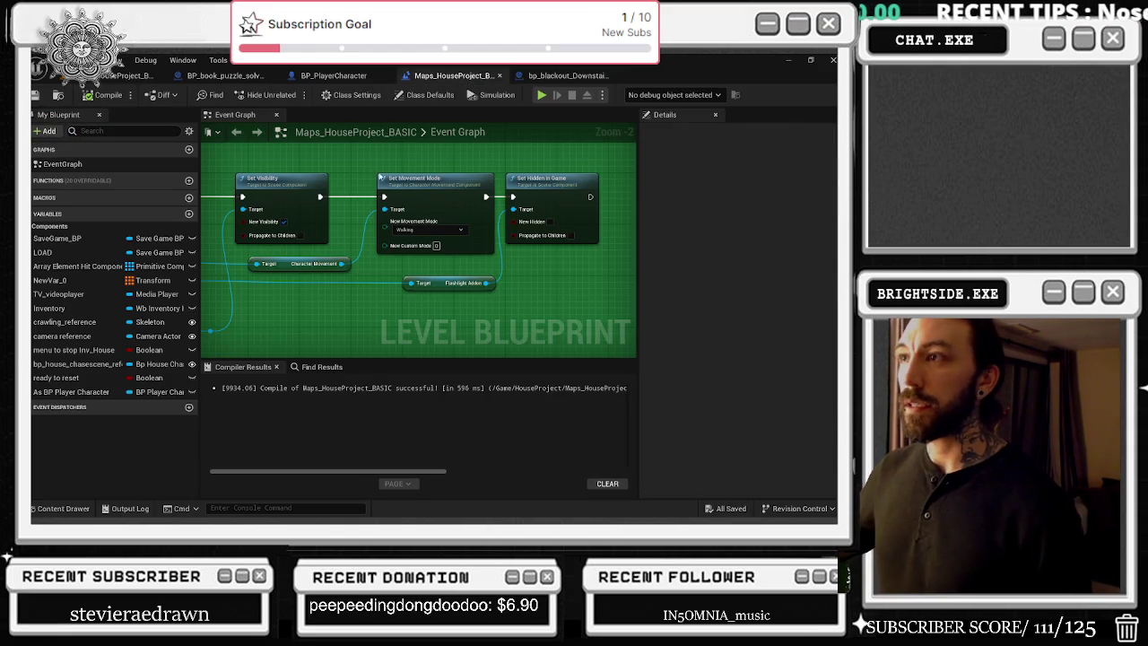
pyautogui.click(224, 75)
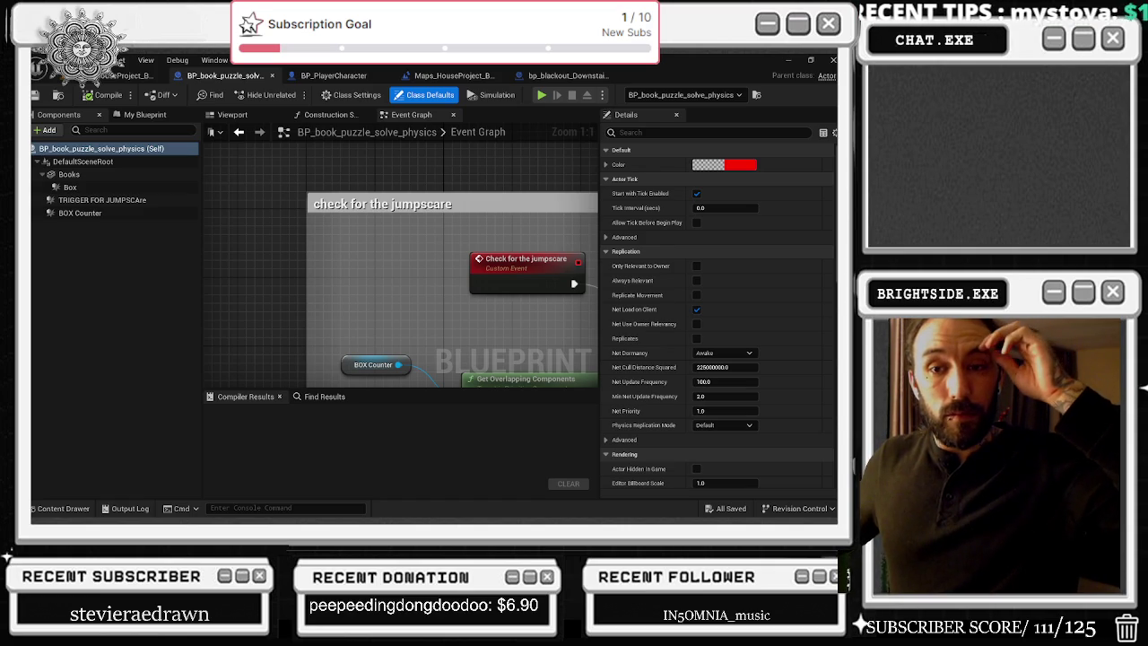
# Step: Toggle the content drawer, then switch to the browser playing the Tim Reaper Mixmag set
pyautogui.hotkey('ctrl', 'space')
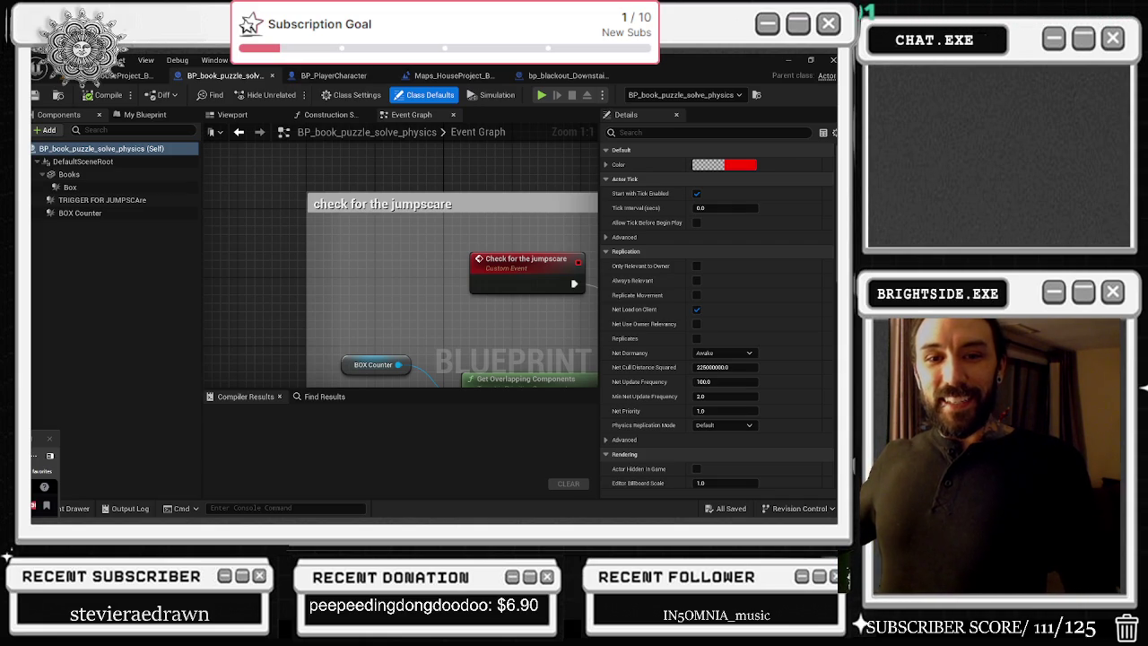
pyautogui.hotkey('alt', 'Tab')
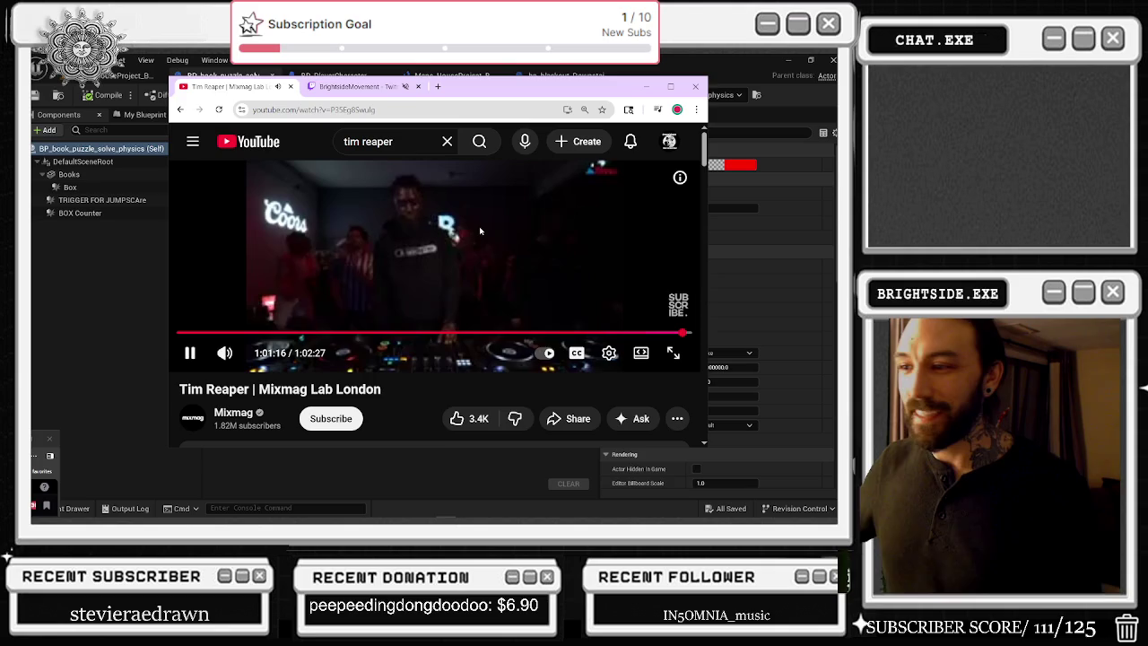
# Step: Briefly play the Tim Reaper set at 2x speed and seek ahead until the ED SOLO video loads
pyautogui.moveTo(479, 235); pyautogui.dragTo(477, 240)
pyautogui.press('Right')
pyautogui.press('Right')
pyautogui.press('Right')
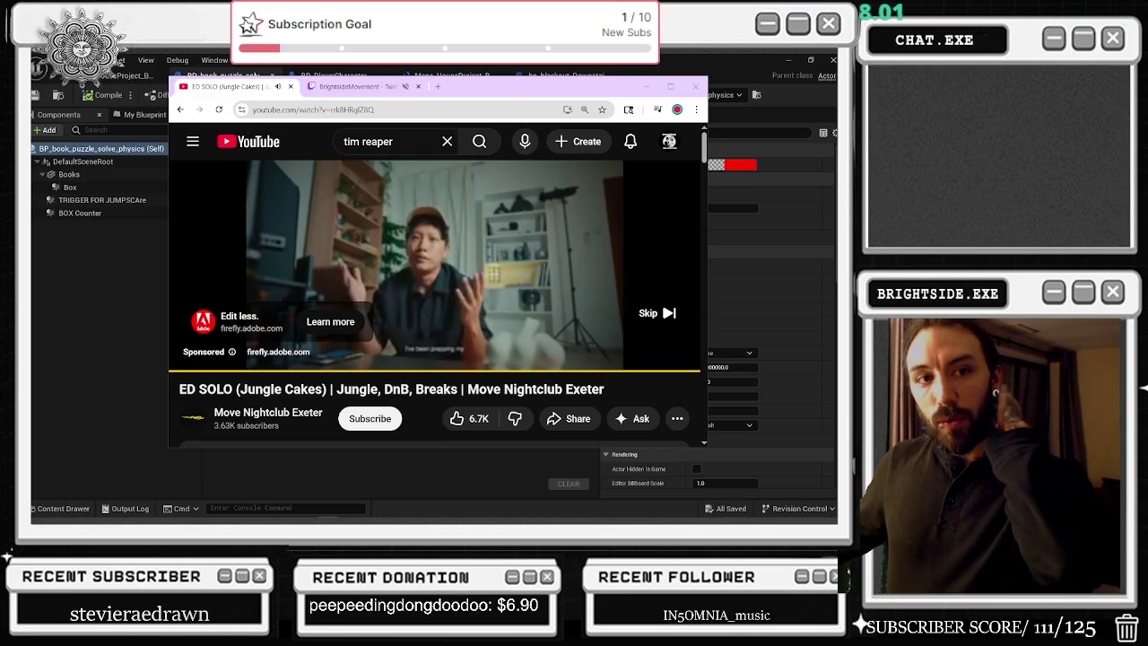
# Step: Skip the ad so the ED SOLO set plays, browse the recommendations, and return to Unreal
pyautogui.click(657, 313)
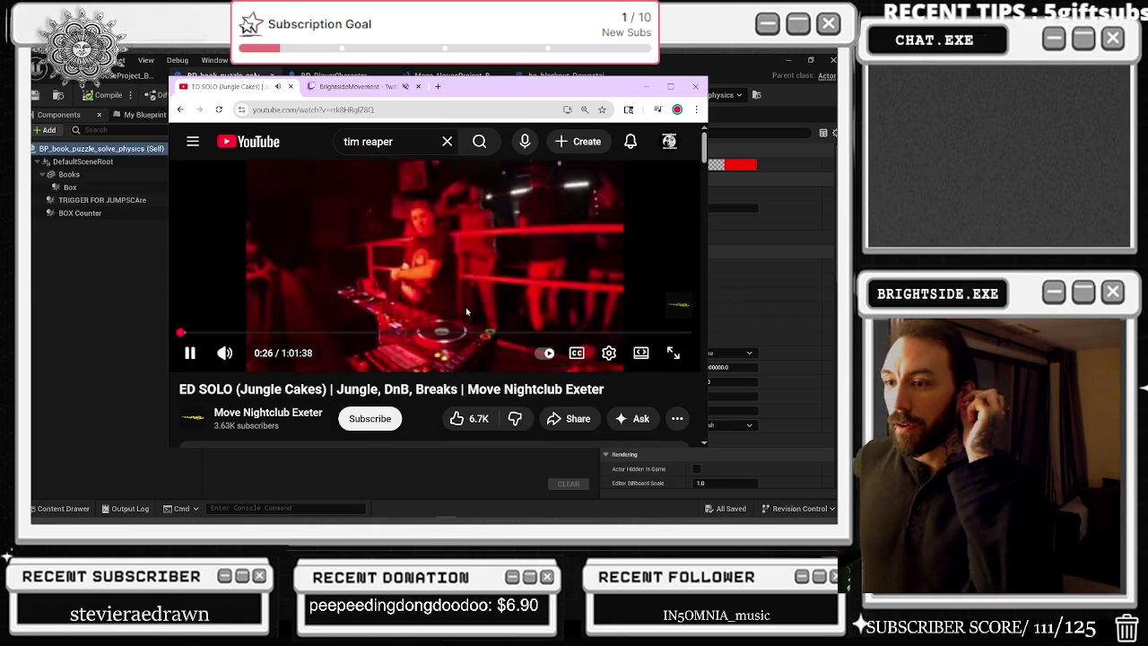
pyautogui.scroll(-1, 466, 307)
pyautogui.scroll(-4, 467, 306)
pyautogui.scroll(-2, 468, 302)
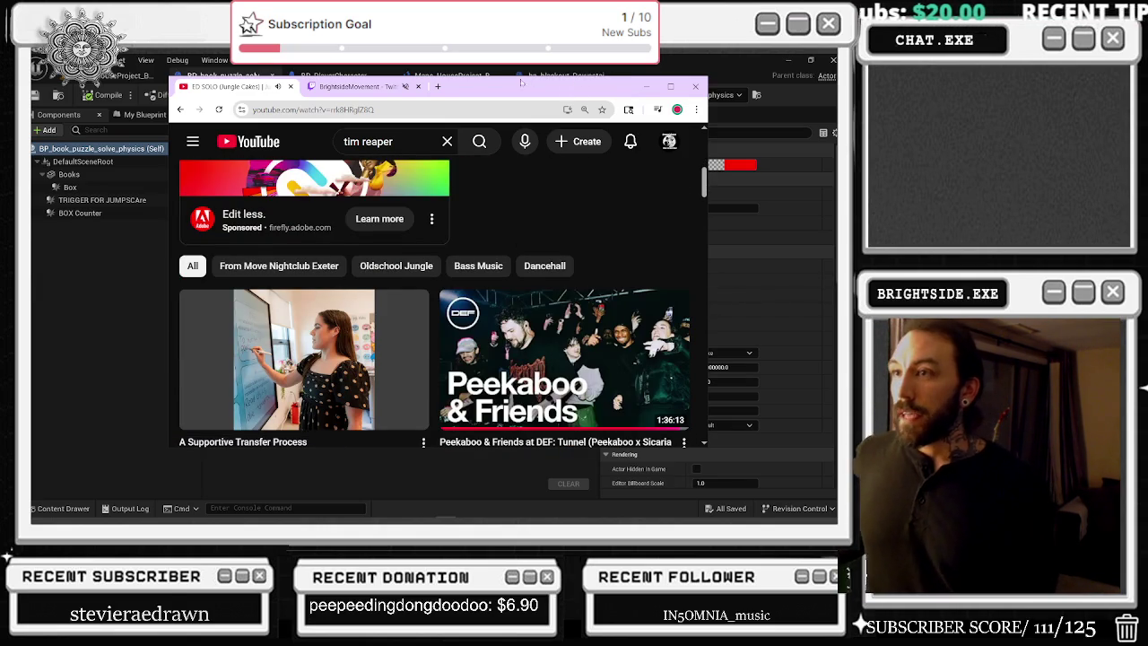
pyautogui.hotkey('alt', 'Tab')
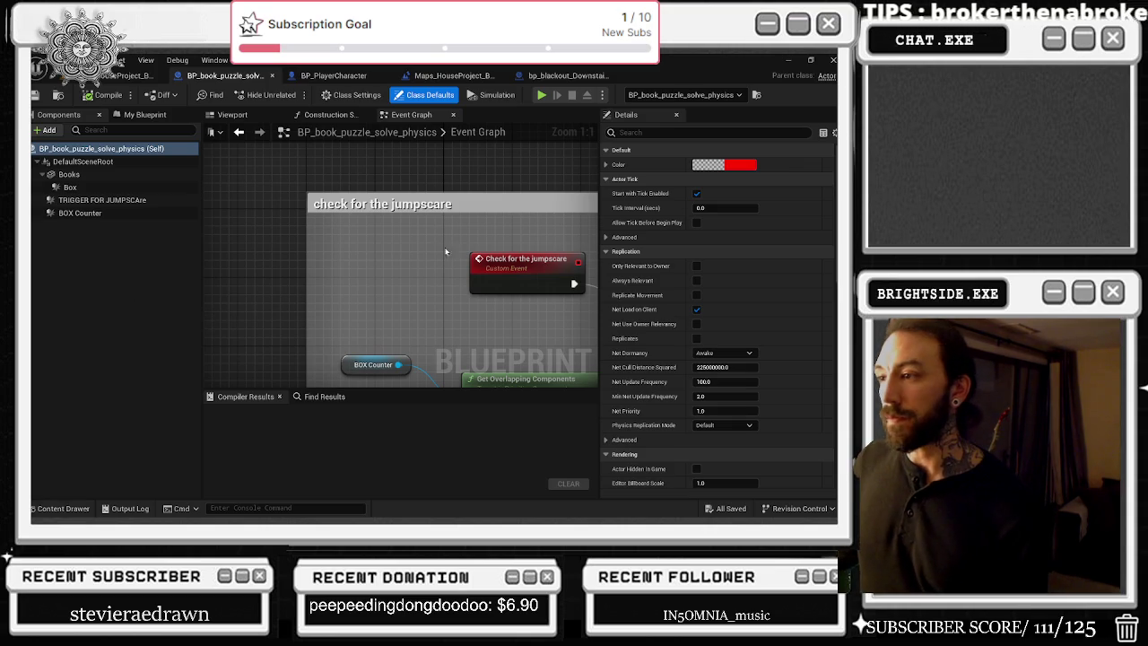
# Step: Show the Viewport, close the Construction Script tab, and return to the Event Graph
pyautogui.scroll(-6, 442, 256)
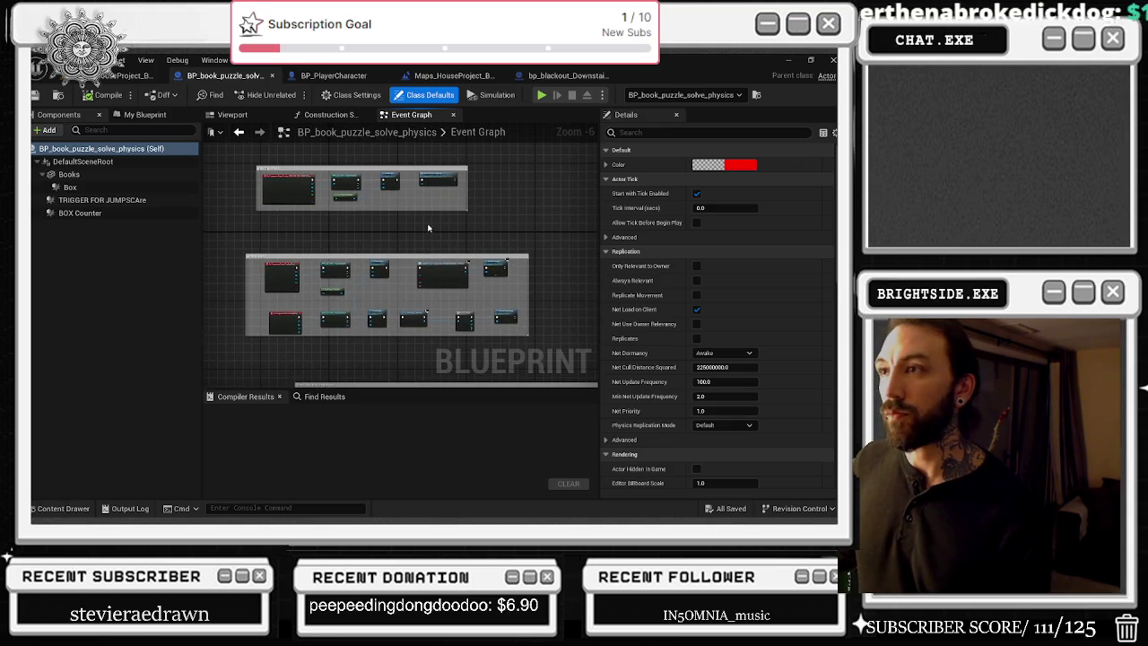
pyautogui.click(232, 115)
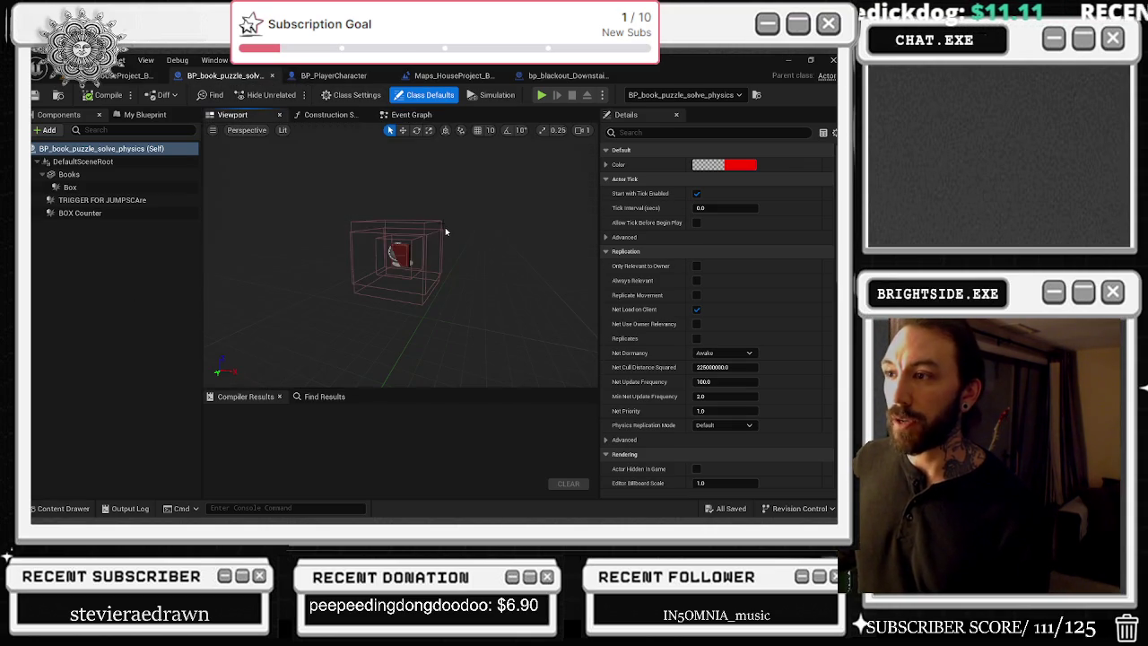
pyautogui.click(333, 115)
pyautogui.click(366, 116)
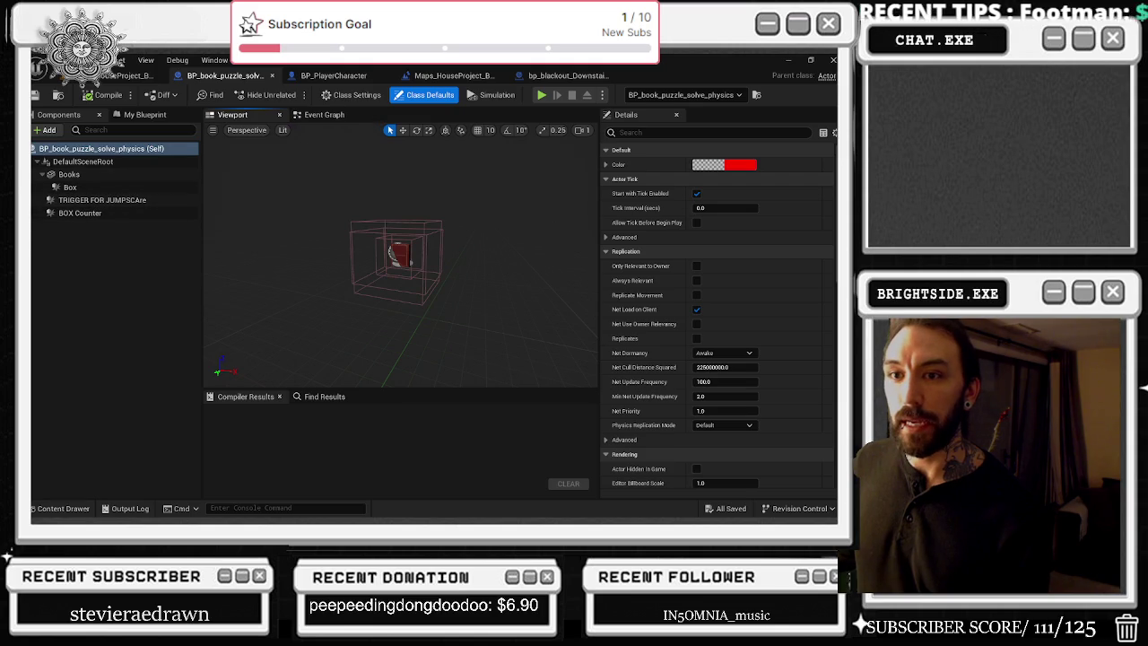
pyautogui.click(324, 115)
# Step: Jump from the Check For The Jumpscare call to its custom event
pyautogui.scroll(3, 336, 192)
pyautogui.scroll(-3, 298, 170)
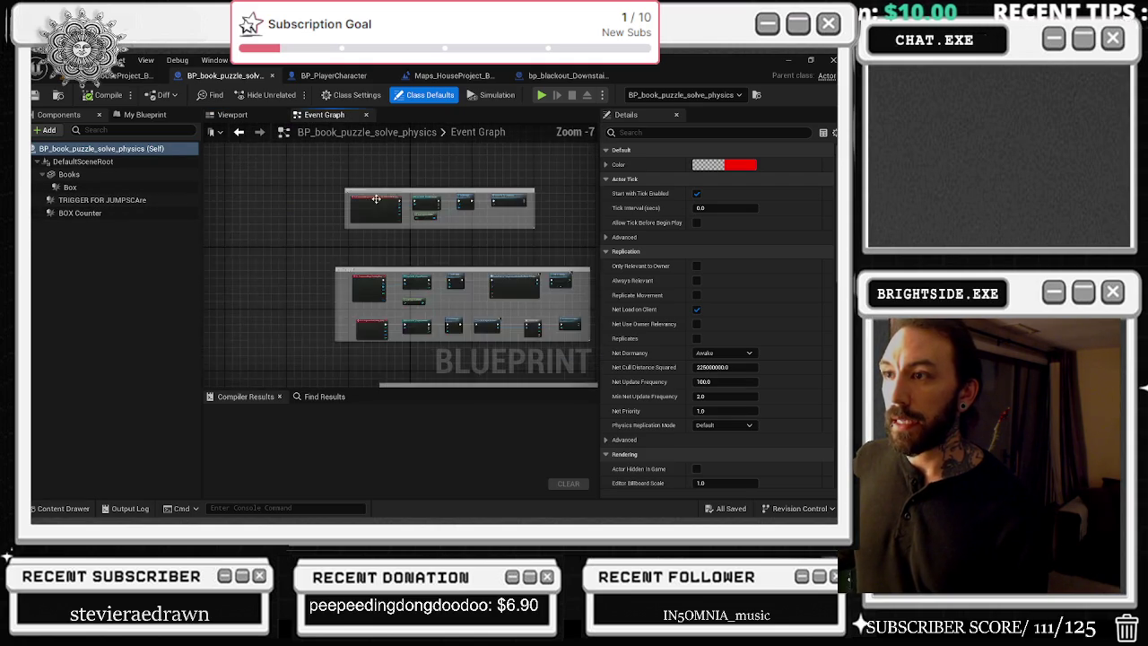
pyautogui.scroll(3, 282, 257)
pyautogui.click(305, 270)
pyautogui.click(386, 278)
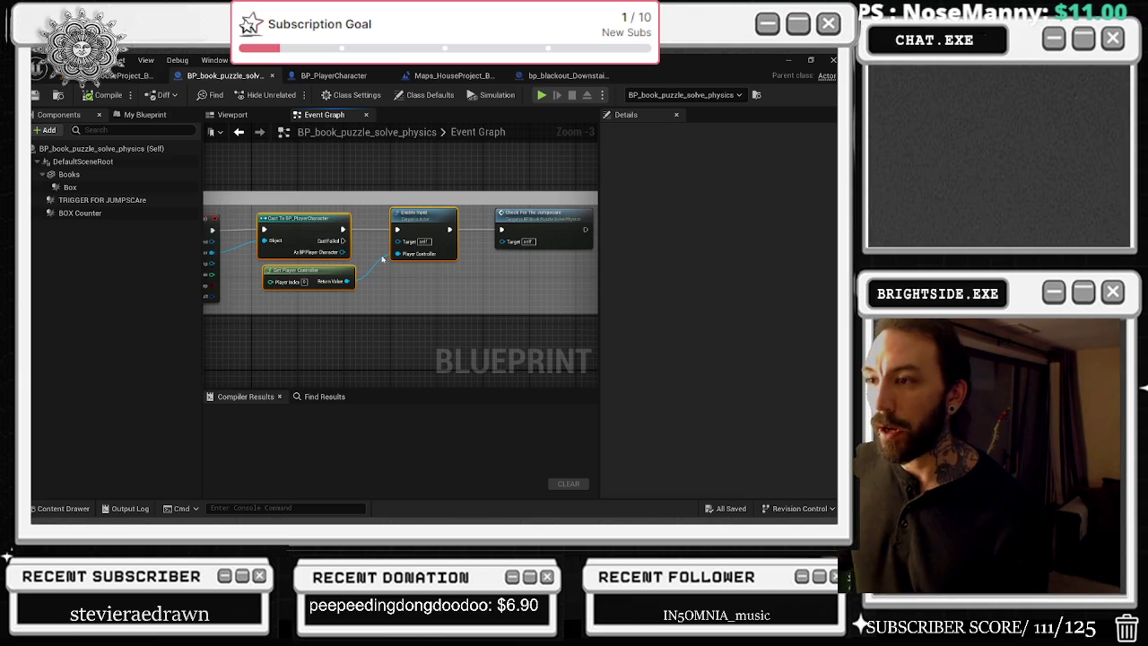
pyautogui.click(539, 225)
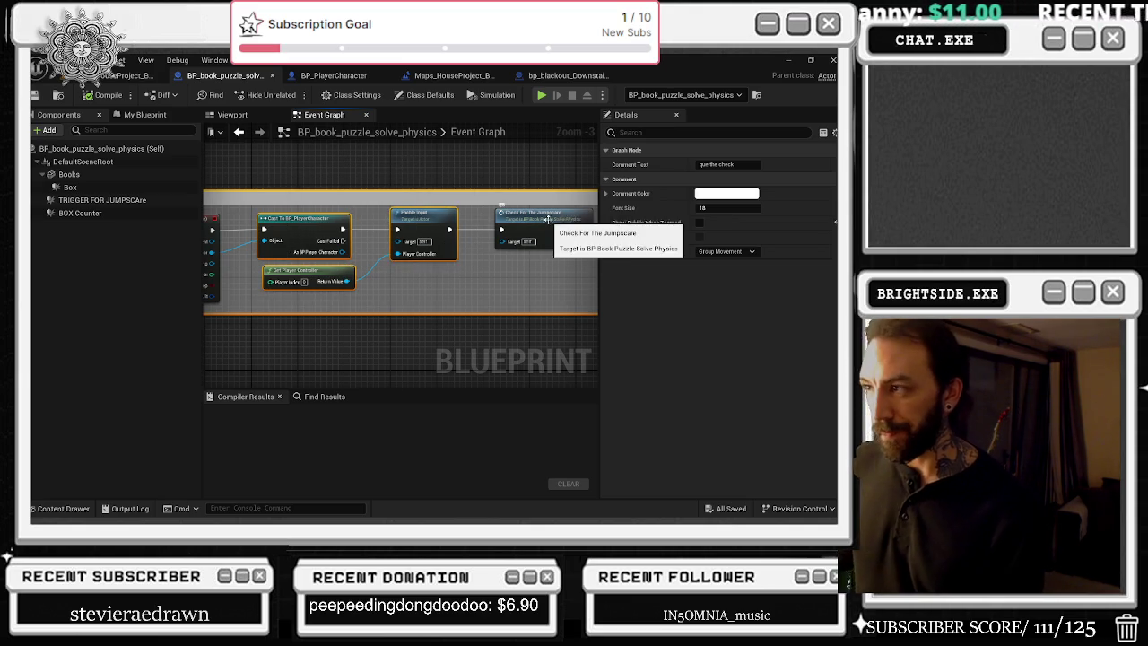
pyautogui.doubleClick(548, 221)
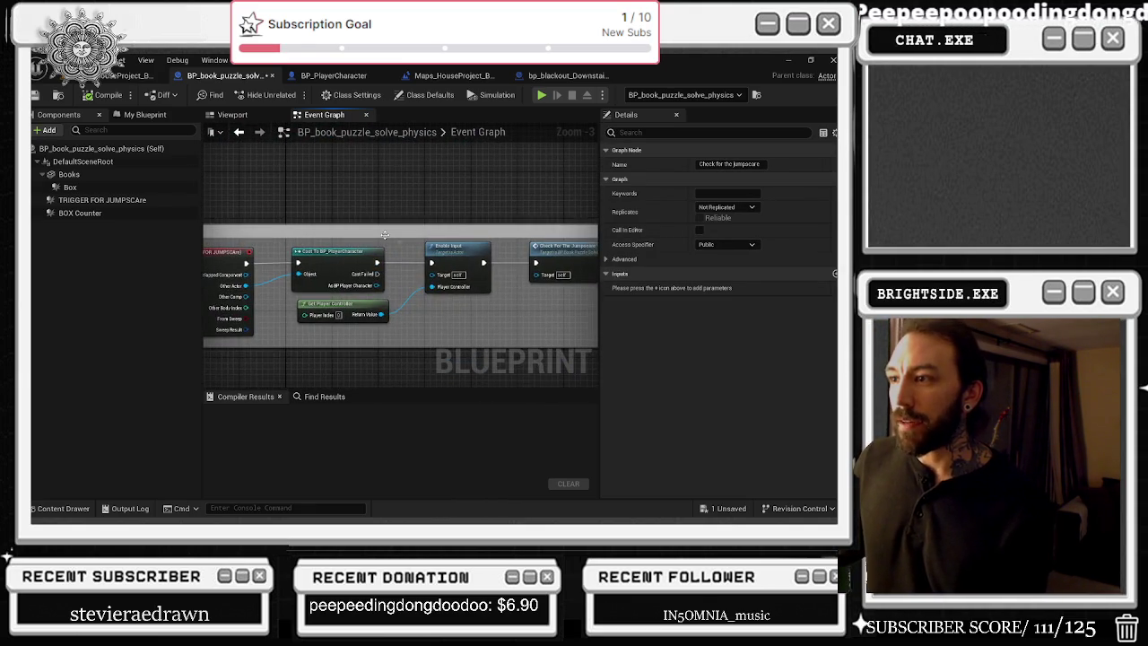
pyautogui.scroll(-2, 384, 234)
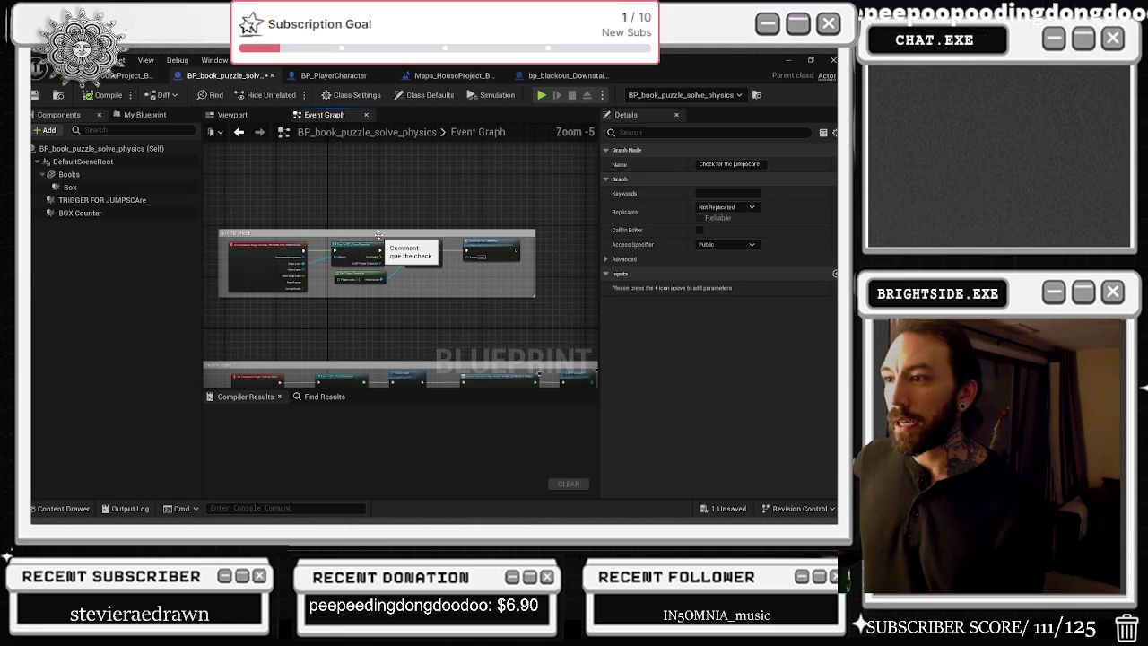
pyautogui.scroll(2, 522, 242)
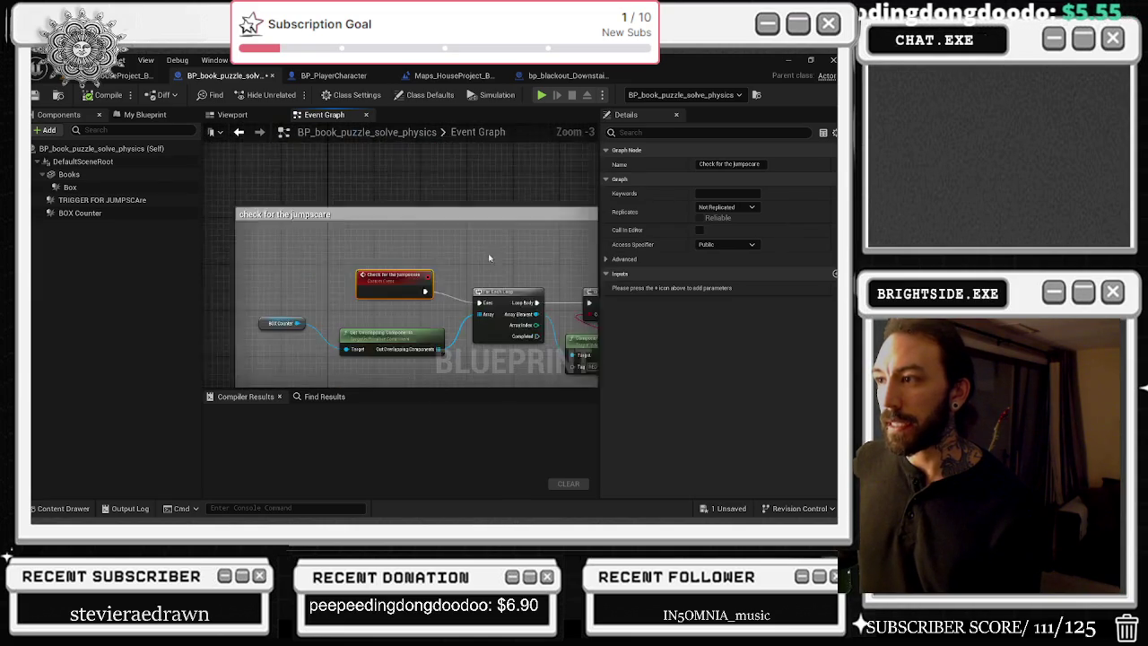
# Step: Review the jumpscare check nodes and shift the Skeleton REFERENCE node slightly left
pyautogui.moveTo(389, 212); pyautogui.dragTo(390, 218)
pyautogui.moveTo(410, 296); pyautogui.dragTo(532, 311)
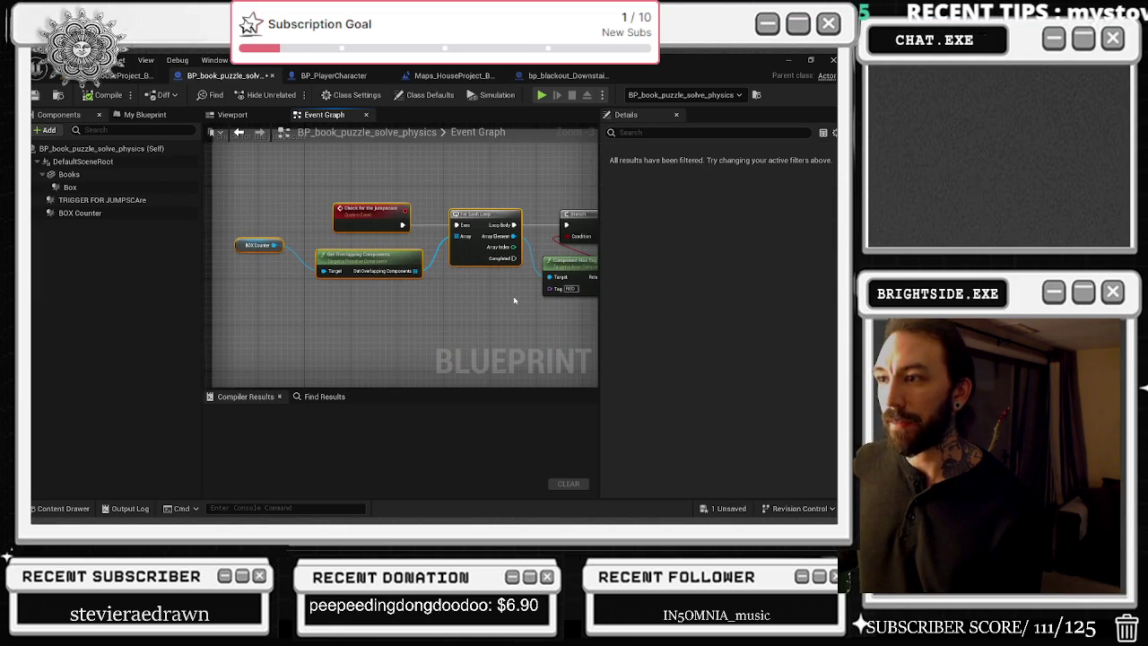
pyautogui.moveTo(236, 182)
pyautogui.mouseDown()
pyautogui.moveTo(305, 233)
pyautogui.moveTo(458, 311)
pyautogui.mouseUp()
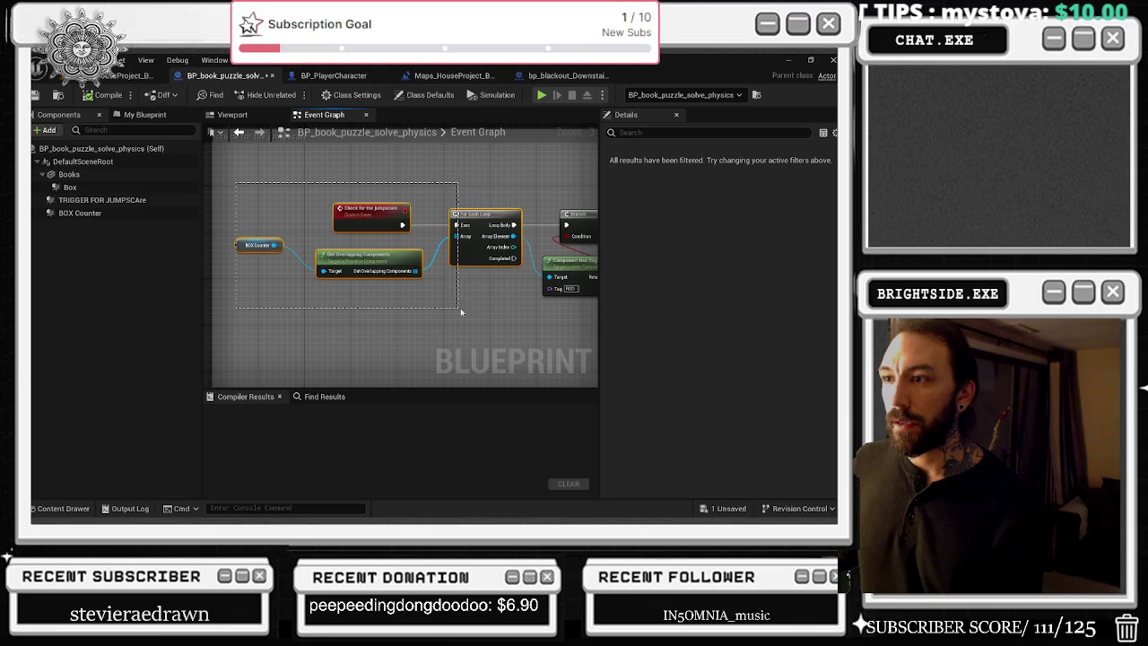
pyautogui.moveTo(253, 222)
pyautogui.mouseDown()
pyautogui.moveTo(353, 300)
pyautogui.moveTo(404, 281)
pyautogui.mouseUp()
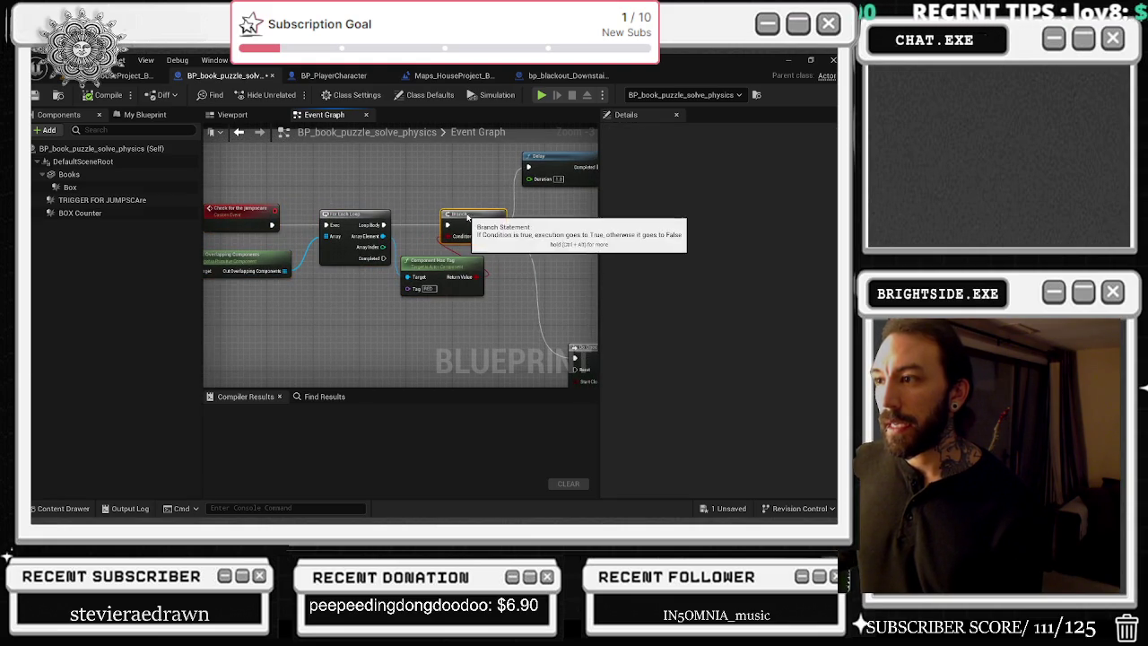
pyautogui.moveTo(456, 211)
pyautogui.mouseDown()
pyautogui.moveTo(418, 208)
pyautogui.moveTo(217, 287)
pyautogui.mouseUp()
pyautogui.moveTo(480, 286); pyautogui.dragTo(269, 229)
pyautogui.moveTo(381, 328)
pyautogui.mouseDown()
pyautogui.moveTo(448, 225)
pyautogui.moveTo(548, 243)
pyautogui.moveTo(431, 179)
pyautogui.moveTo(204, 162)
pyautogui.mouseUp()
pyautogui.moveTo(401, 190); pyautogui.dragTo(234, 176)
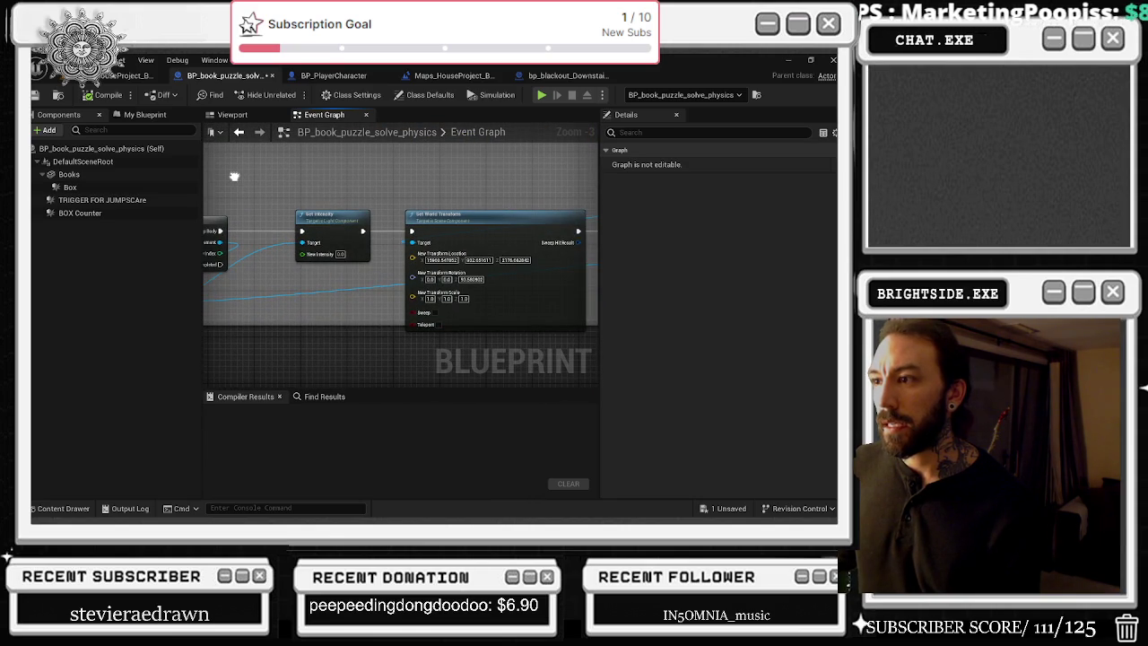
pyautogui.moveTo(538, 179); pyautogui.dragTo(235, 199)
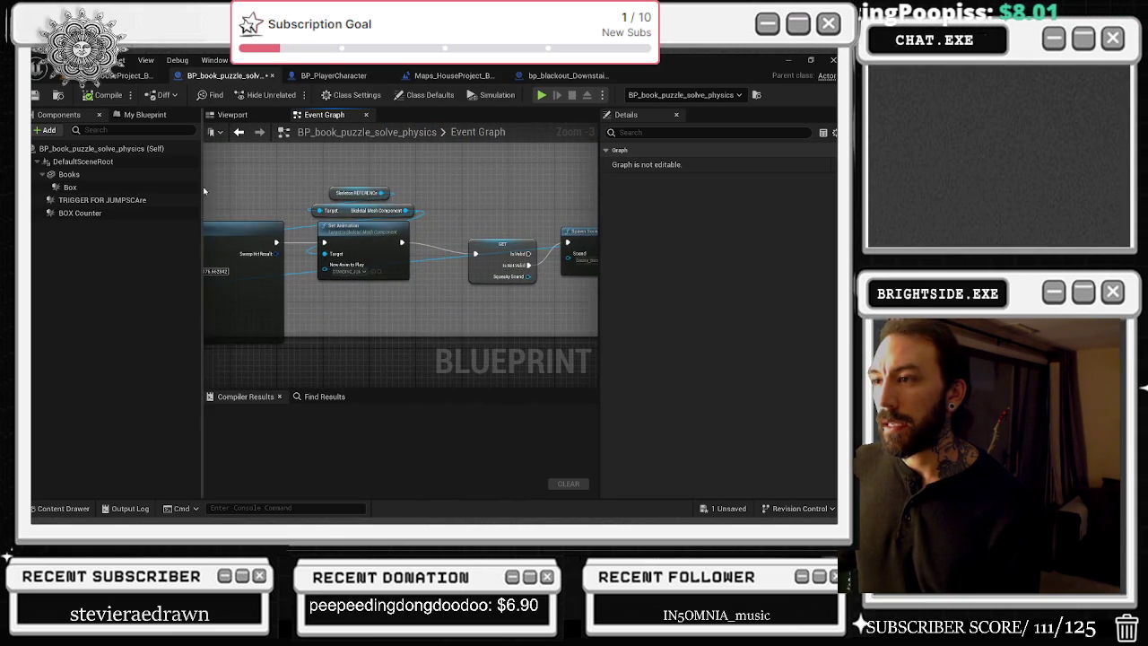
pyautogui.moveTo(329, 193); pyautogui.dragTo(285, 188)
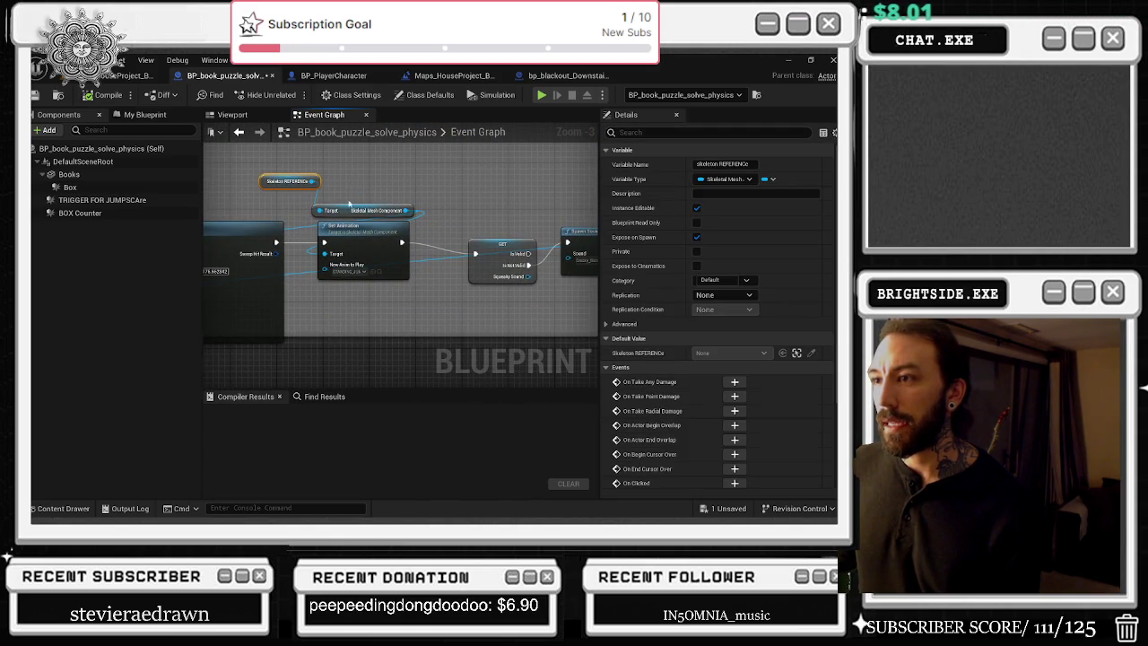
# Step: Align the Set Intensity node after the Delay, then zoom out to view all node groups
pyautogui.moveTo(391, 203); pyautogui.dragTo(213, 180)
pyautogui.click(329, 232)
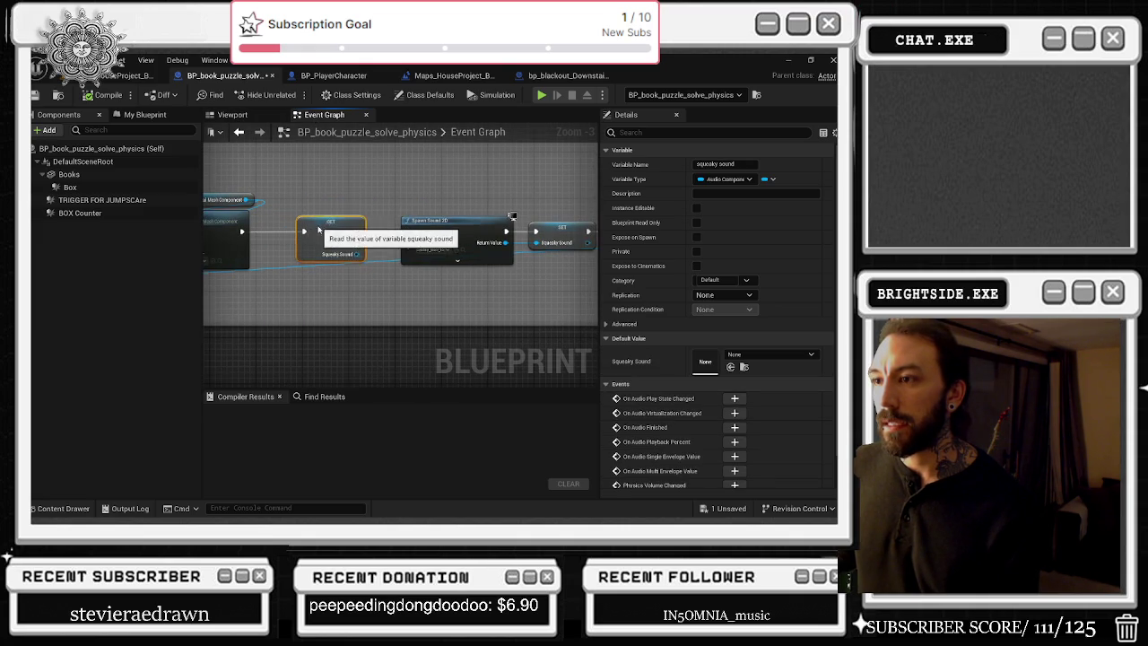
pyautogui.click(453, 220)
pyautogui.moveTo(532, 232); pyautogui.dragTo(339, 236)
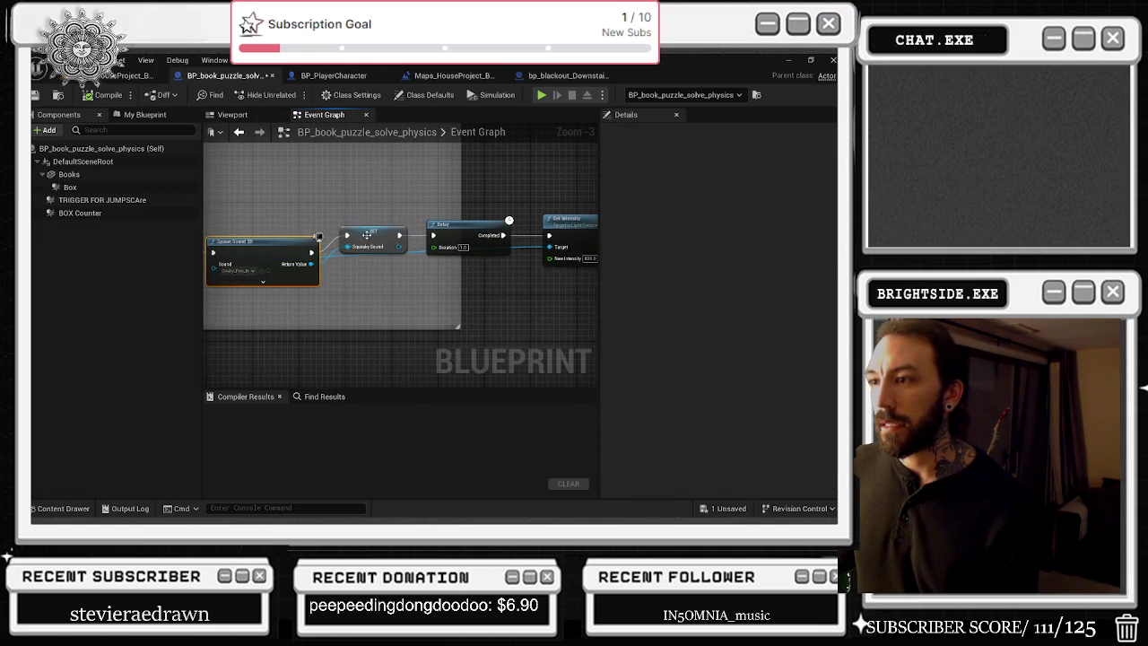
pyautogui.click(373, 237)
pyautogui.moveTo(488, 235); pyautogui.dragTo(412, 235)
pyautogui.click(399, 255)
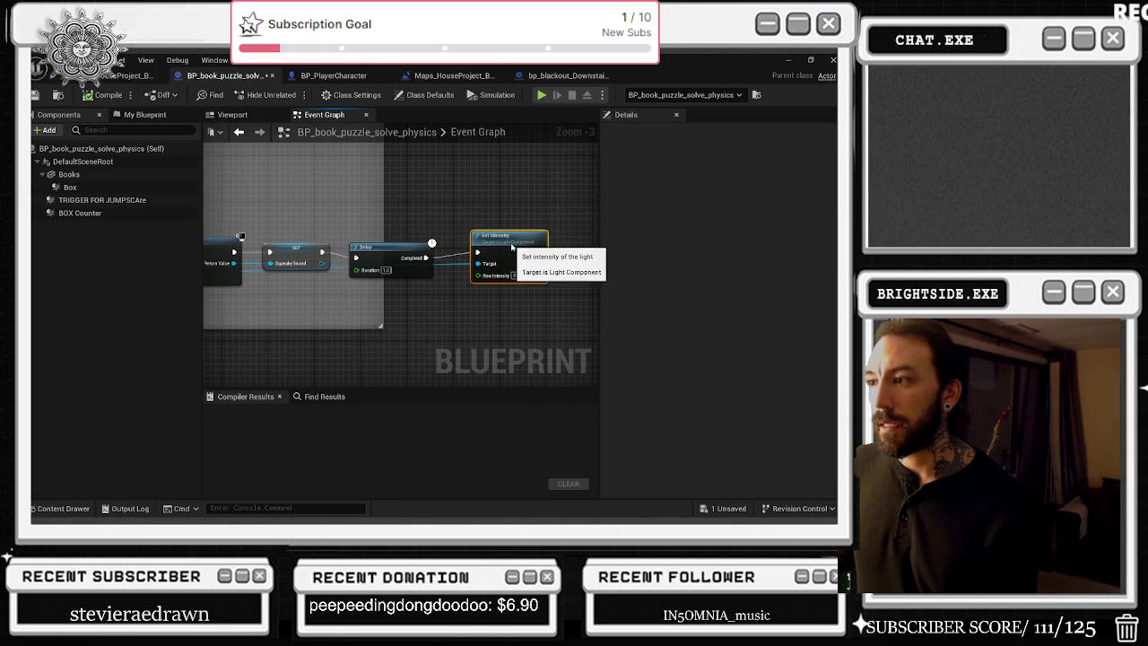
pyautogui.moveTo(481, 226)
pyautogui.mouseDown()
pyautogui.moveTo(490, 250)
pyautogui.moveTo(506, 251)
pyautogui.mouseUp()
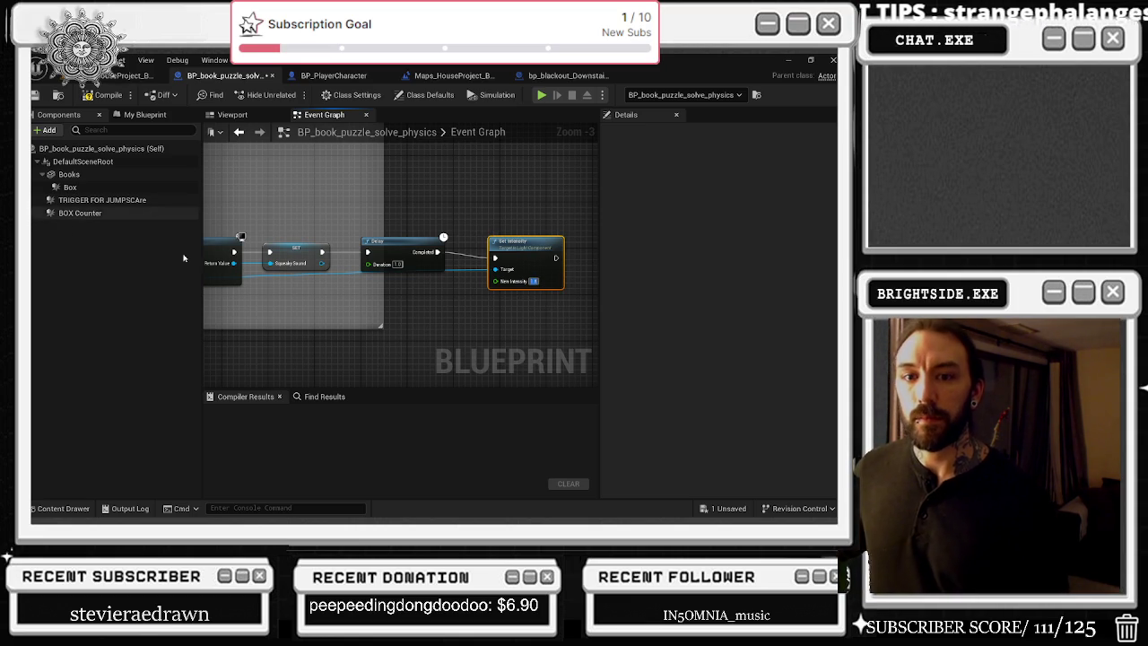
pyautogui.scroll(-9, 335, 267)
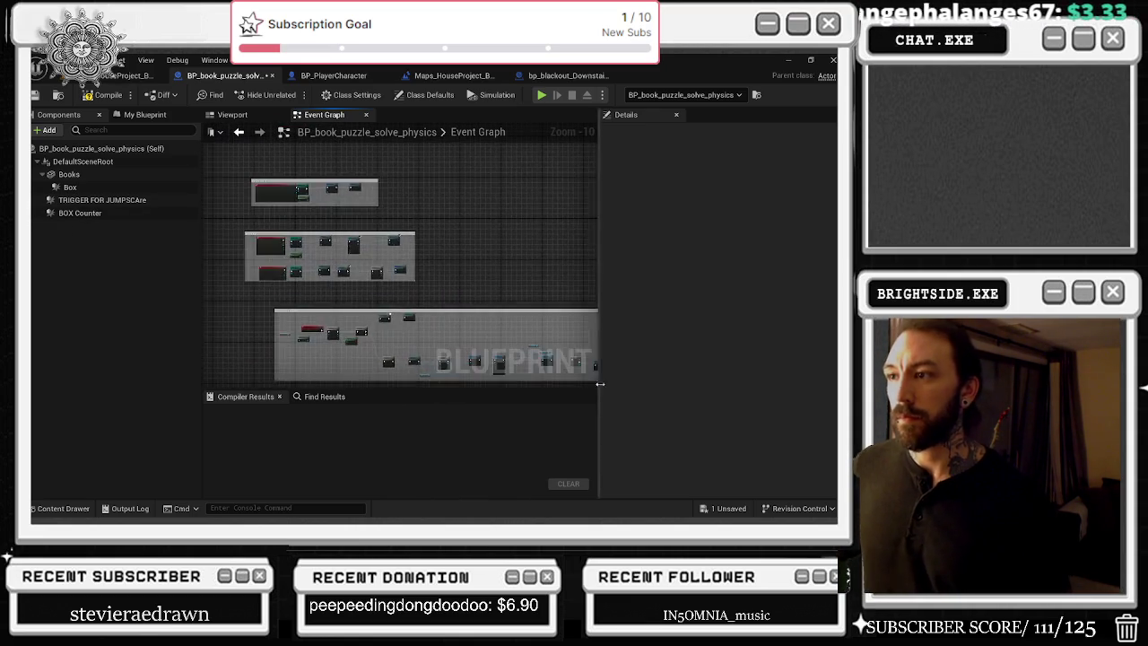
pyautogui.moveTo(580, 266)
pyautogui.mouseDown()
pyautogui.moveTo(492, 298)
pyautogui.moveTo(427, 282)
pyautogui.moveTo(486, 216)
pyautogui.mouseUp()
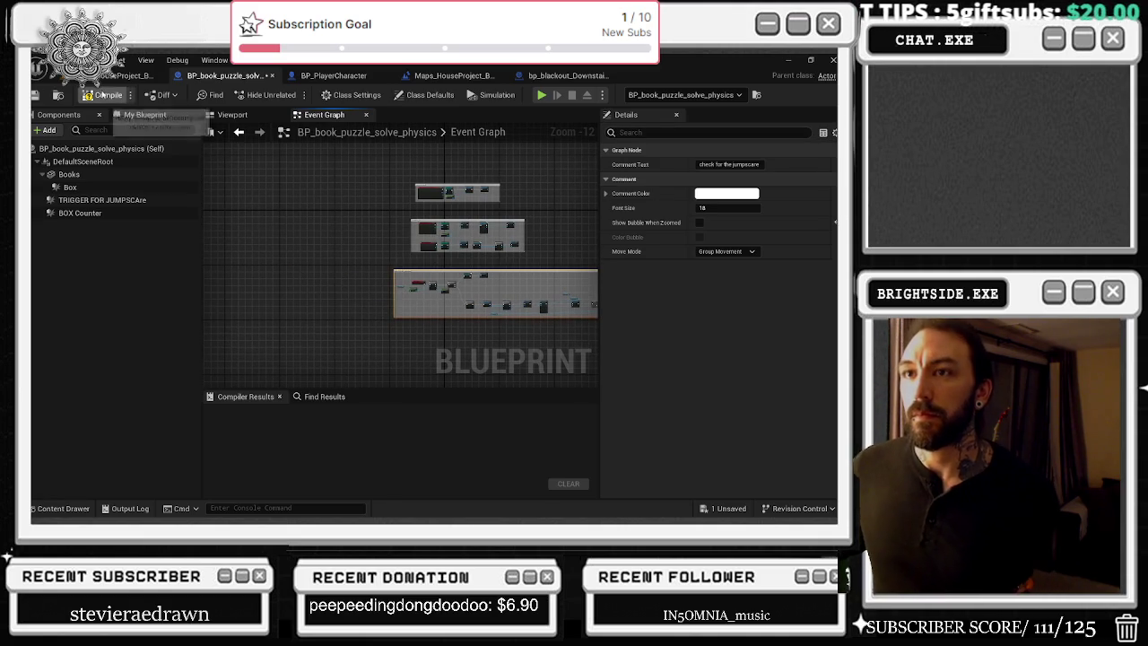
# Step: Compile the book-puzzle blueprint, then save BP_PlayerCharacter and the Maps_HouseProject_BASIC level blueprint
pyautogui.click(103, 94)
pyautogui.click(334, 75)
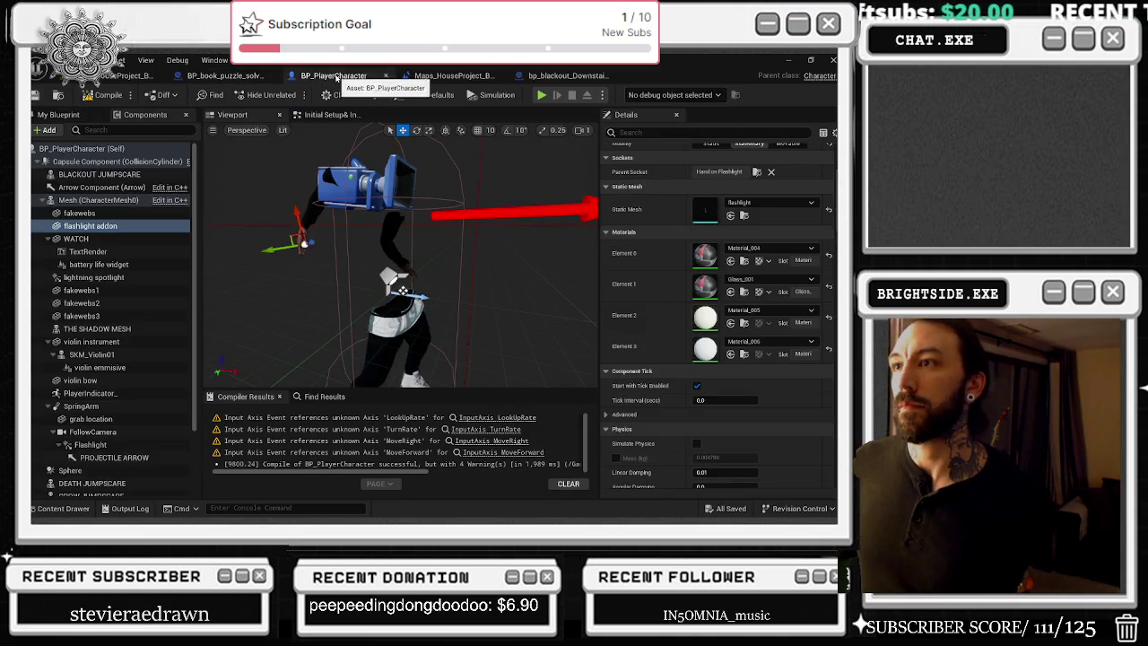
pyautogui.click(44, 95)
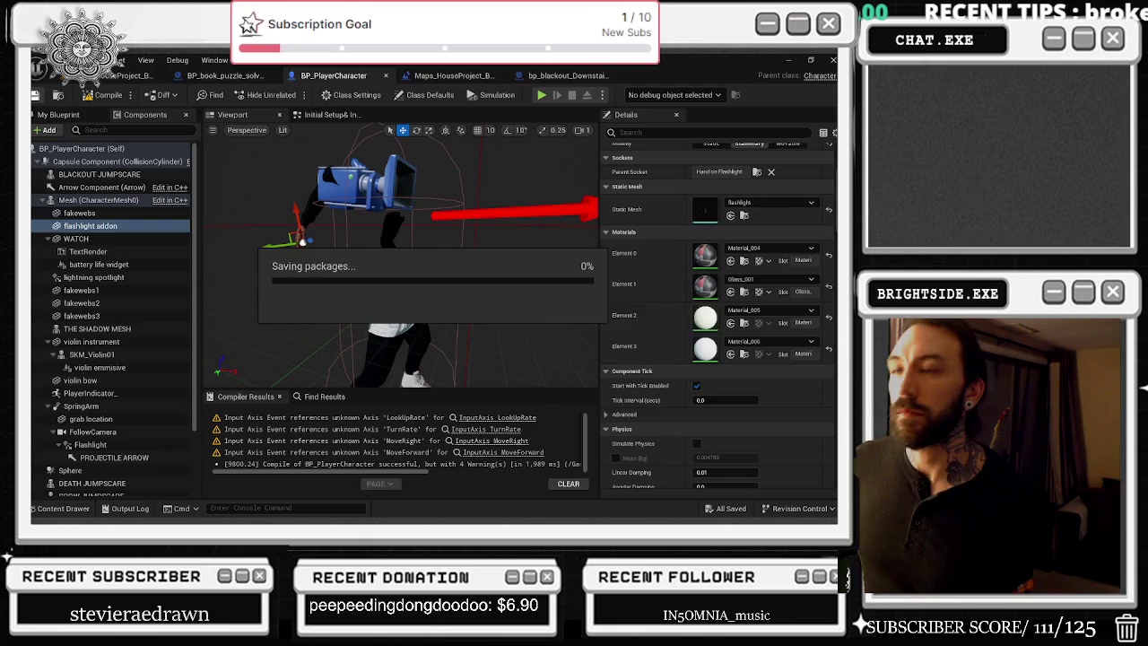
pyautogui.click(458, 77)
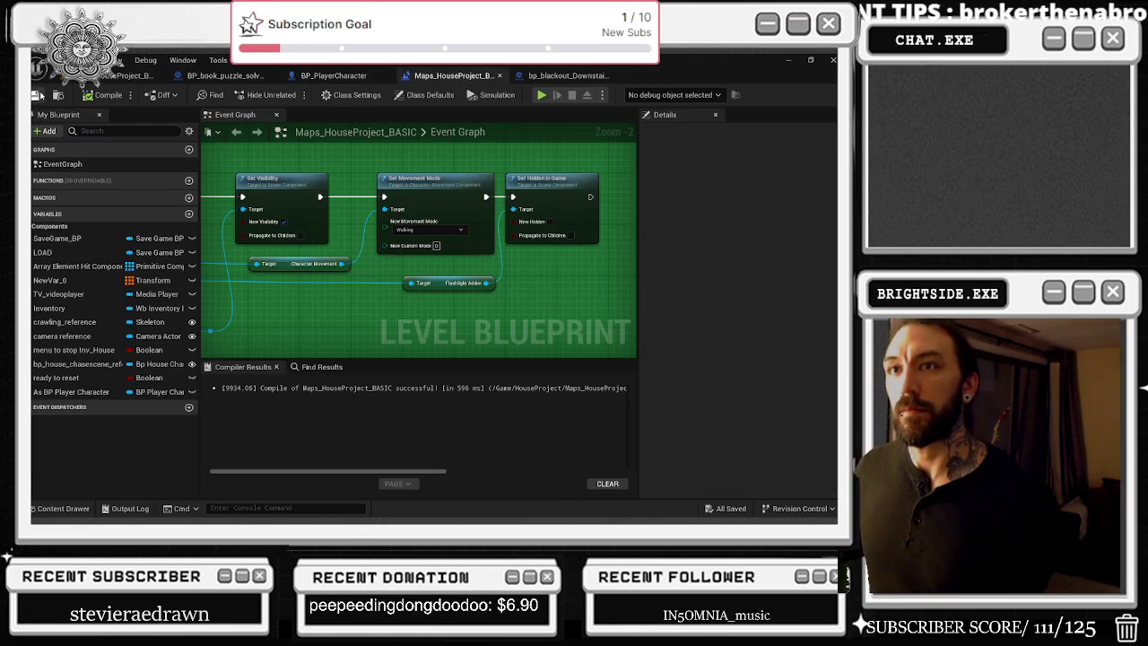
pyautogui.click(38, 95)
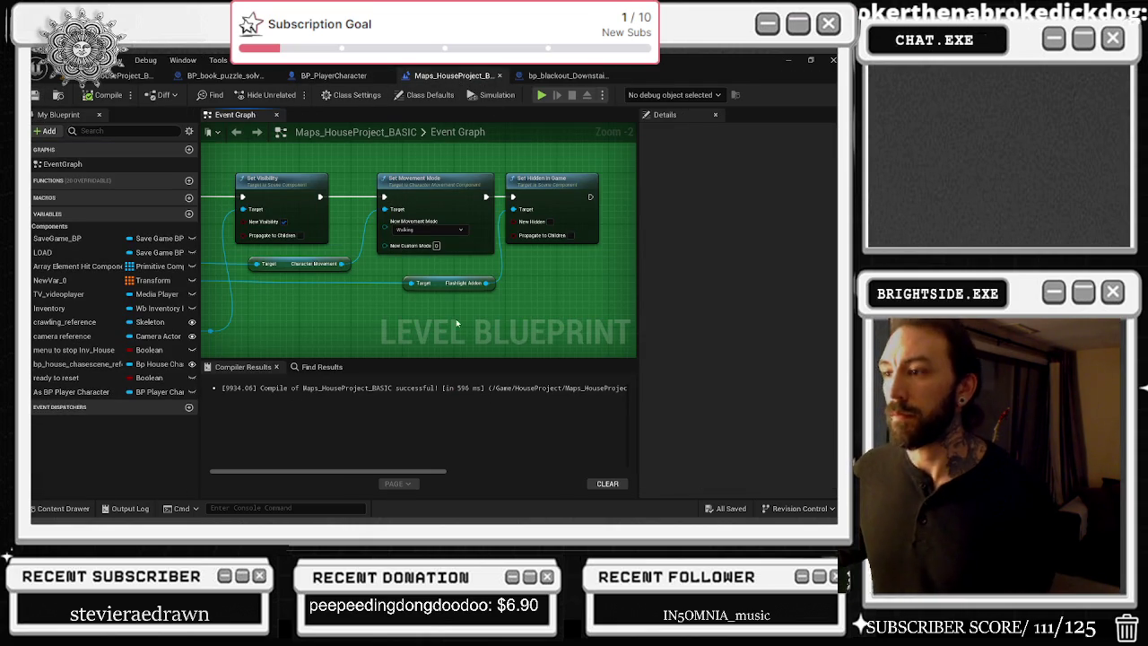
pyautogui.moveTo(556, 180); pyautogui.dragTo(562, 180)
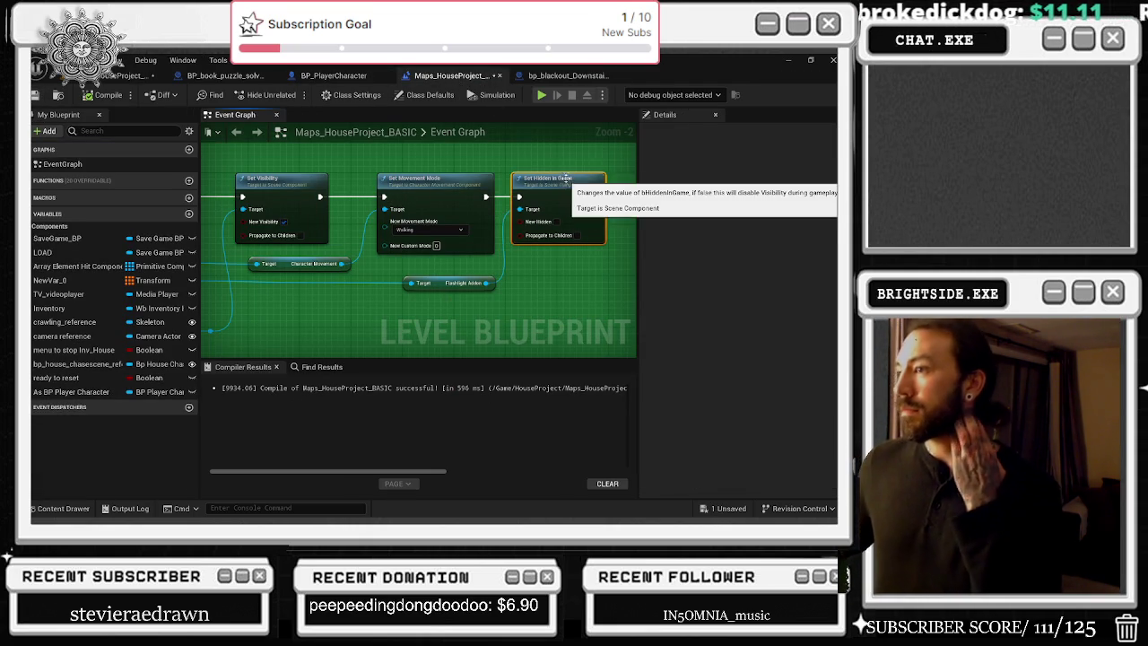
# Step: Review bp_blackout_Downstairs's event graph, raise its Set Intensity node, and close it
pyautogui.click(552, 75)
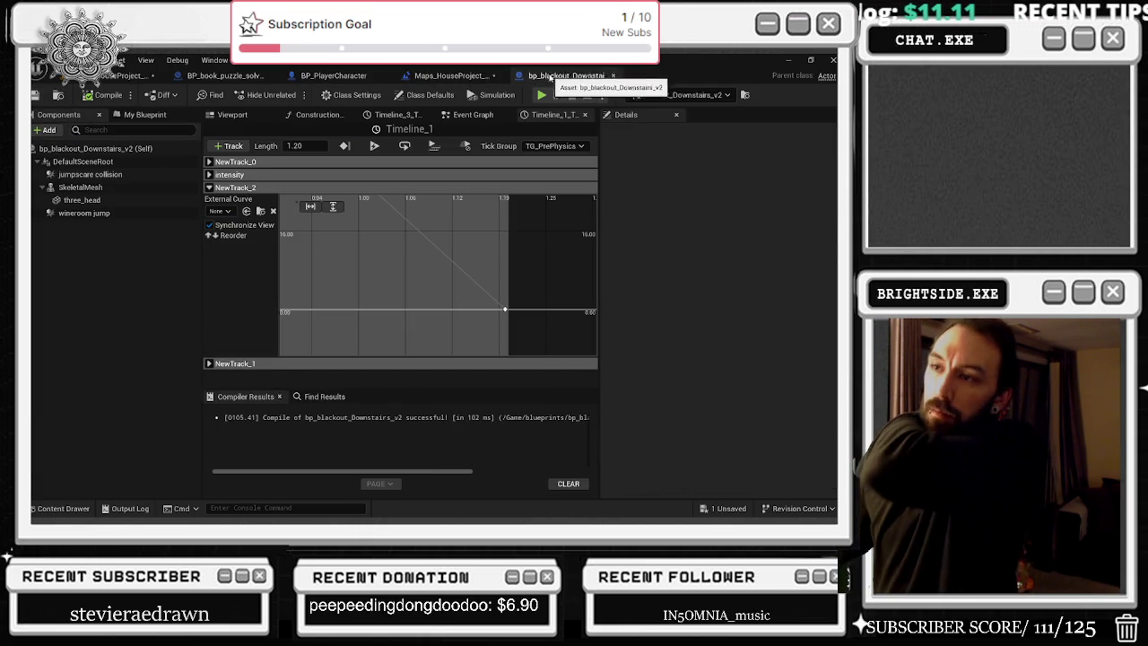
pyautogui.click(468, 117)
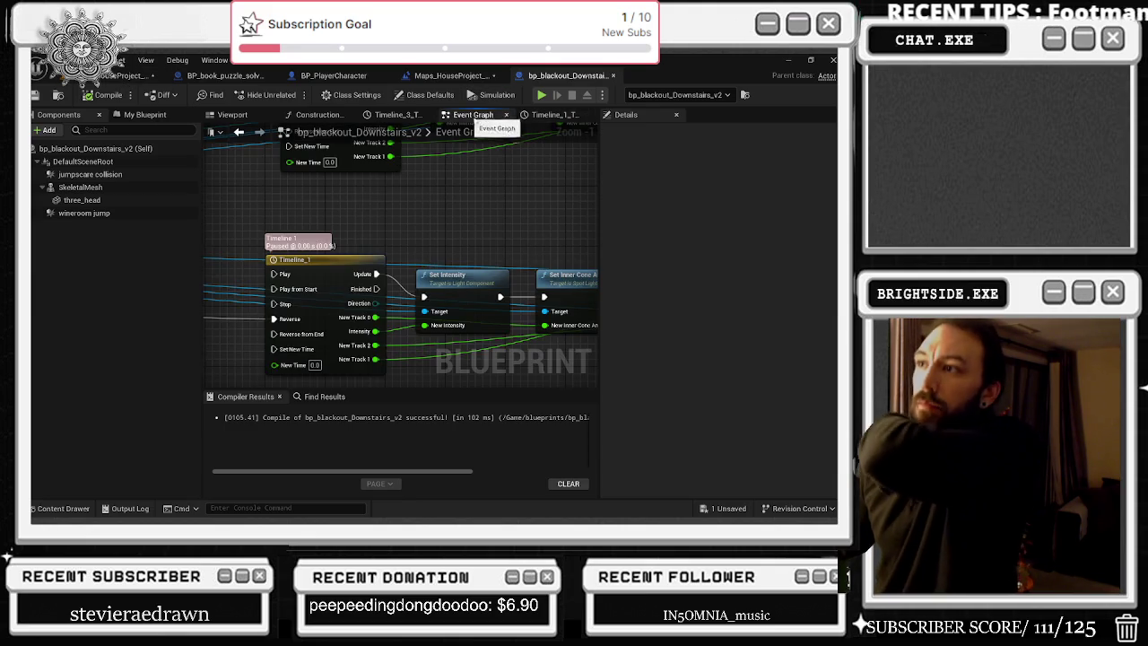
pyautogui.scroll(-1, 287, 193)
pyautogui.moveTo(440, 262); pyautogui.dragTo(440, 245)
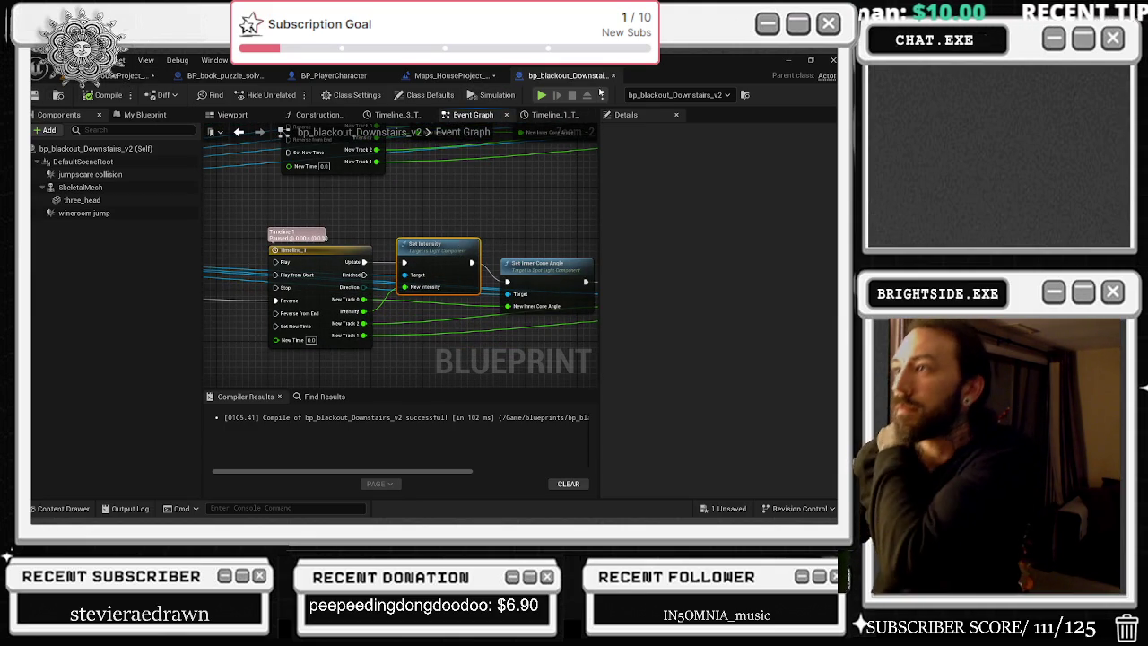
pyautogui.hotkey('ctrl', 'w')
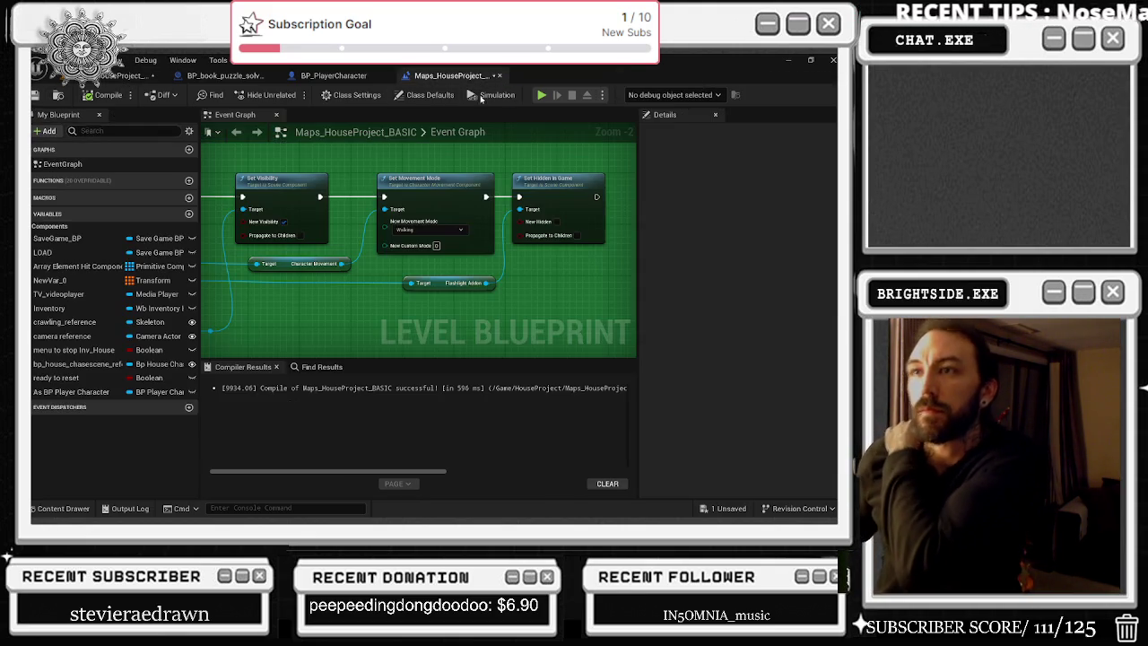
pyautogui.click(225, 75)
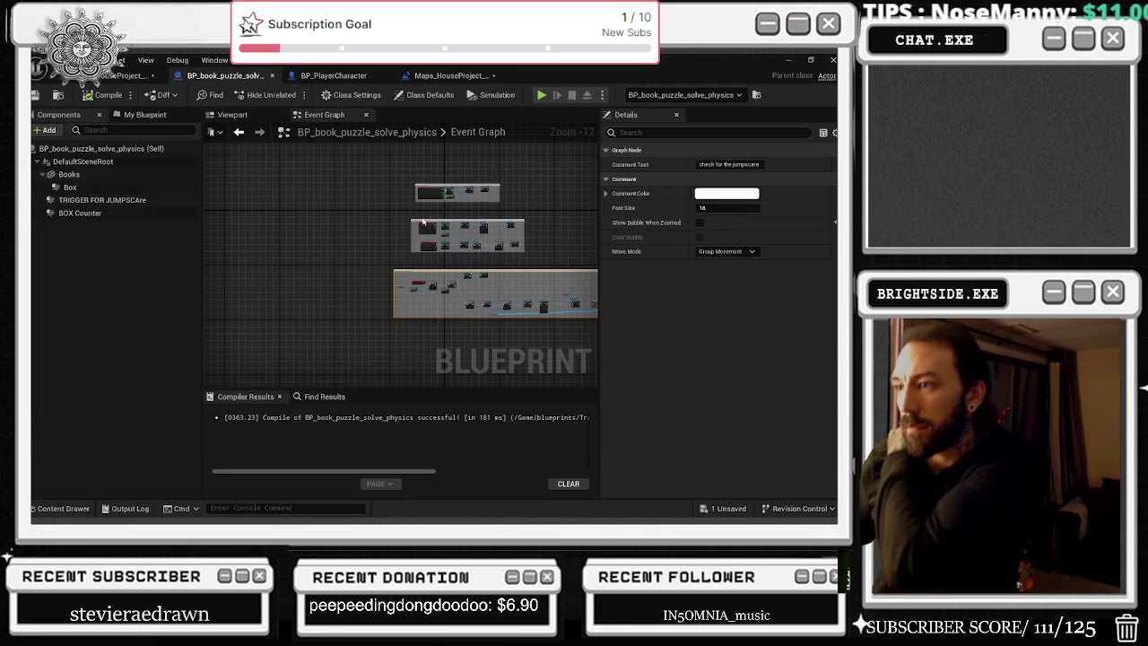
pyautogui.scroll(9, 418, 218)
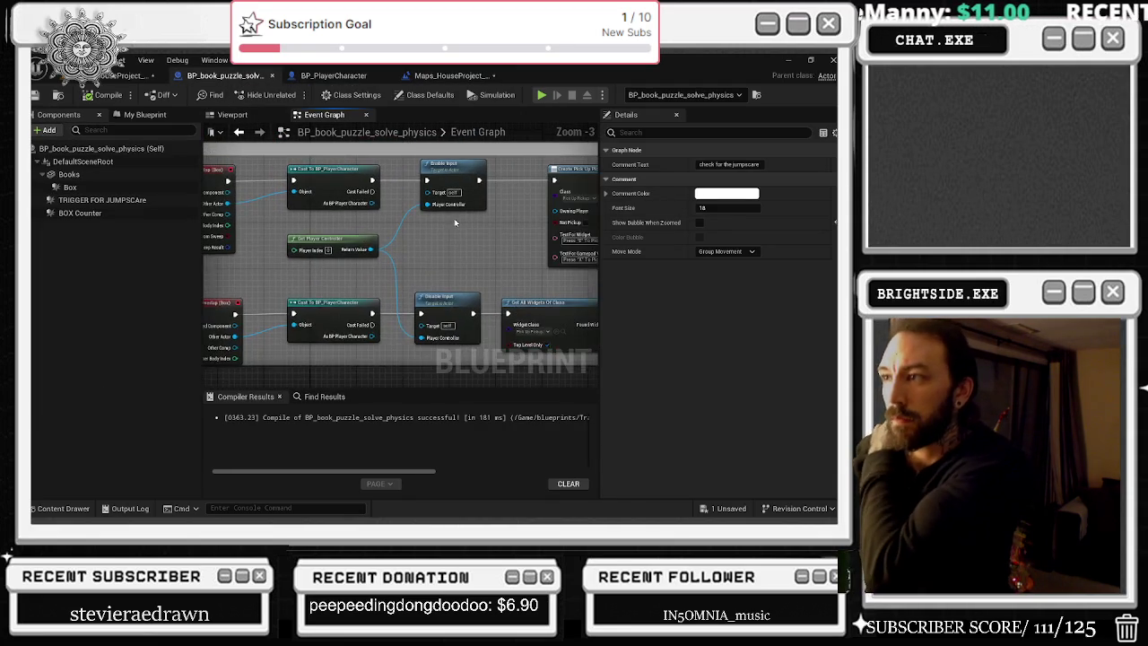
pyautogui.scroll(-1, 461, 278)
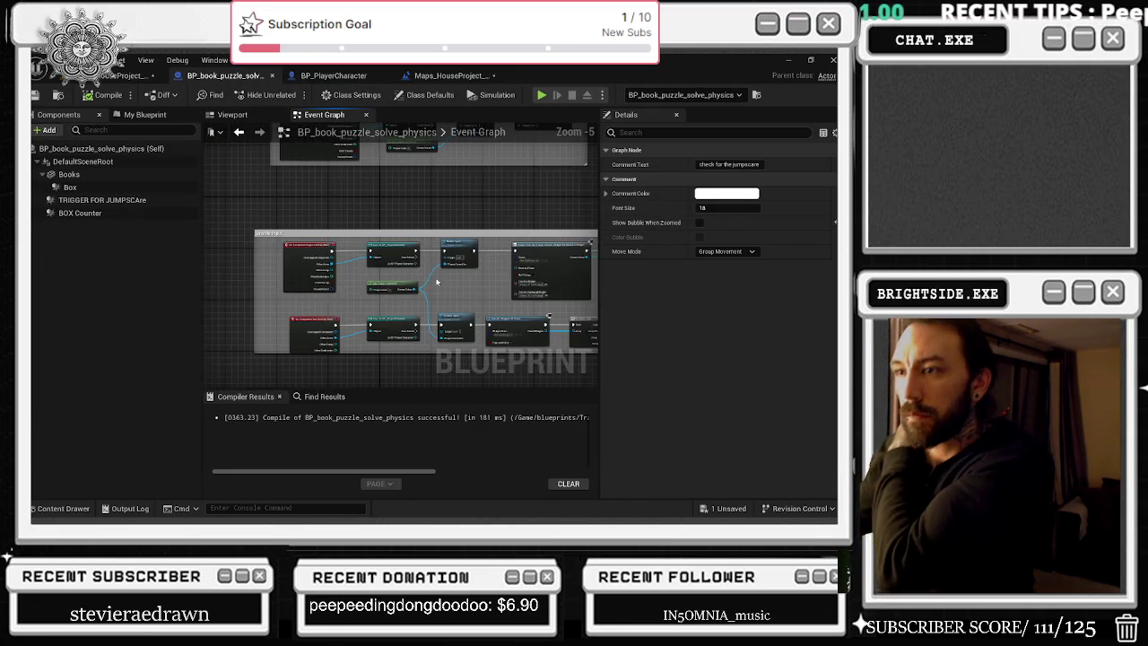
pyautogui.scroll(2, 541, 268)
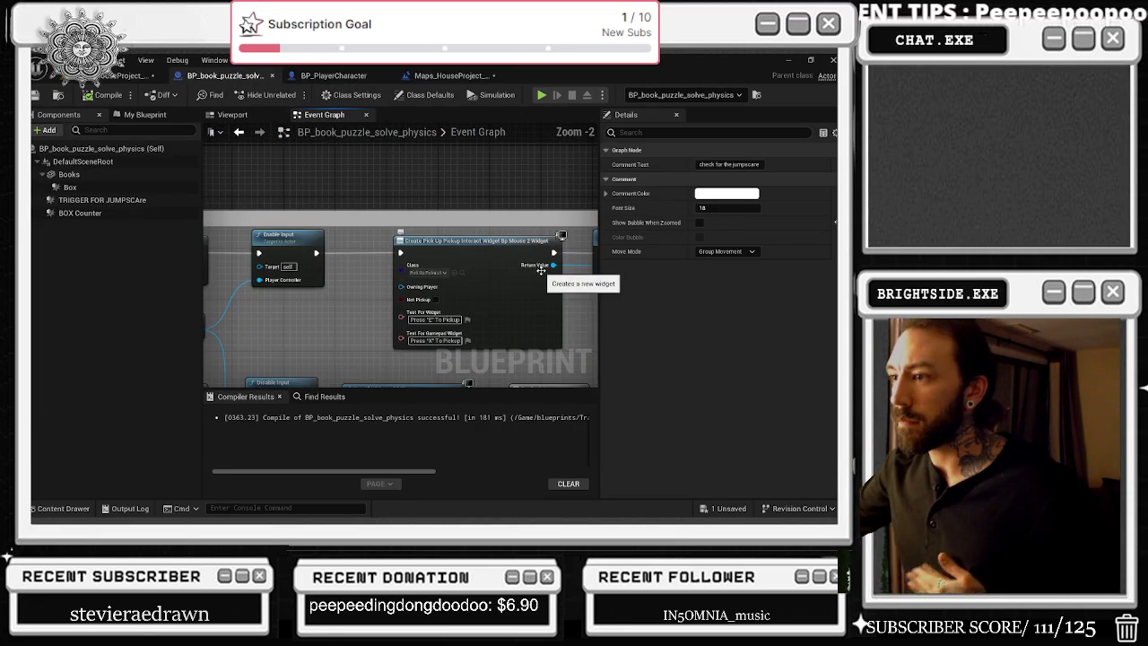
pyautogui.moveTo(541, 268); pyautogui.dragTo(427, 248)
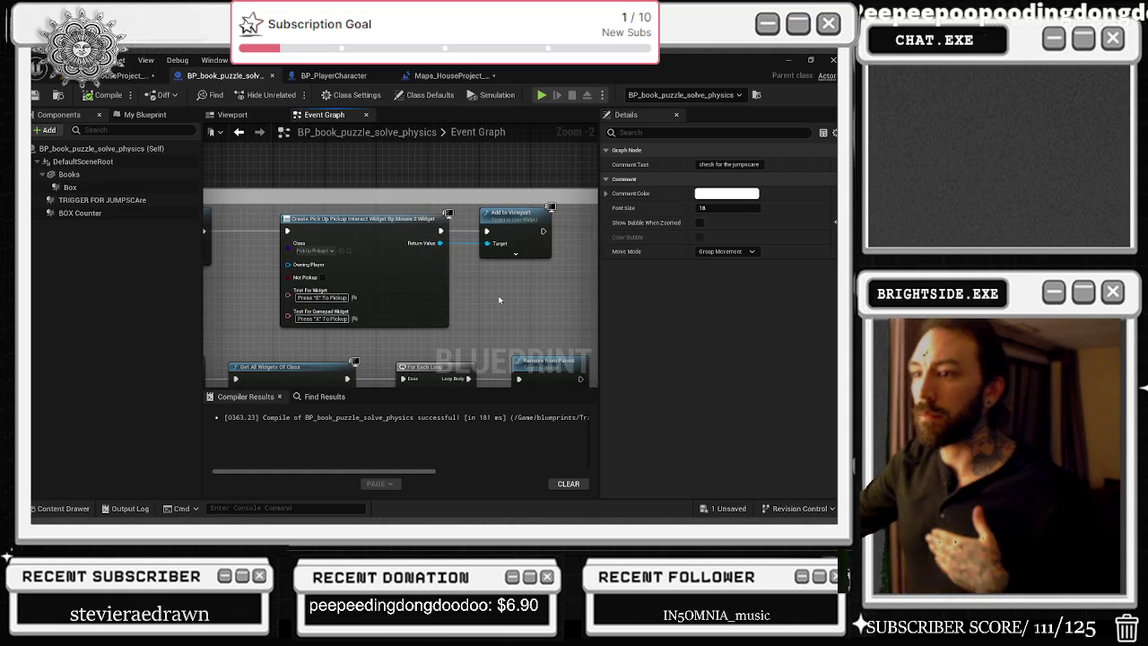
pyautogui.moveTo(515, 299); pyautogui.dragTo(589, 168)
pyautogui.moveTo(466, 199)
pyautogui.mouseDown()
pyautogui.moveTo(587, 186)
pyautogui.moveTo(218, 257)
pyautogui.moveTo(444, 319)
pyautogui.mouseUp()
pyautogui.scroll(-3, 444, 318)
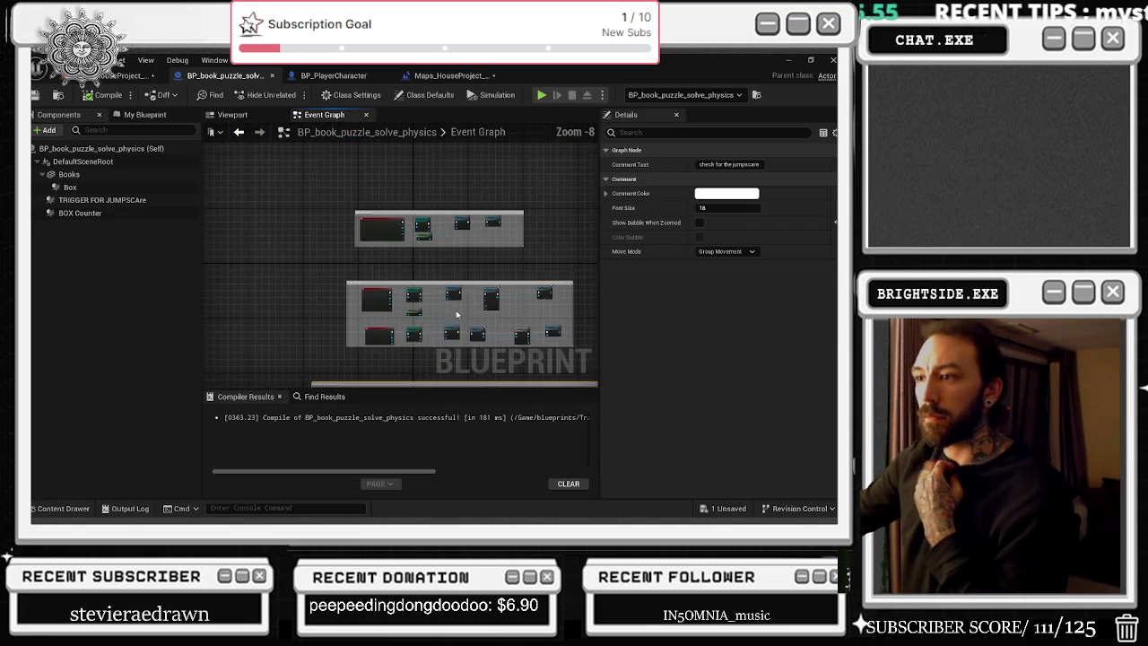
pyautogui.scroll(3, 305, 244)
pyautogui.scroll(-10, 348, 238)
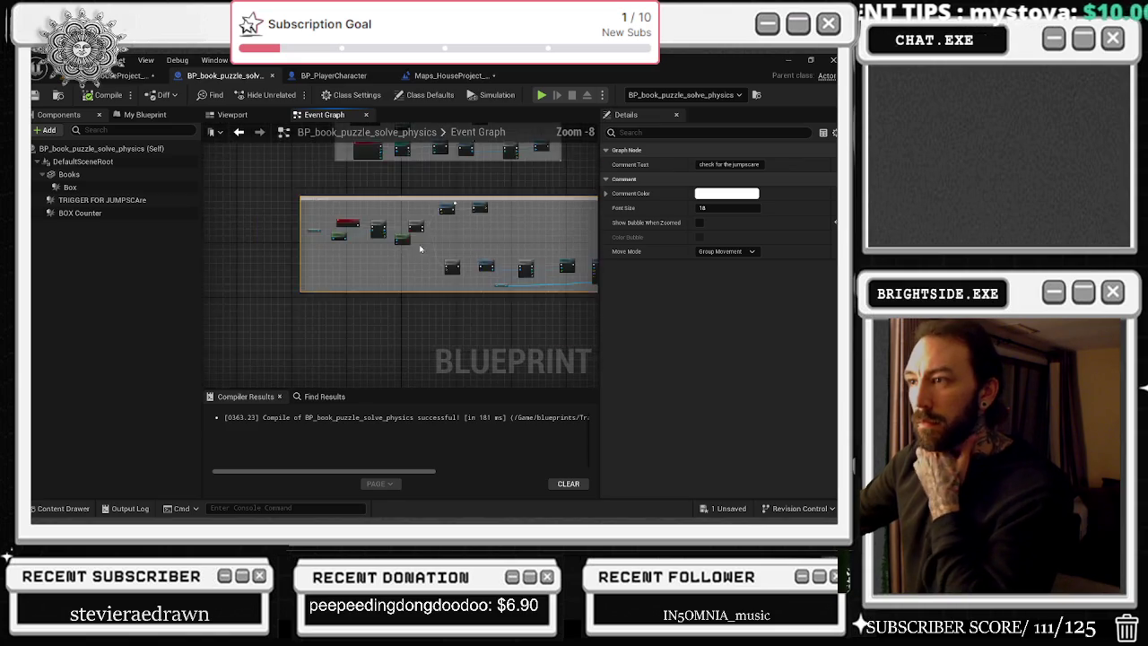
pyautogui.moveTo(368, 281); pyautogui.dragTo(477, 281)
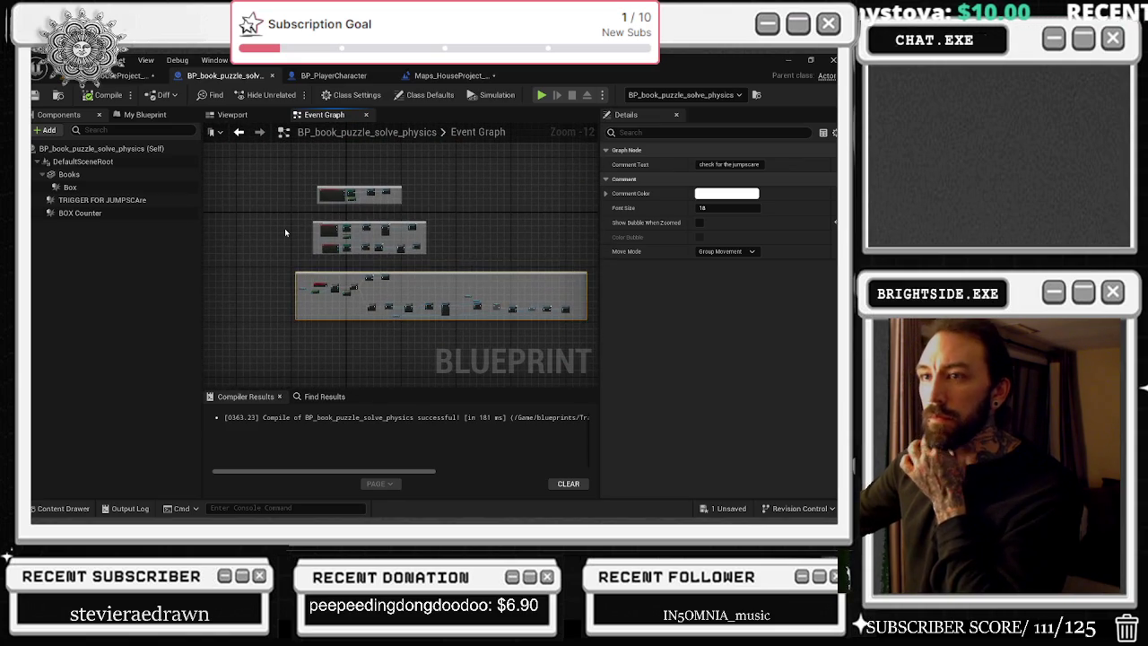